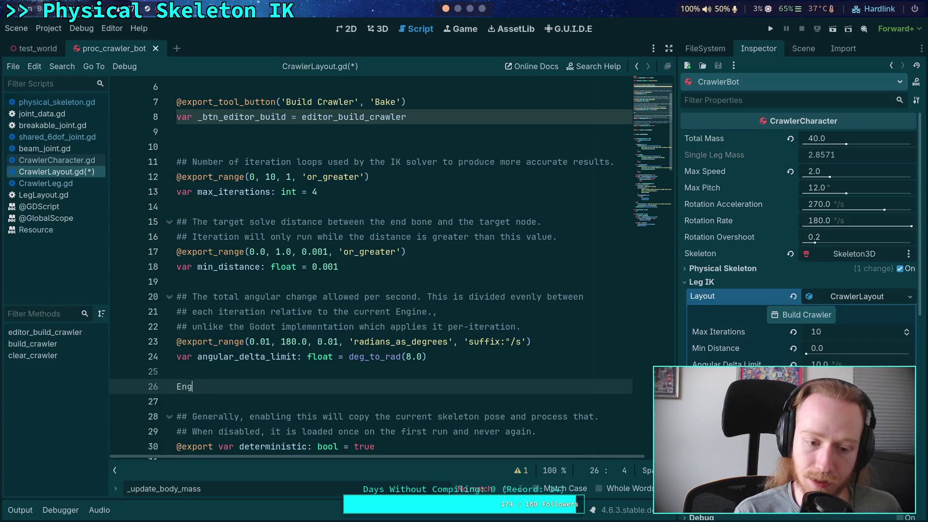
# Step: Insert Engine.physics_ticks_per_second into the line 21 comment, keeping max_iterations' default at 4
pyautogui.doubleClick(314, 191)
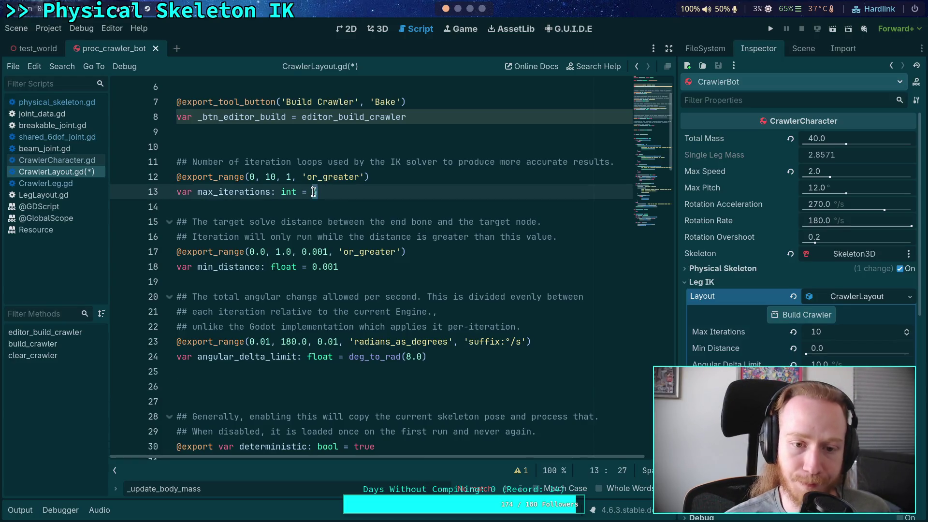
pyautogui.press('BackSpace')
pyautogui.write('Engine.phys')
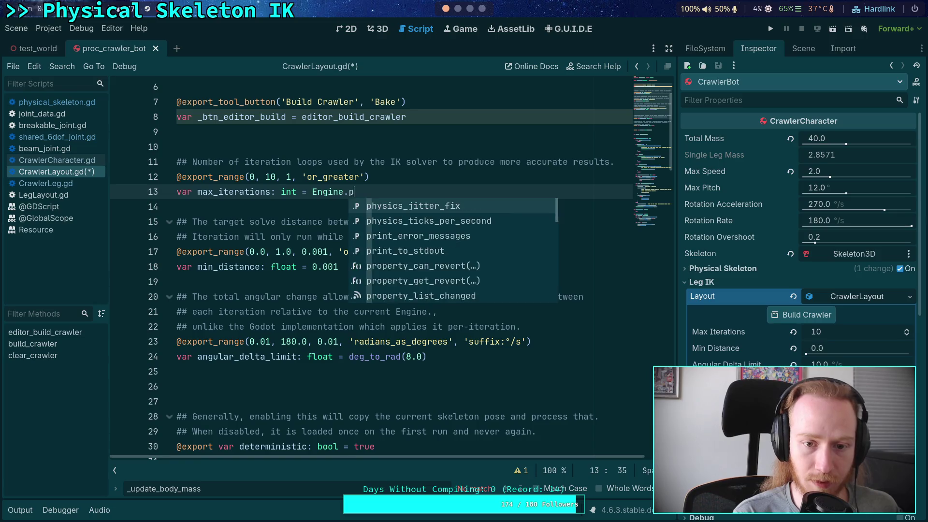
pyautogui.press('Down')
pyautogui.press('Return')
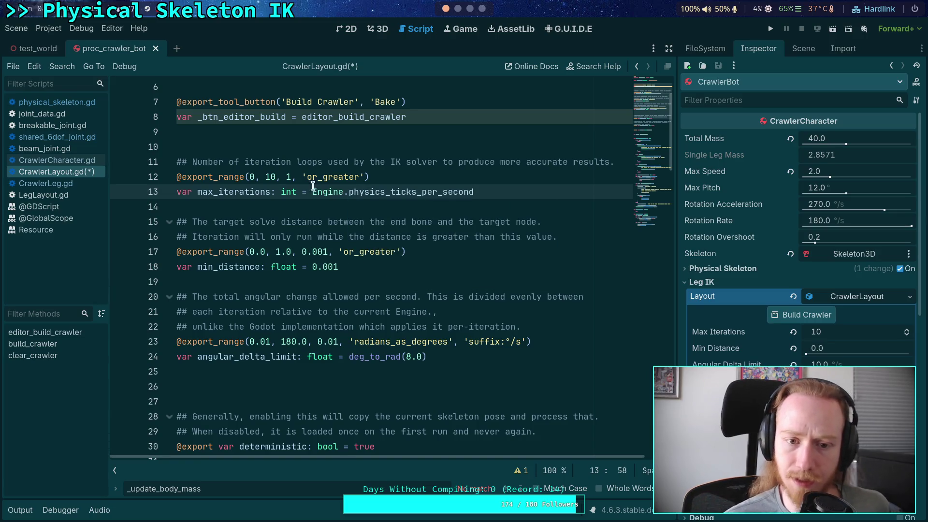
pyautogui.moveTo(312, 192); pyautogui.dragTo(504, 191)
pyautogui.write('4')
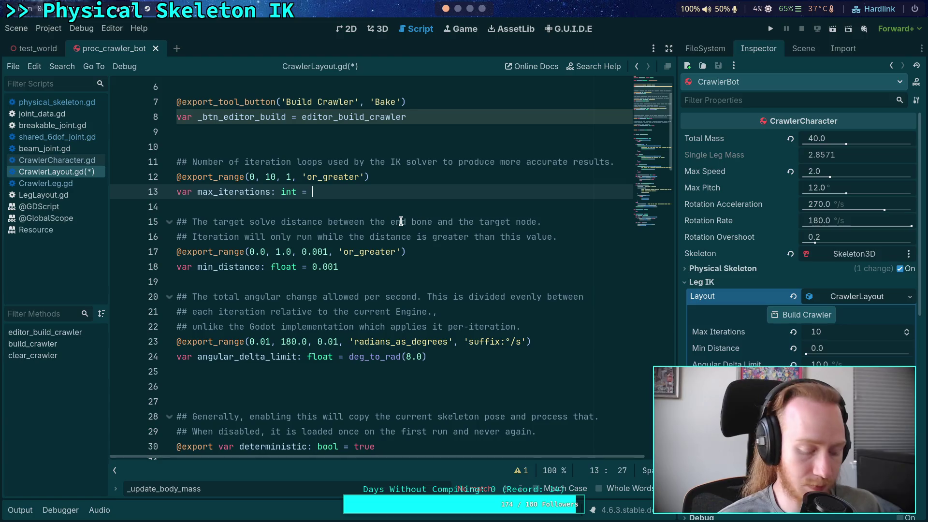
pyautogui.moveTo(432, 311); pyautogui.dragTo(393, 311)
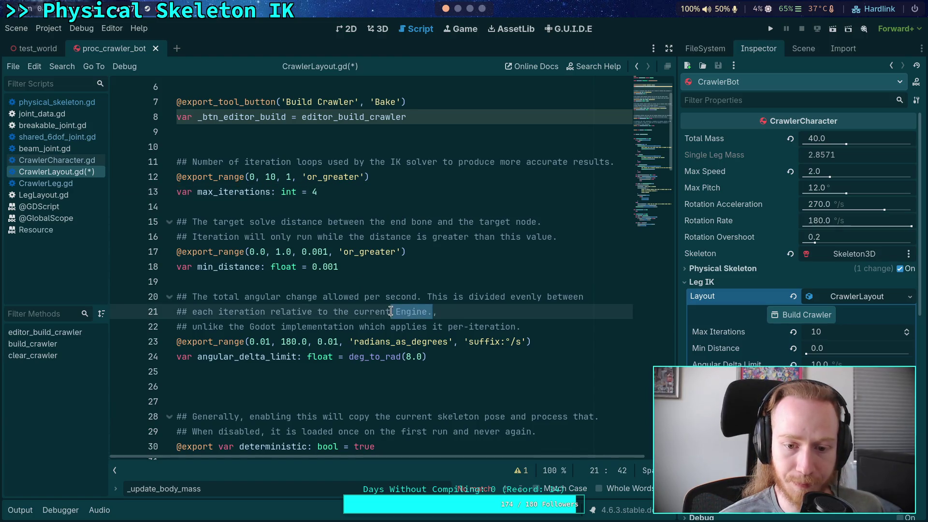
pyautogui.write('`Engine.physics_ticks_per_second')
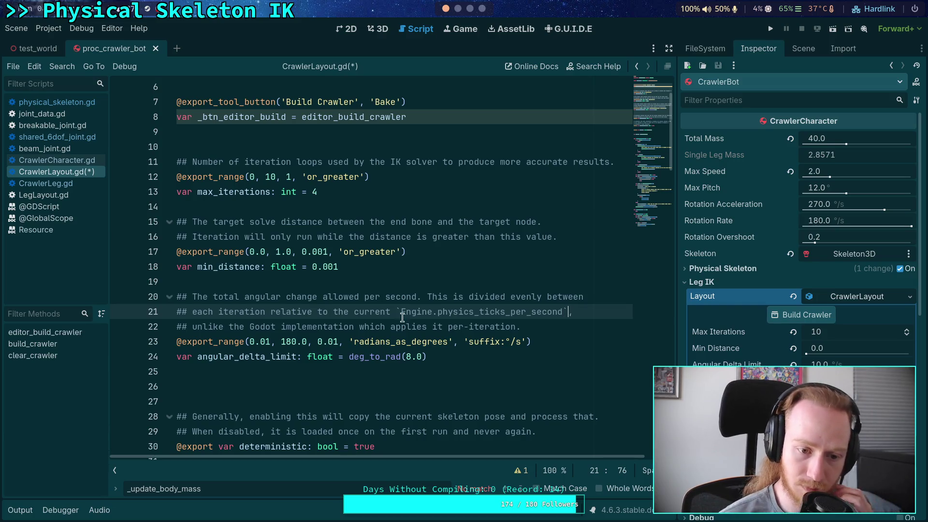
# Step: Remove the extra blank line and continue the comment with 'and doesn't' and '## consider'
pyautogui.click(411, 385)
pyautogui.press('BackSpace')
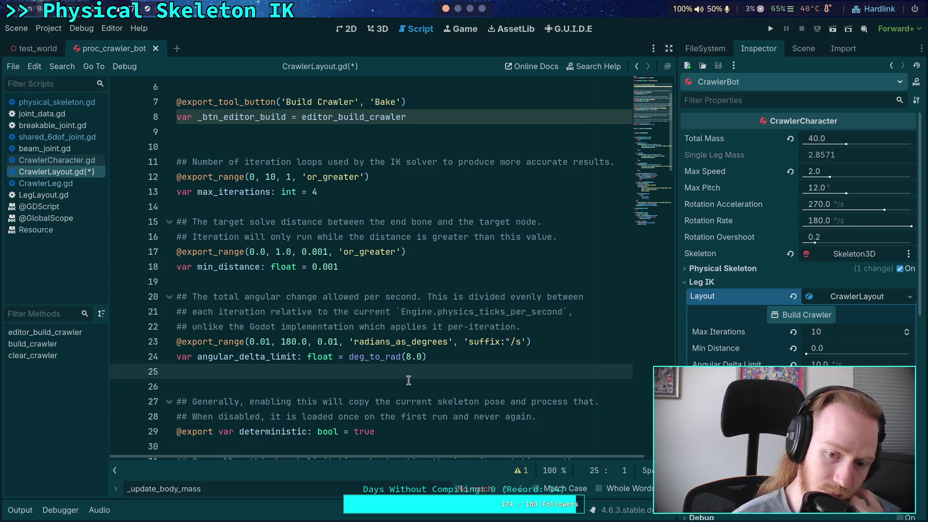
pyautogui.click(520, 327)
pyautogui.press('BackSpace')
pyautogui.write('and does')
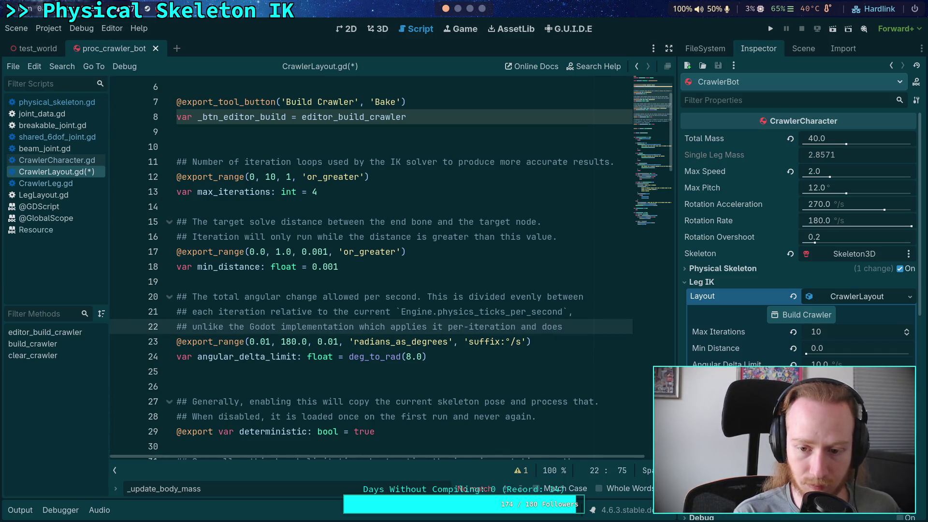
pyautogui.write("n't")
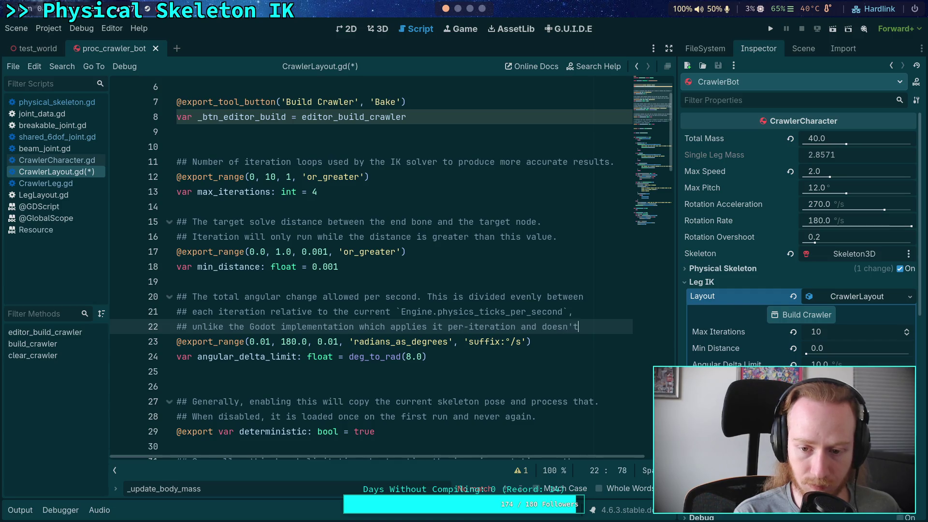
pyautogui.press('Return')
pyautogui.write('## consider')
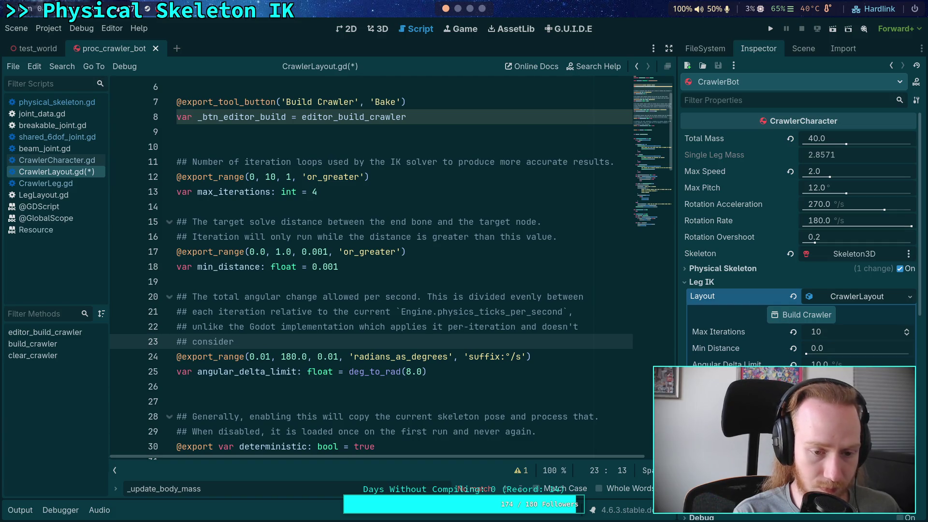
# Step: Finish the comment with 'frame rate or physics TPS.' and save CrawlerLayout.gd
pyautogui.write('frame ')
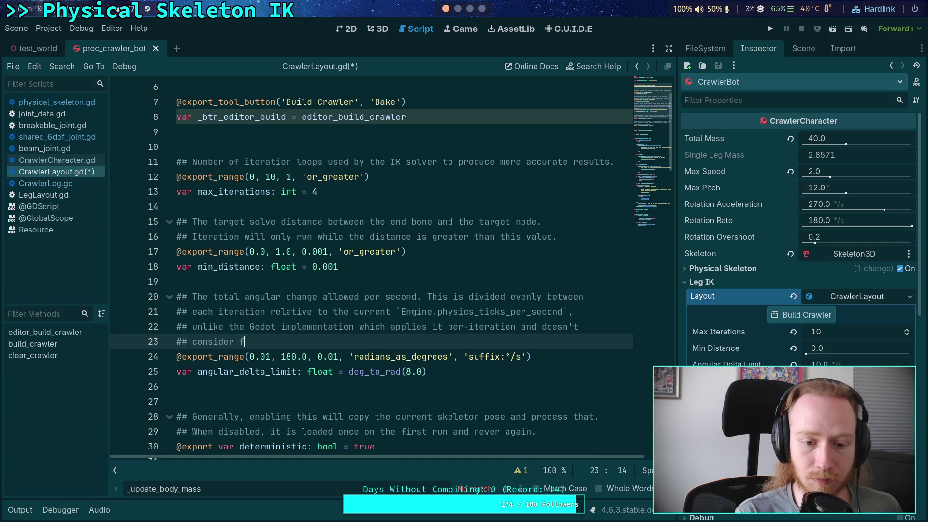
pyautogui.write('rate of')
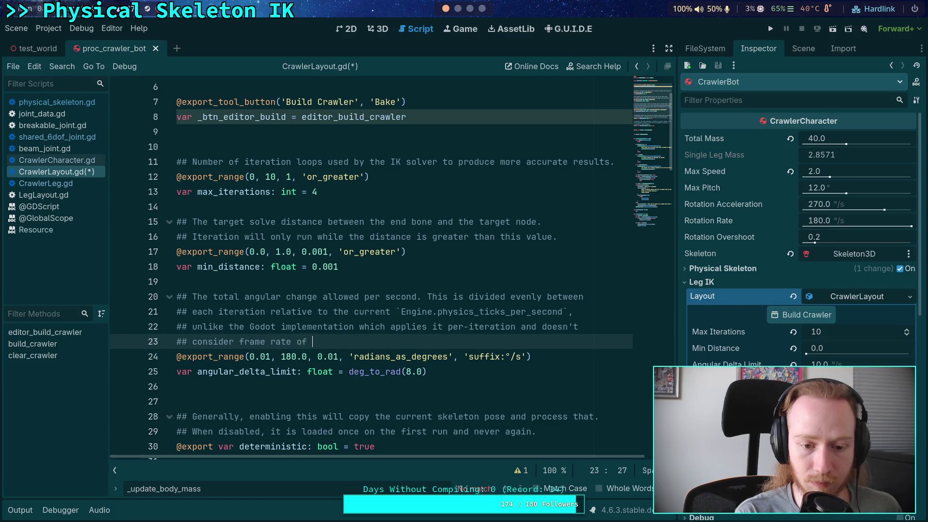
pyautogui.press('BackSpace')
pyautogui.write('r physics')
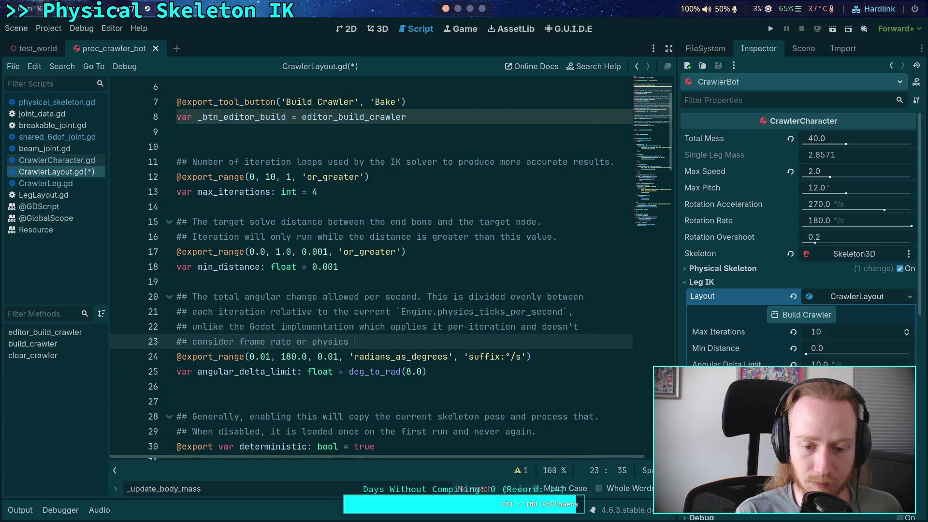
pyautogui.press('BackSpace')
pyautogui.press('BackSpace')
pyautogui.press('BackSpace')
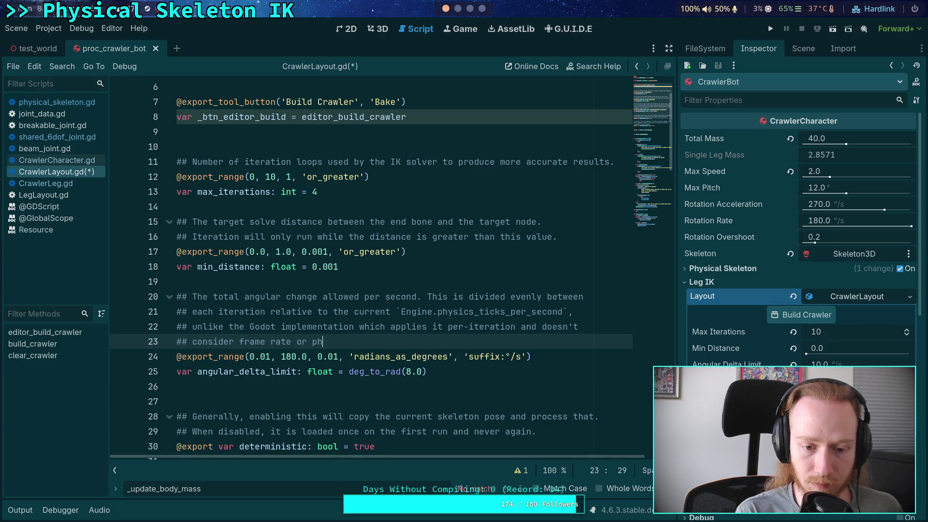
pyautogui.write('ysics TPS')
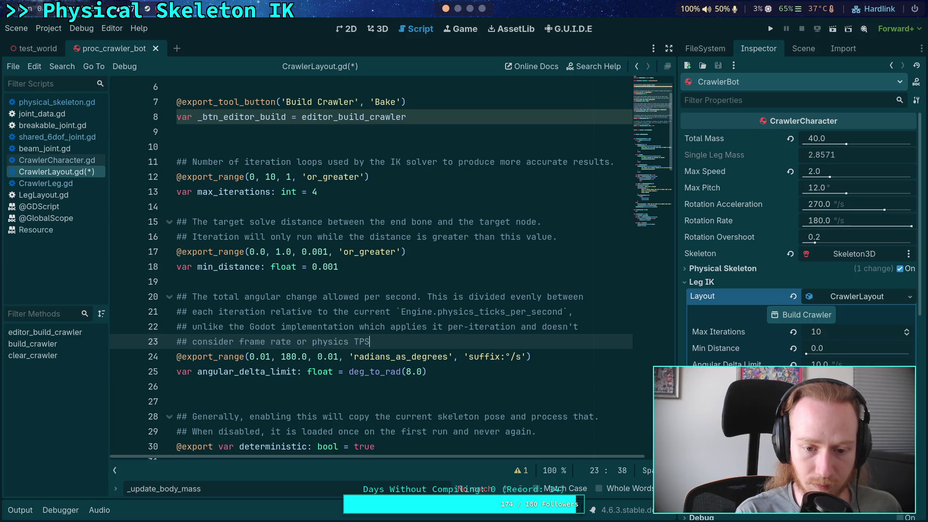
pyautogui.write('.')
pyautogui.hotkey('ctrl', 's')
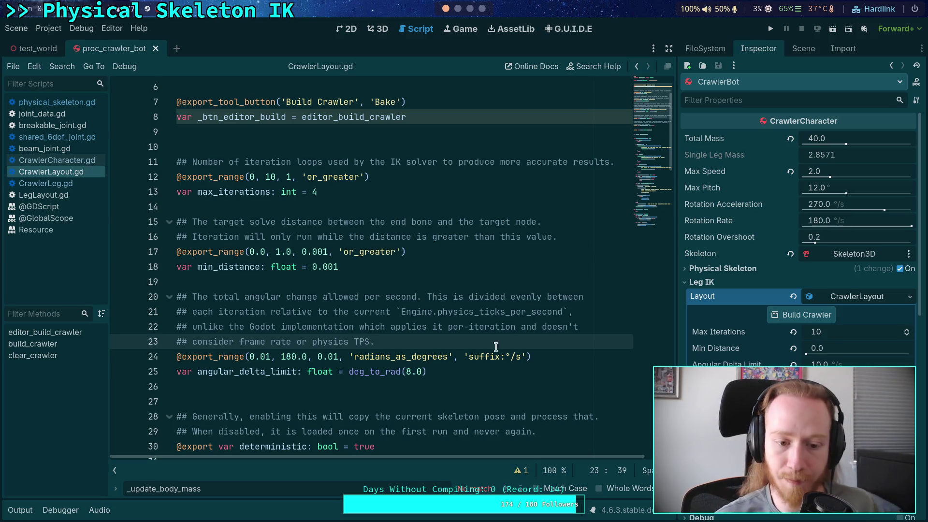
# Step: Show the scene's node tree in the right dock and collapse the LegTargets node
pyautogui.click(460, 389)
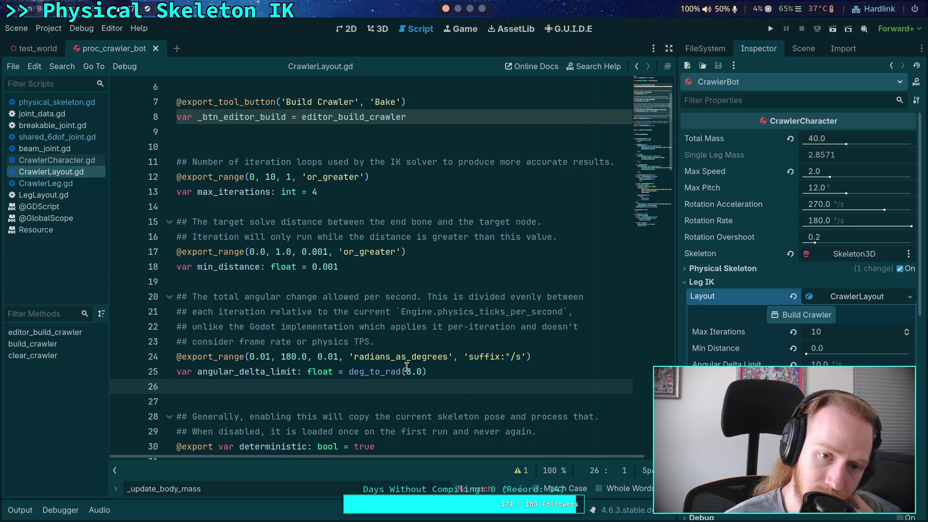
pyautogui.scroll(-12, 407, 367)
pyautogui.scroll(4, 414, 300)
pyautogui.scroll(-17, 413, 314)
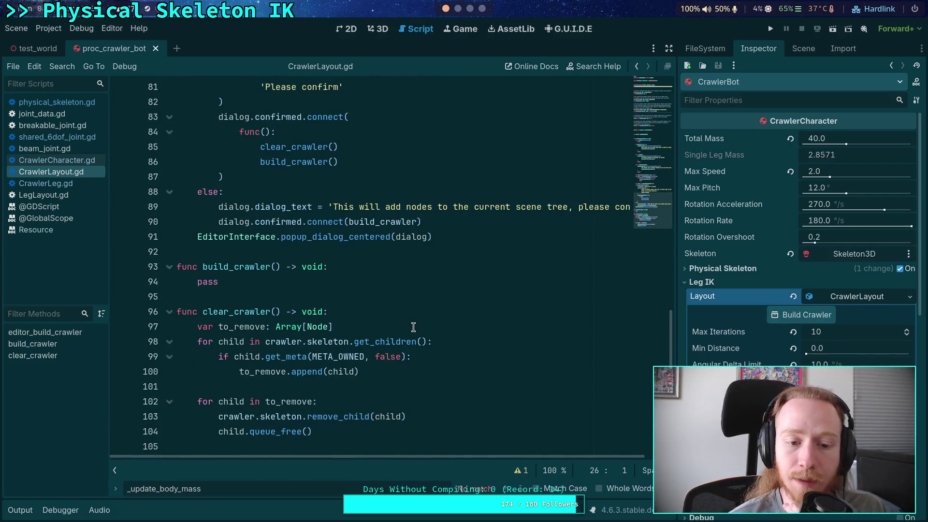
pyautogui.click(801, 50)
pyautogui.click(700, 157)
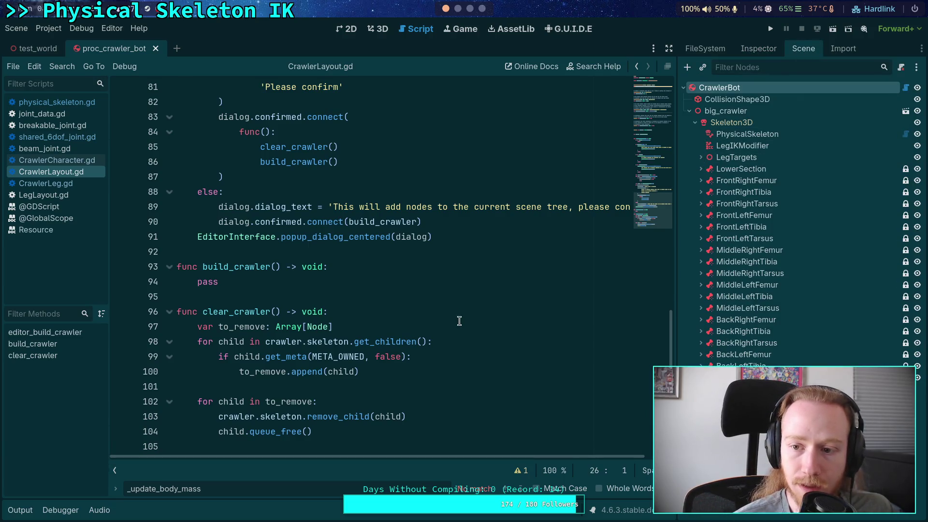
# Step: Select build_crawler's pass placeholder, then open LegLayout.gd from the script list
pyautogui.scroll(-1, 311, 300)
pyautogui.scroll(-1, 314, 297)
pyautogui.scroll(4, 319, 309)
pyautogui.scroll(-3, 248, 248)
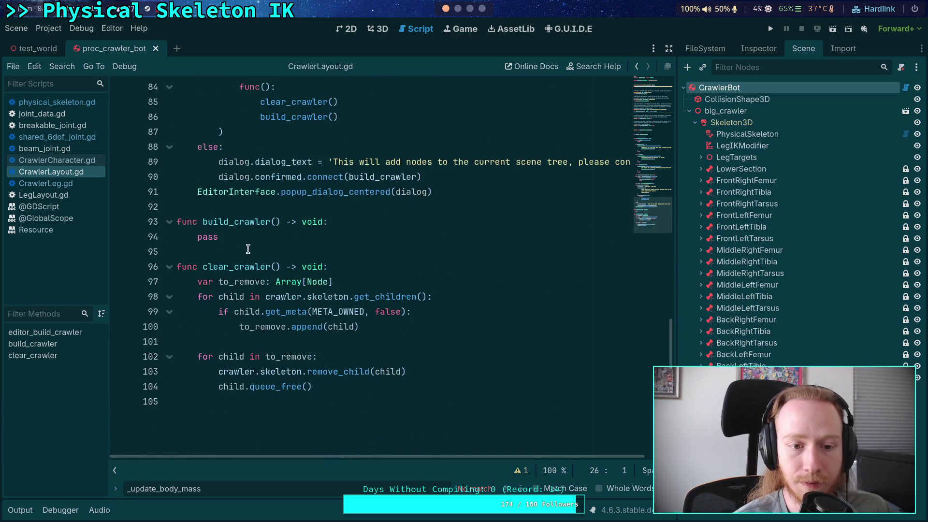
pyautogui.moveTo(251, 236); pyautogui.dragTo(197, 236)
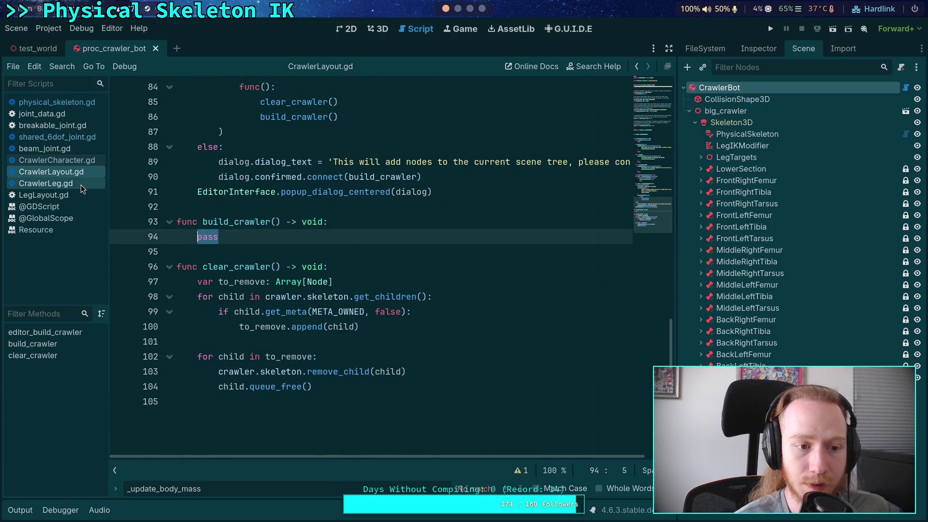
pyautogui.click(80, 184)
pyautogui.click(78, 175)
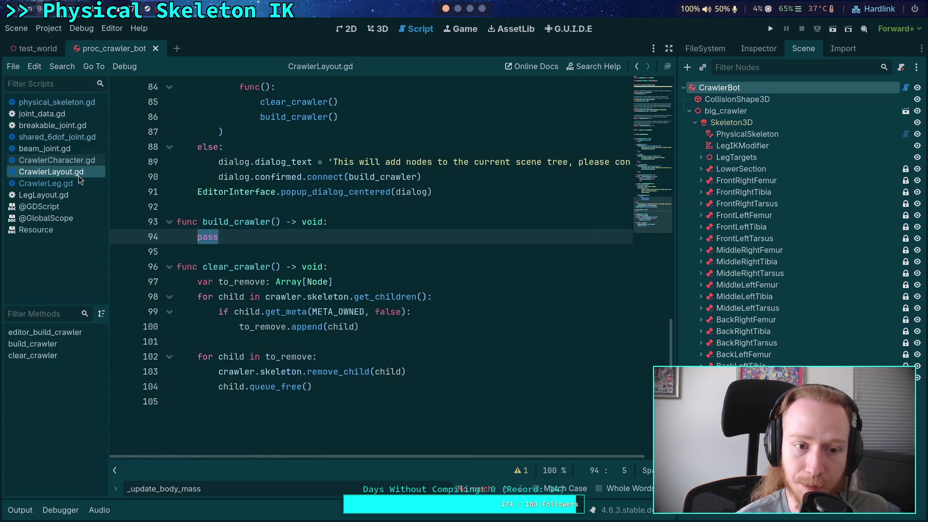
pyautogui.click(48, 194)
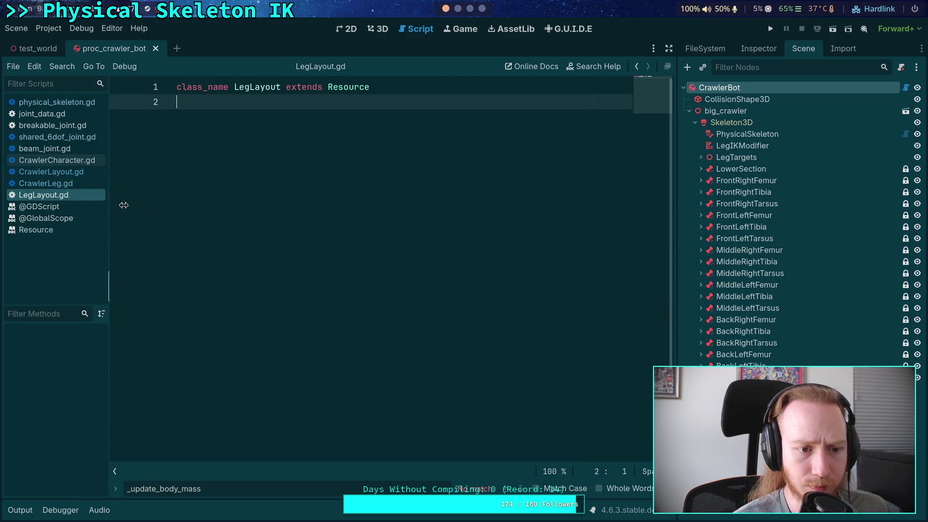
# Step: Inspect LegIKModifier's IK properties with the first leg's Joints expanded in a wider Inspector
pyautogui.click(741, 145)
pyautogui.click(758, 49)
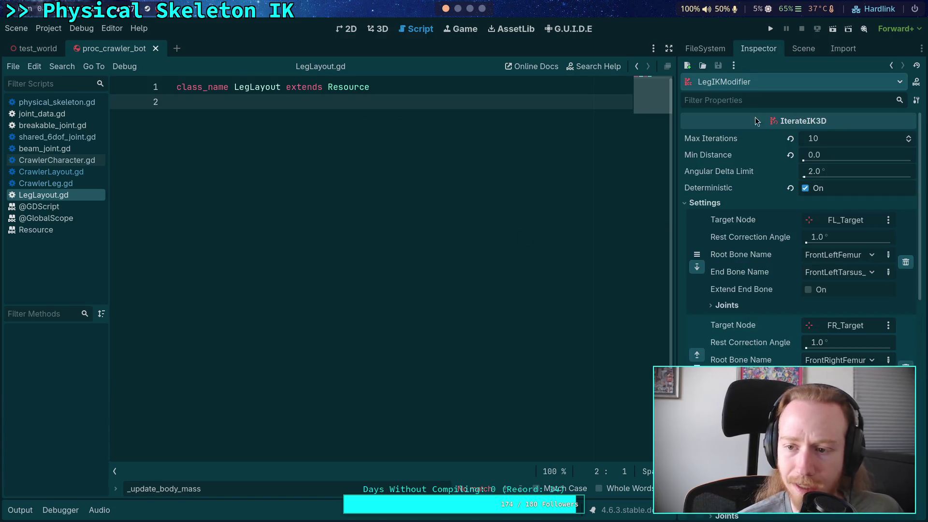
pyautogui.click(722, 305)
pyautogui.moveTo(675, 254); pyautogui.dragTo(594, 254)
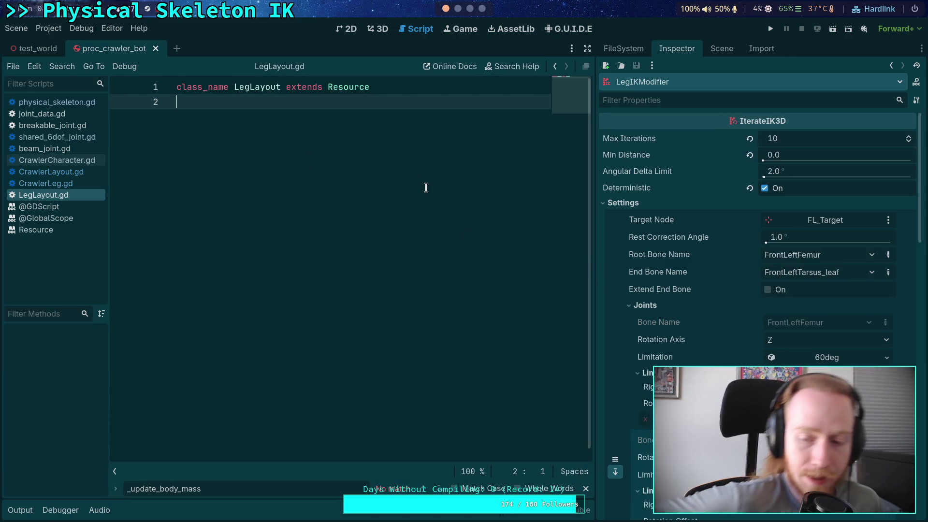
pyautogui.press('Return')
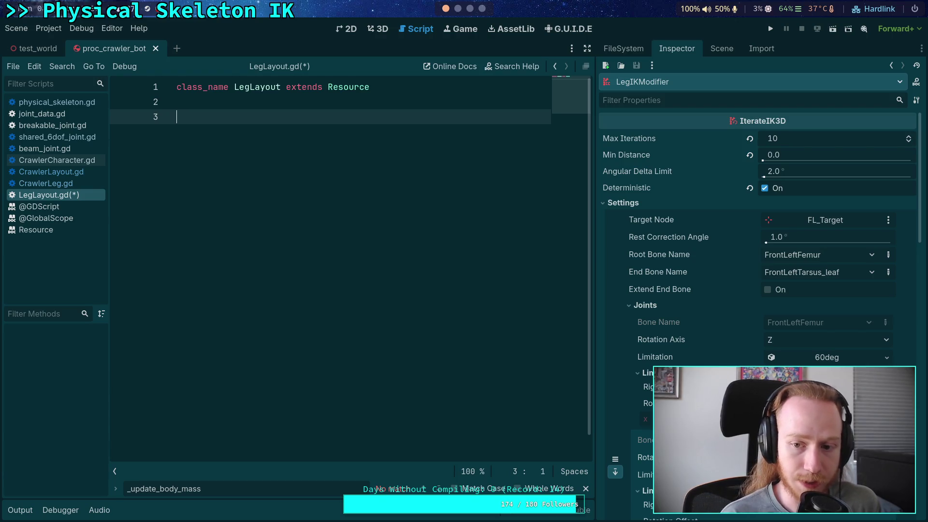
pyautogui.write('@export')
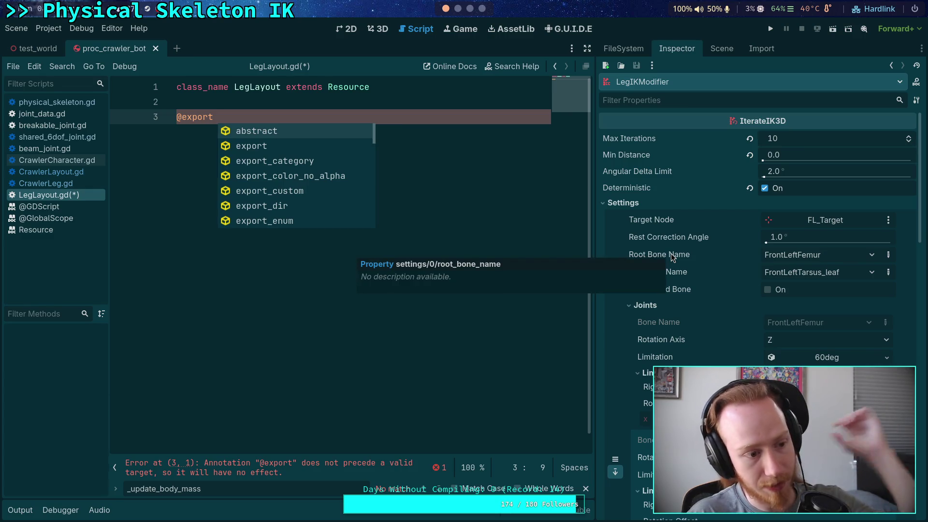
pyautogui.click(509, 316)
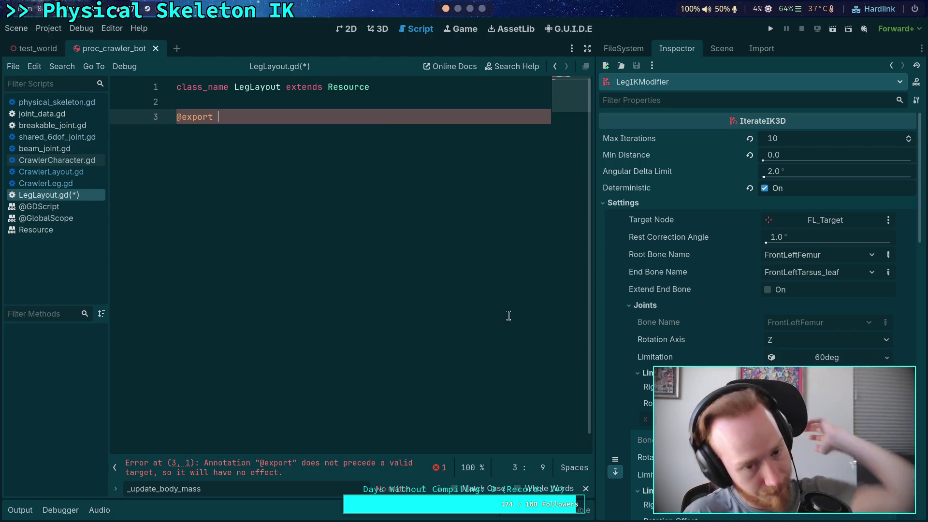
pyautogui.click(68, 172)
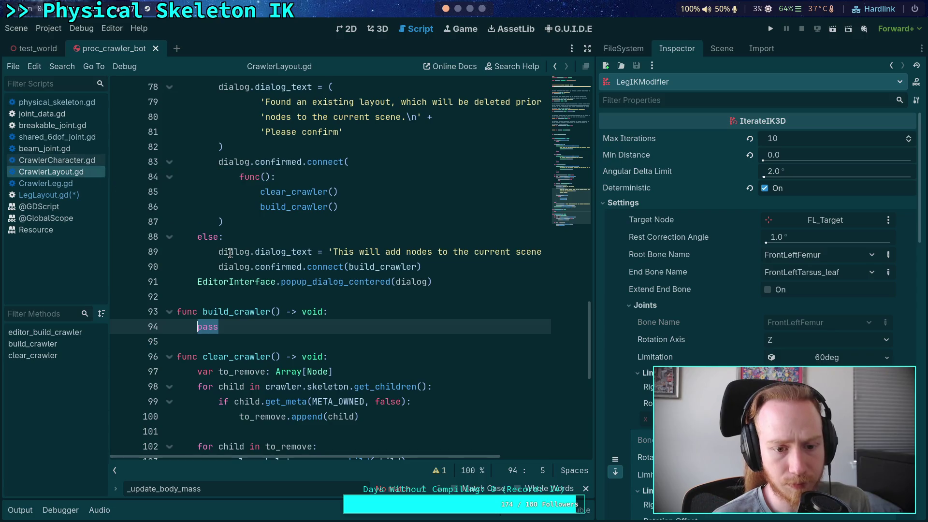
pyautogui.scroll(20, 230, 253)
pyautogui.scroll(-3, 318, 257)
pyautogui.click(470, 254)
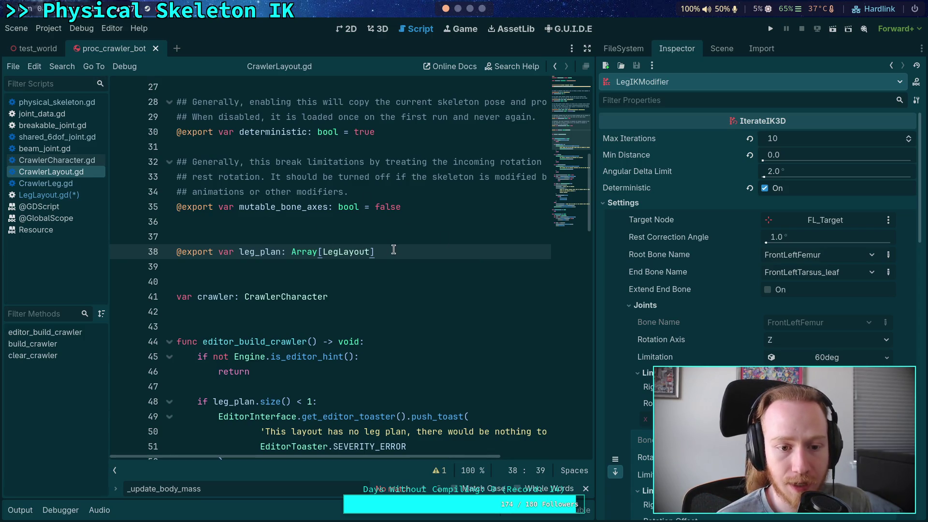
pyautogui.click(214, 254)
pyautogui.write('_category')
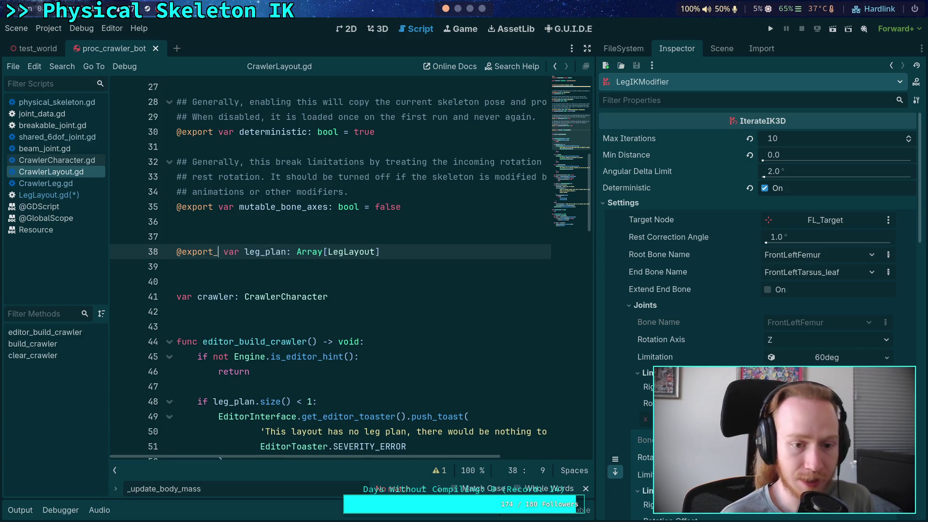
pyautogui.press('BackSpace')
pyautogui.press('BackSpace')
pyautogui.press('BackSpace')
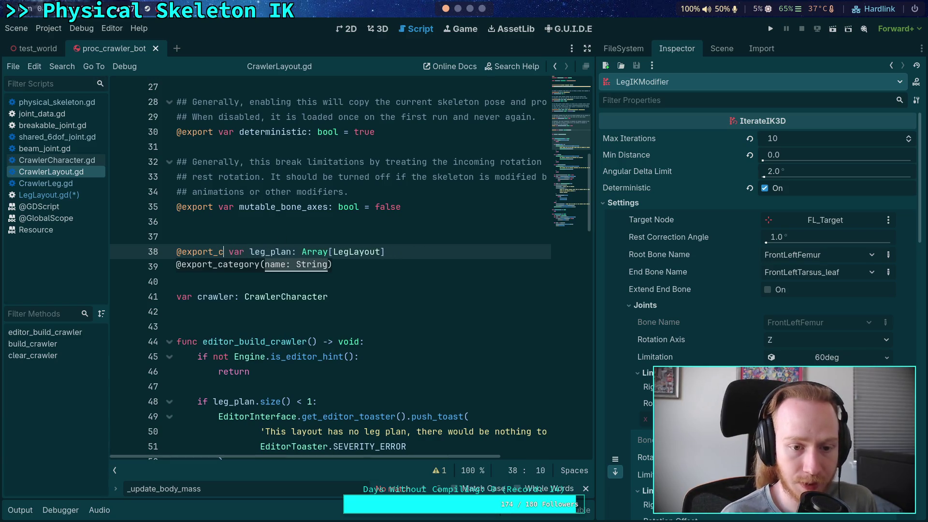
pyautogui.write('custom(')
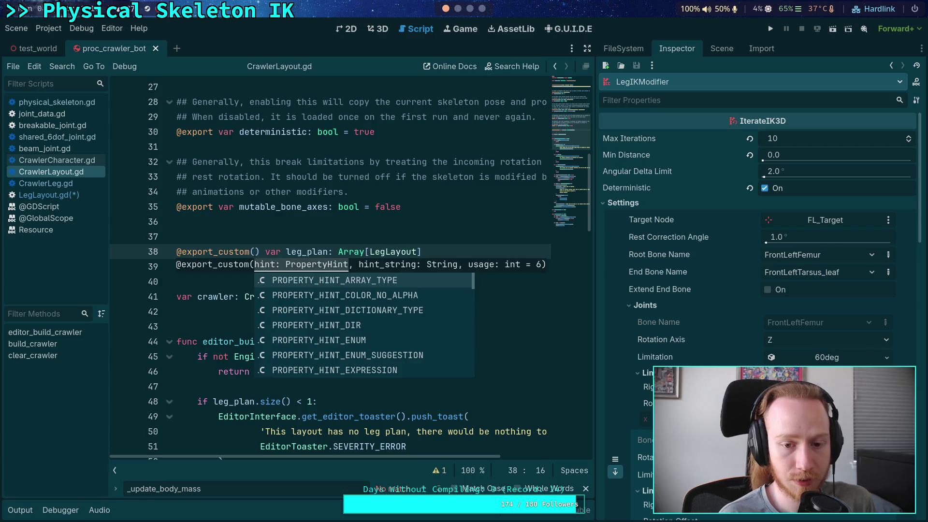
pyautogui.write('NONE')
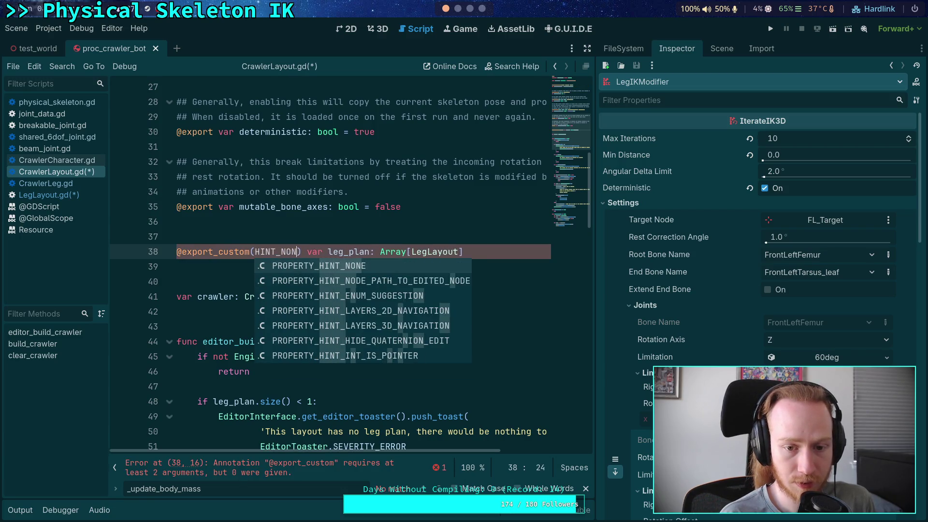
pyautogui.press('Return')
pyautogui.write(", '', ST")
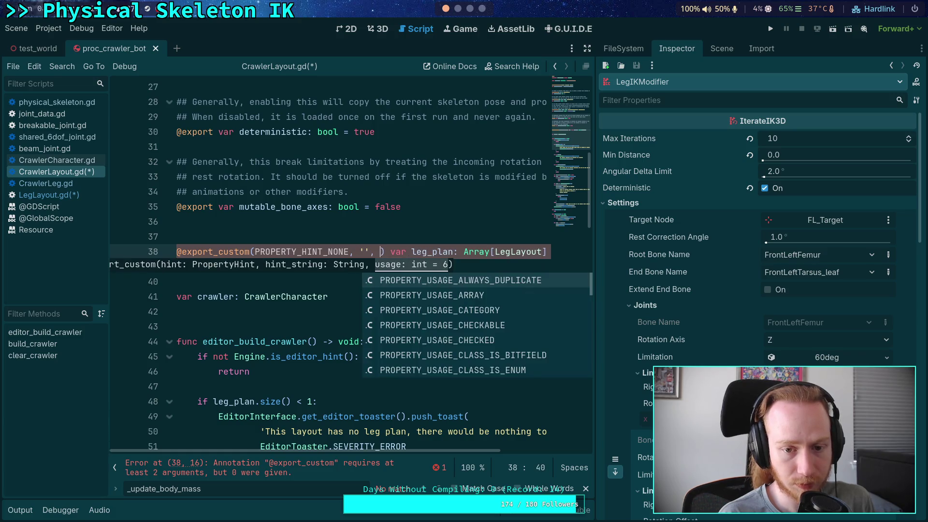
pyautogui.write('ORA')
pyautogui.press('Return')
pyautogui.press('Right')
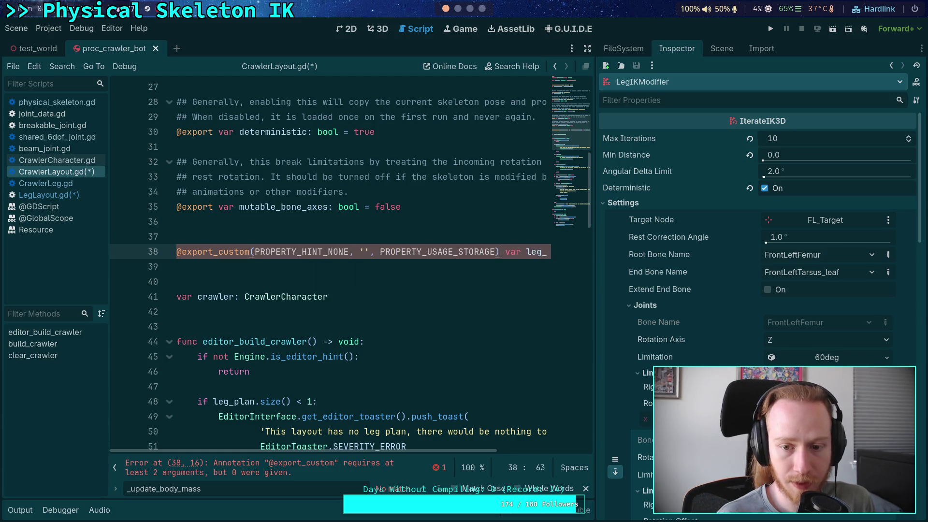
pyautogui.press('Delete')
pyautogui.press('Return')
# Step: Fold editor_build_crawler and add blank lines after it for new code
pyautogui.press('End')
pyautogui.press('Return')
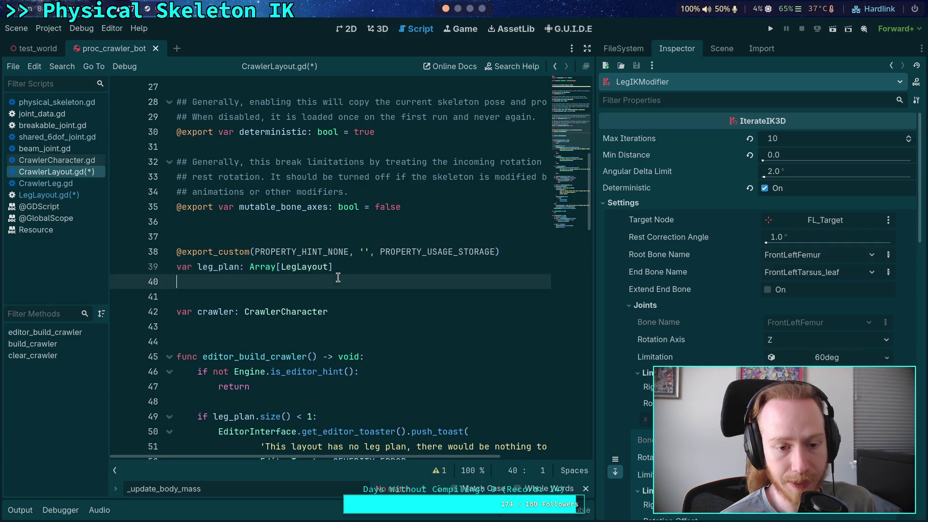
pyautogui.click(169, 356)
pyautogui.click(174, 372)
pyautogui.scroll(-3, 415, 352)
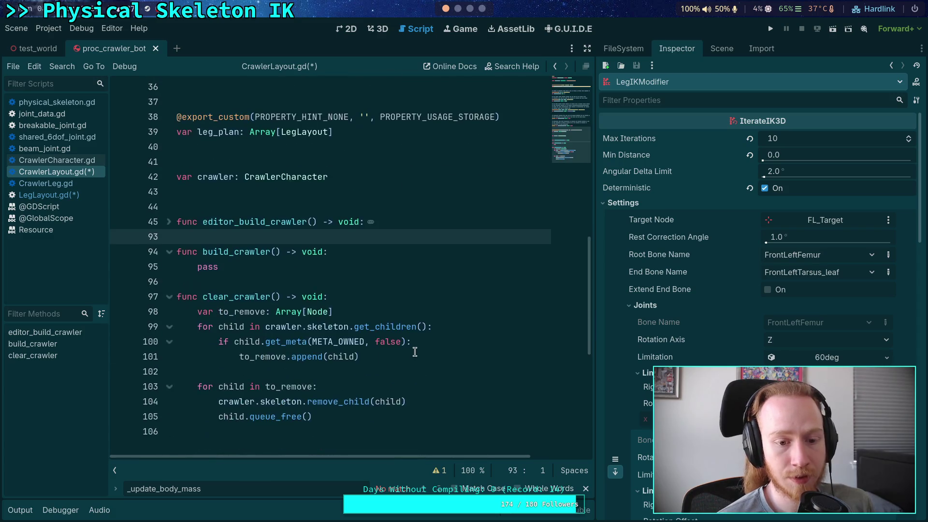
pyautogui.press('Return')
pyautogui.press('Return')
pyautogui.press('Up')
pyautogui.press('Return')
pyautogui.press('Up')
pyautogui.press('Return')
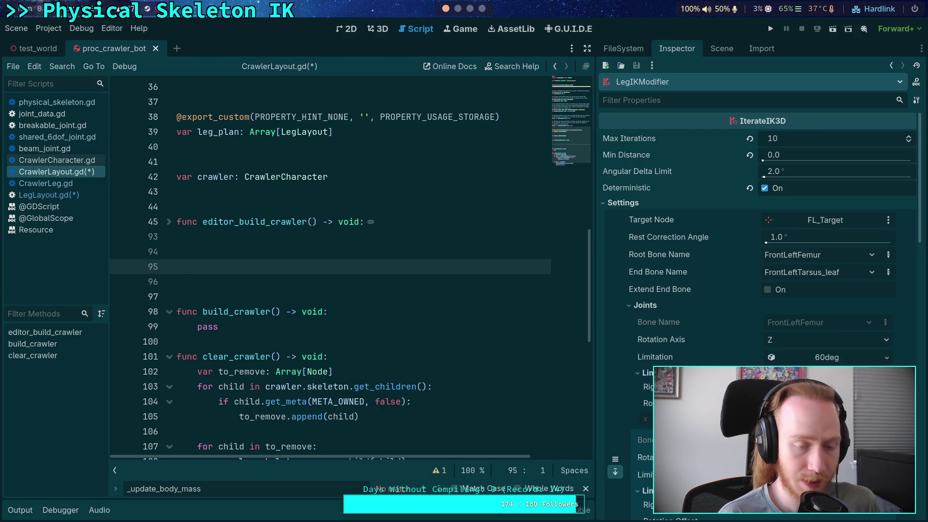
pyautogui.scroll(3, 442, 311)
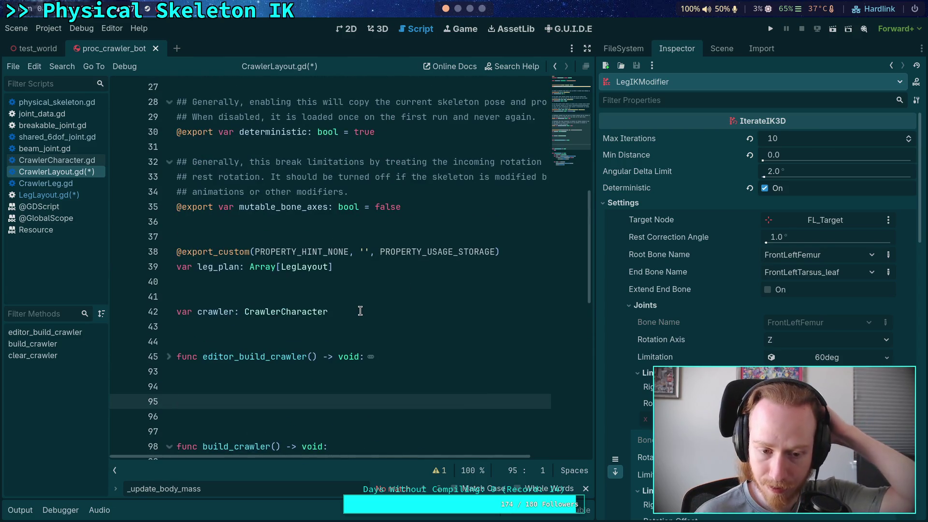
pyautogui.scroll(-10, 662, 338)
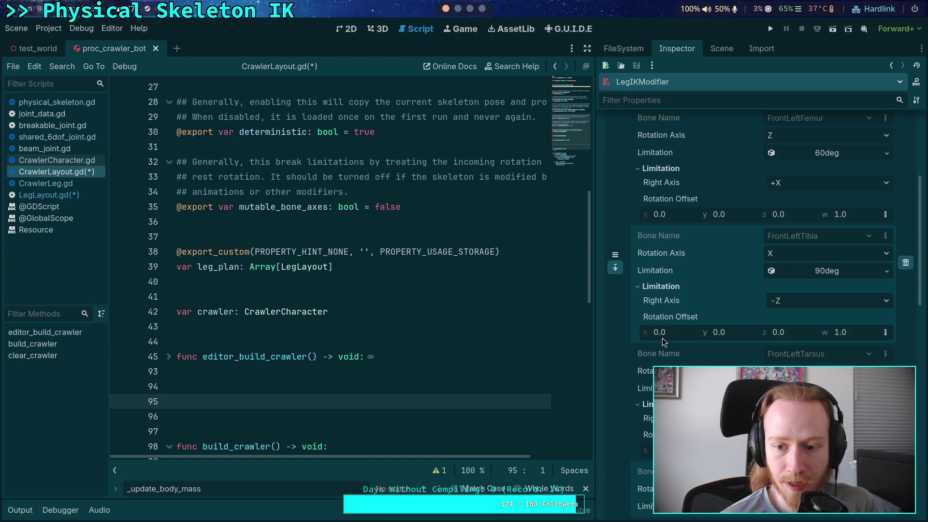
pyautogui.scroll(-5, 724, 329)
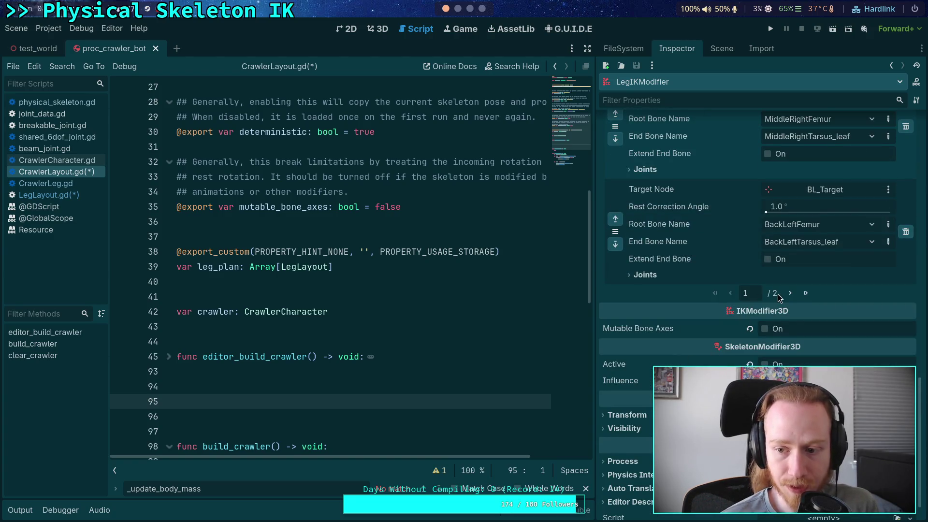
pyautogui.scroll(-1, 768, 296)
pyautogui.scroll(2, 756, 309)
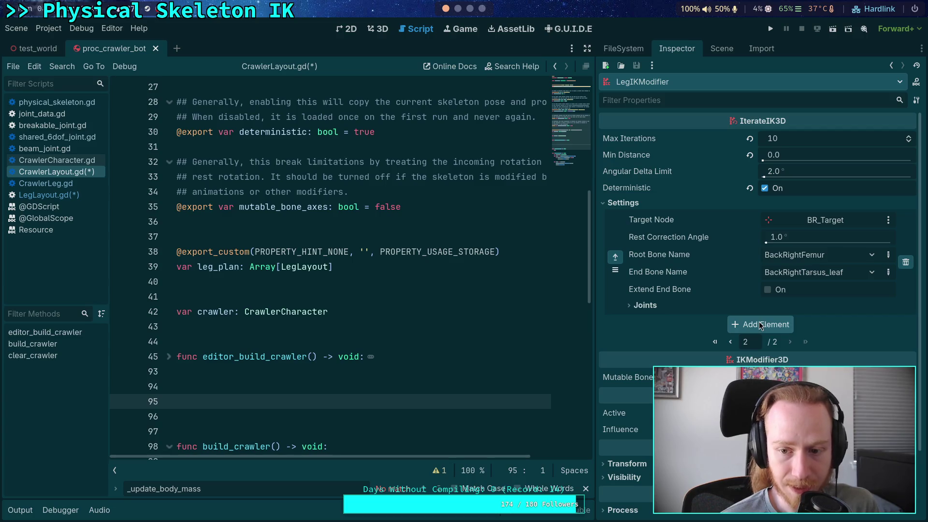
pyautogui.click(731, 342)
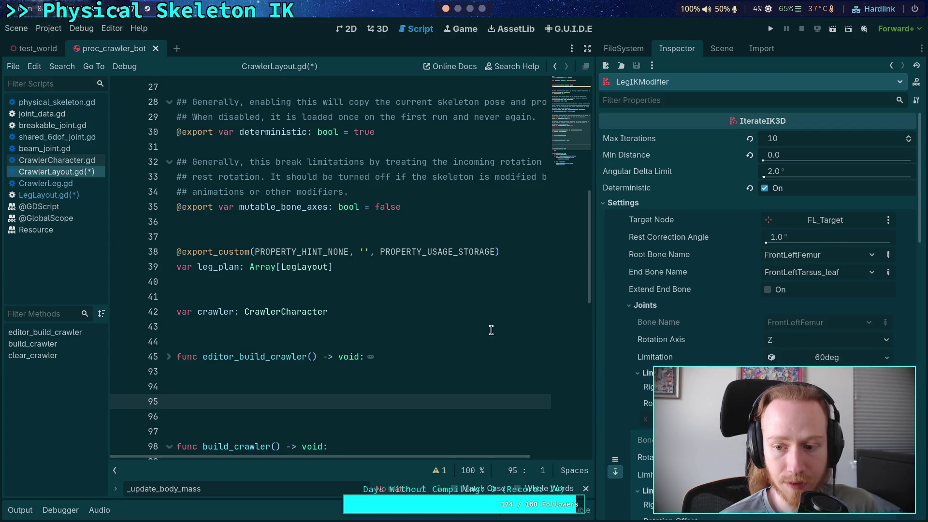
pyautogui.click(339, 305)
pyautogui.click(319, 400)
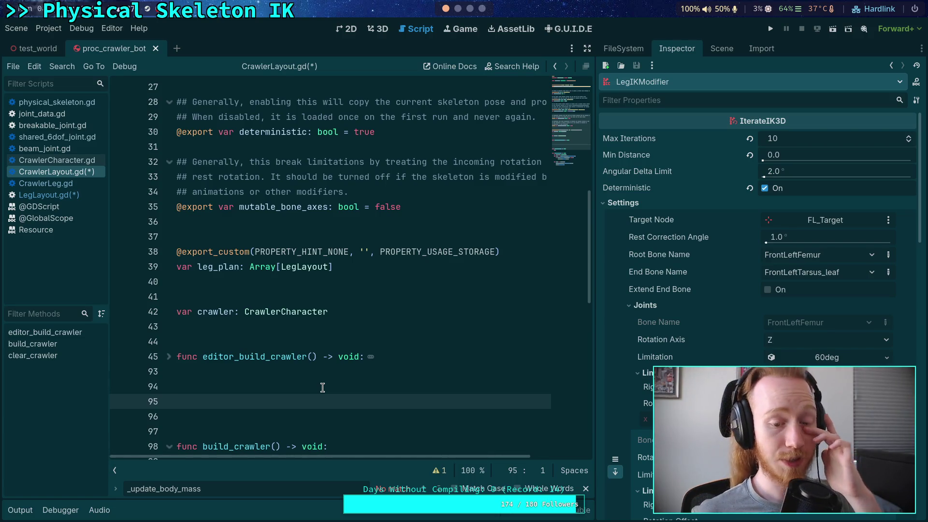
# Step: Start typing 'func prop', browse the virtual function suggestions, then erase it
pyautogui.write('func pro')
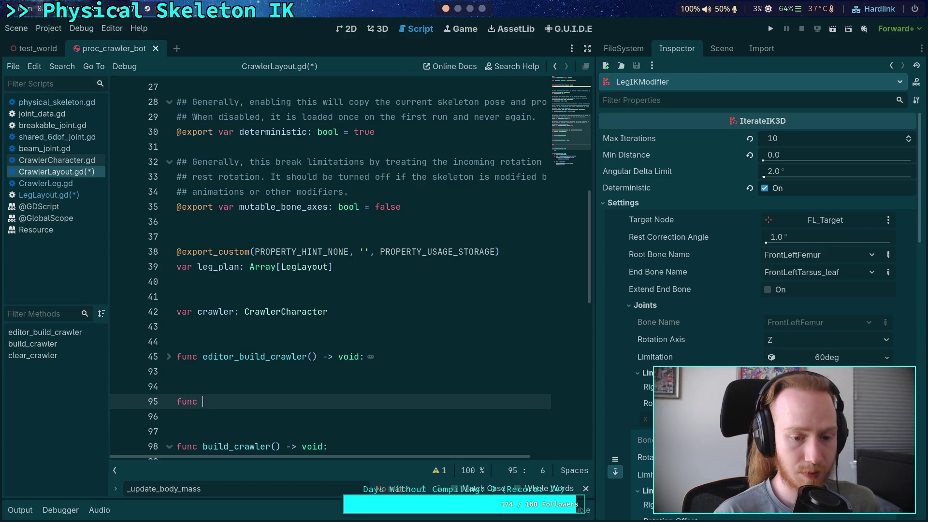
pyautogui.write('p')
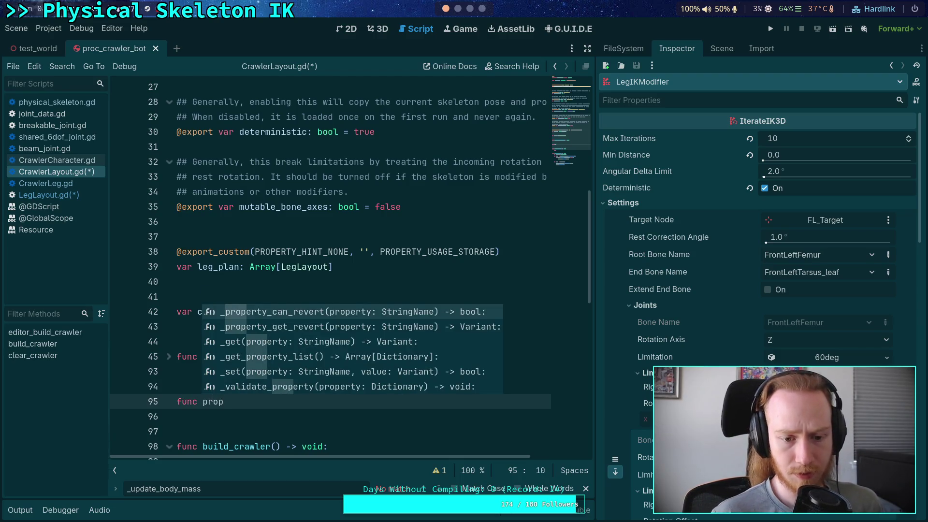
pyautogui.press('BackSpace')
pyautogui.press('BackSpace')
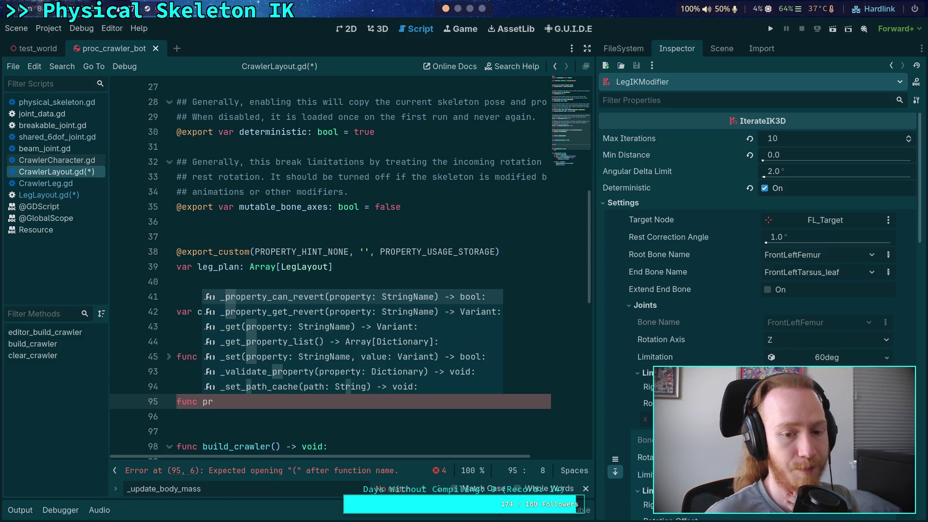
pyautogui.press('Down')
pyautogui.press('Up')
pyautogui.press('Up')
pyautogui.press('Down')
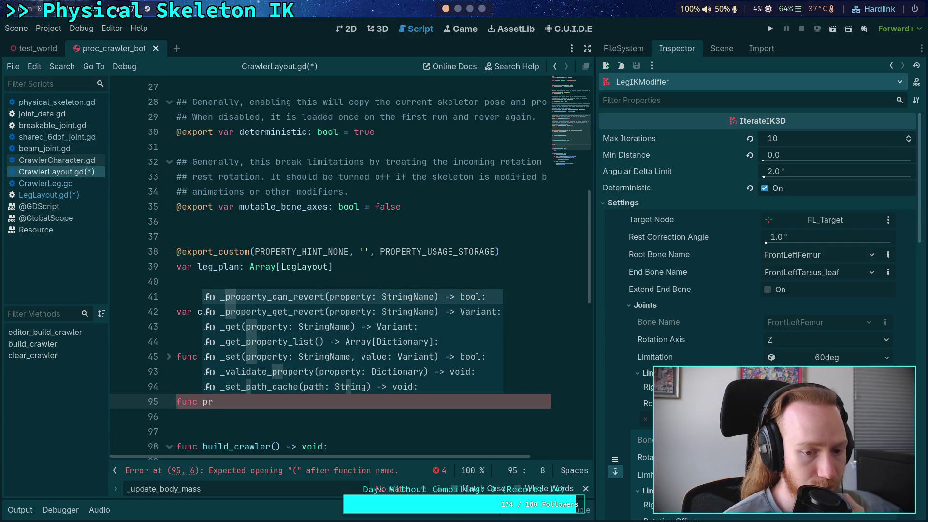
pyautogui.press('BackSpace')
pyautogui.press('BackSpace')
pyautogui.press('BackSpace')
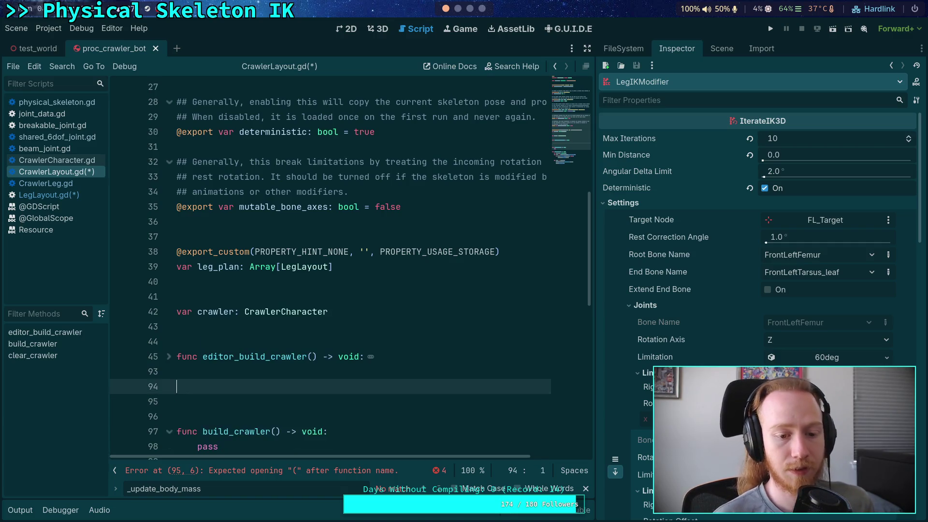
# Step: Remove surplus blank lines, leaving two empty lines before build_crawler at line 95
pyautogui.press('Delete')
pyautogui.press('Delete')
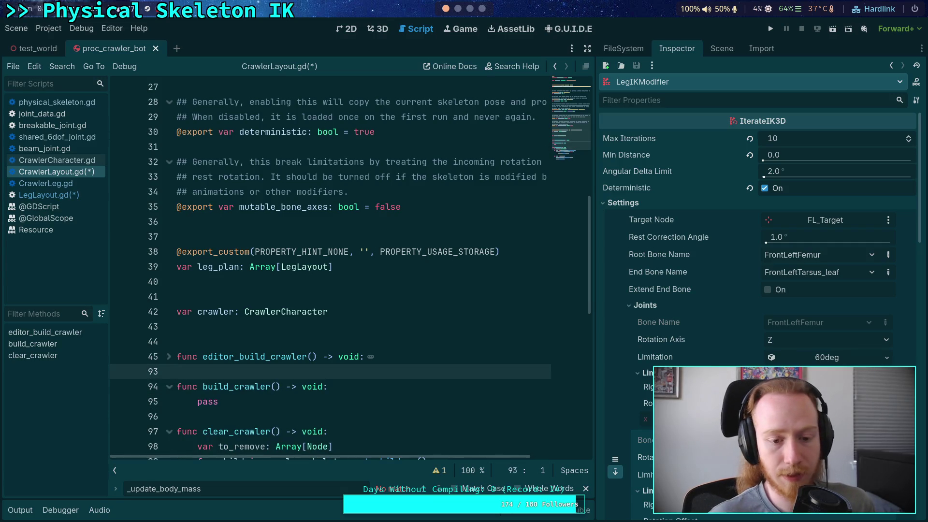
pyautogui.scroll(9, 369, 308)
pyautogui.scroll(-7, 370, 308)
pyautogui.scroll(-5, 370, 308)
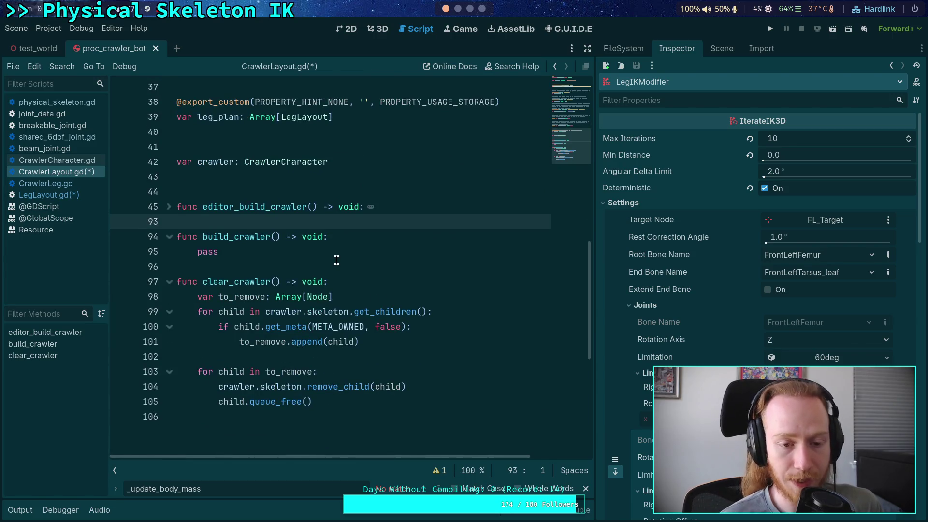
pyautogui.press('Return')
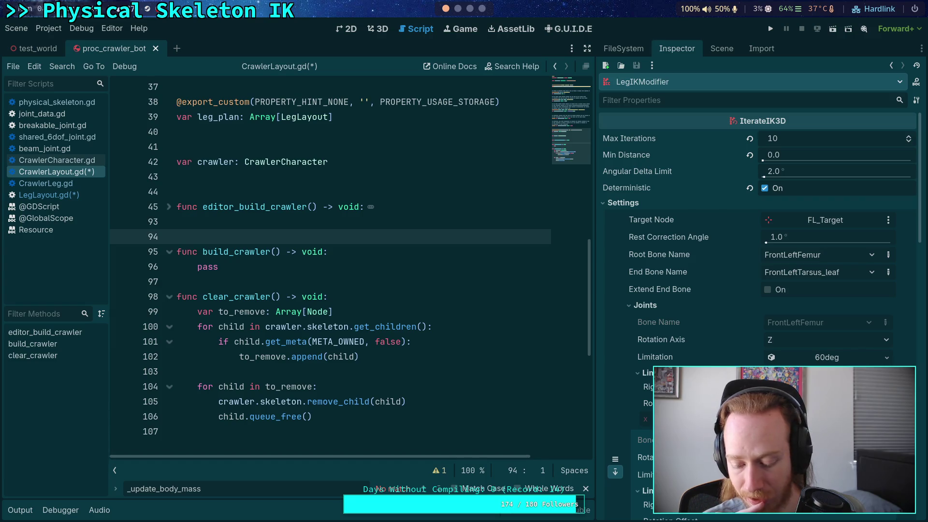
pyautogui.scroll(9, 316, 292)
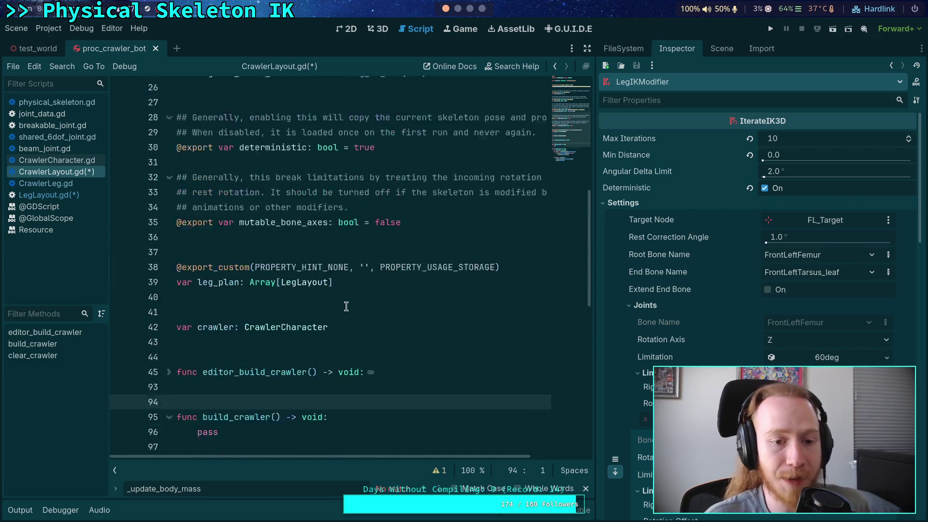
# Step: Look up the Resource symbol on line 2, browse its class reference, then open CrawlerCharacter.gd
pyautogui.scroll(3, 316, 293)
pyautogui.rightClick(364, 102)
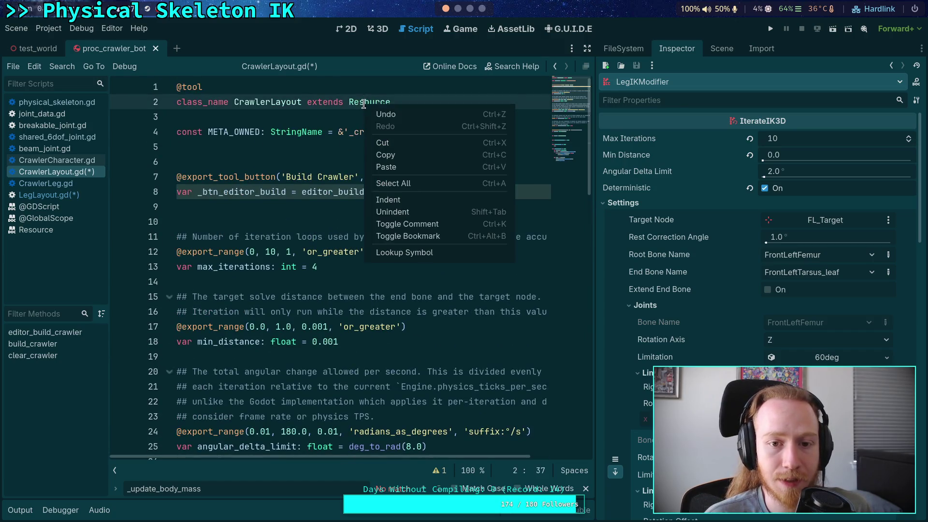
pyautogui.click(399, 250)
pyautogui.scroll(-10, 362, 306)
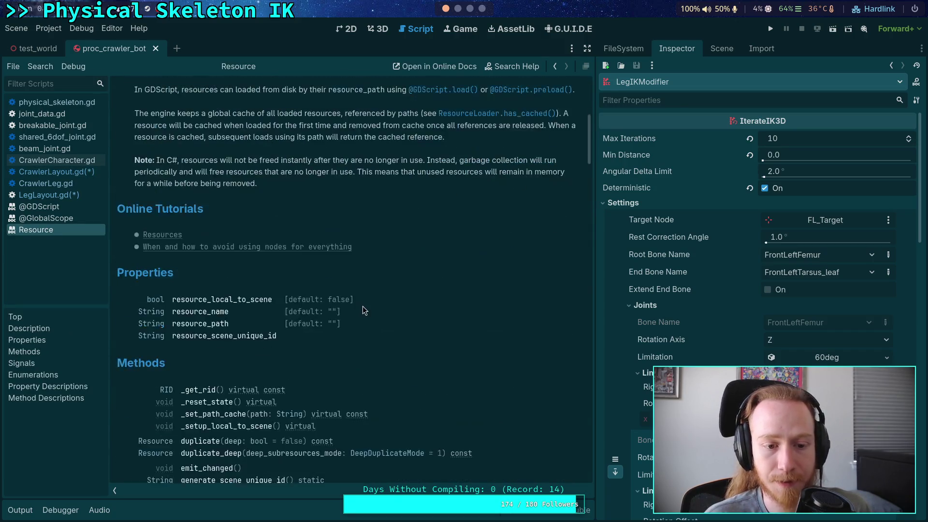
pyautogui.scroll(-2, 354, 292)
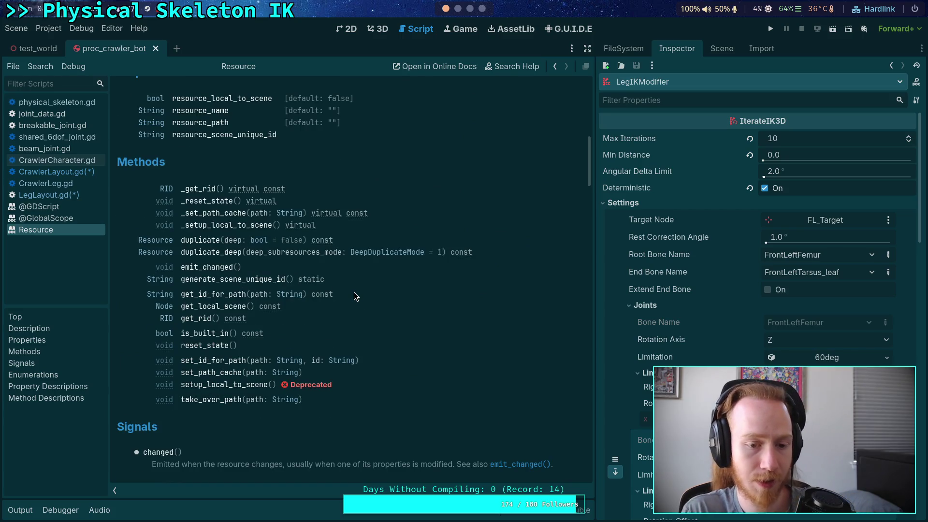
pyautogui.scroll(-2, 352, 288)
pyautogui.scroll(-2, 353, 288)
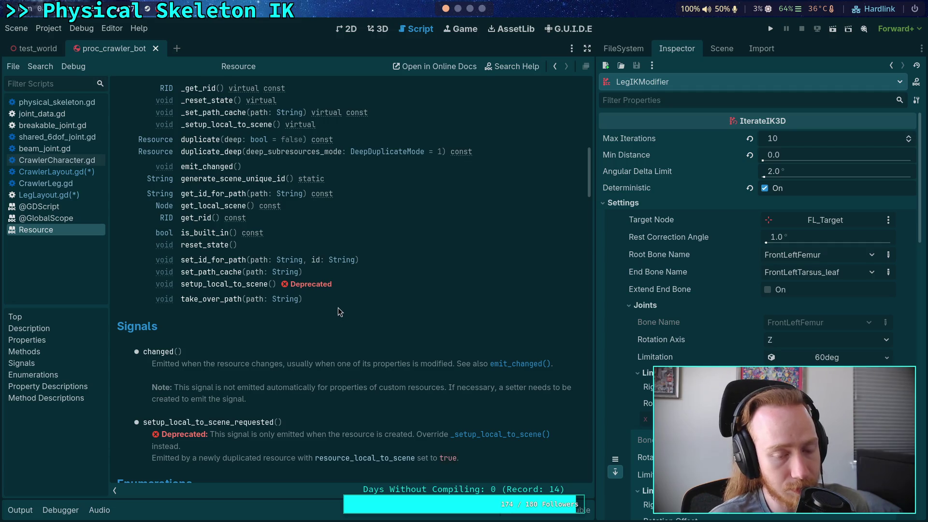
pyautogui.scroll(6, 337, 308)
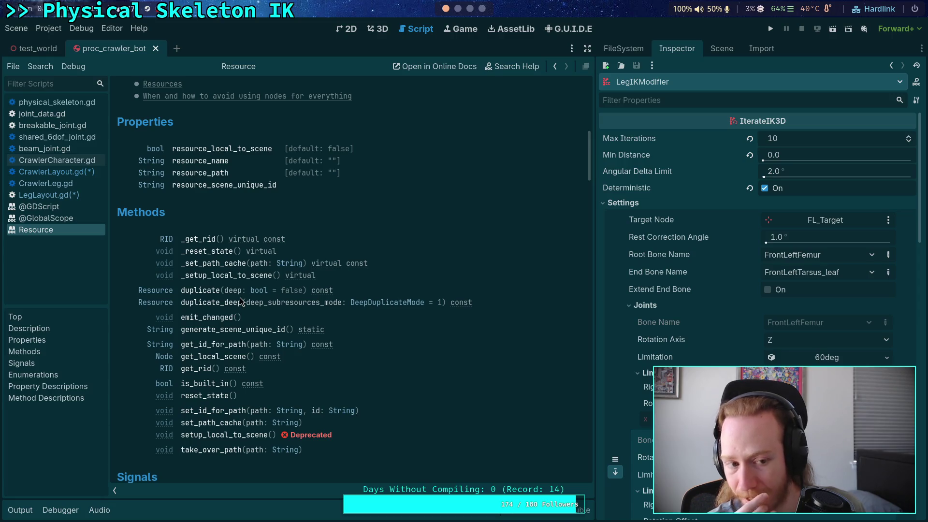
pyautogui.scroll(2, 239, 300)
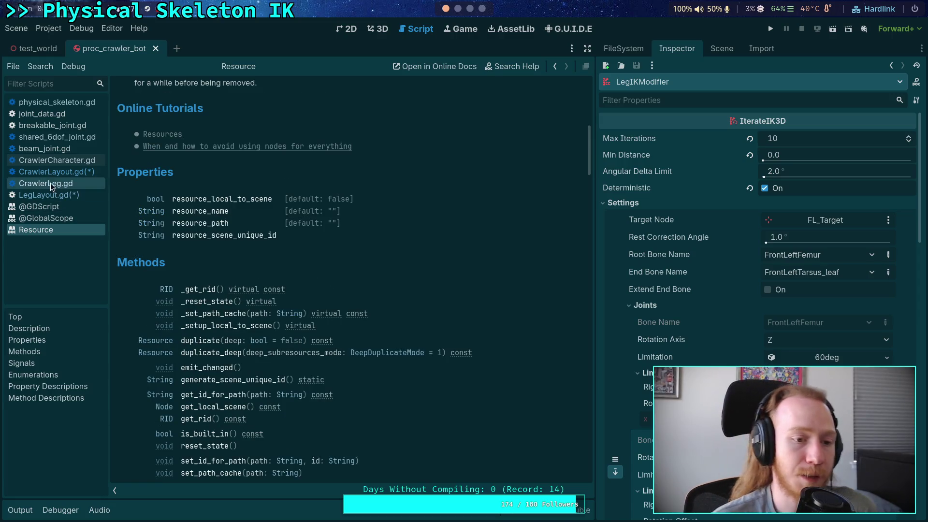
pyautogui.click(57, 160)
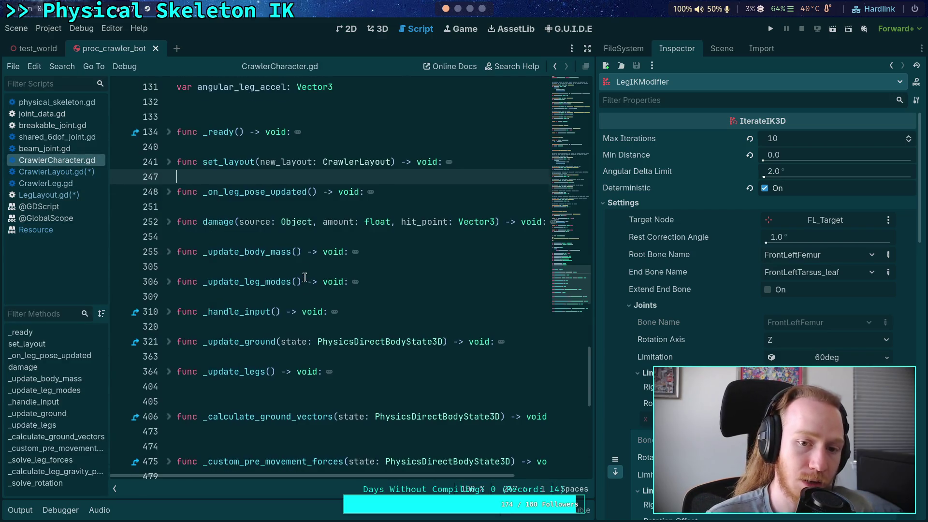
# Step: Unfold set_layout and add 'layout.changed' on a new line after layout.crawler = null
pyautogui.click(205, 272)
pyautogui.click(170, 254)
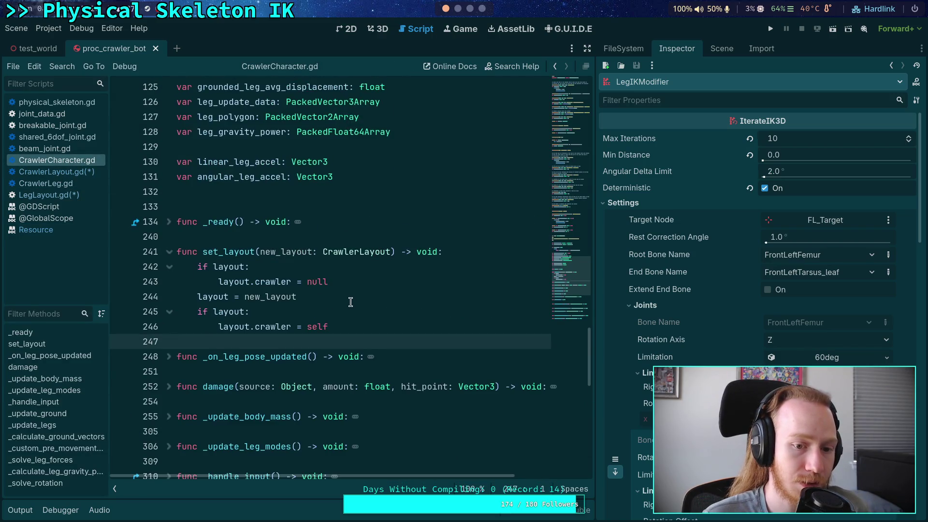
pyautogui.click(378, 321)
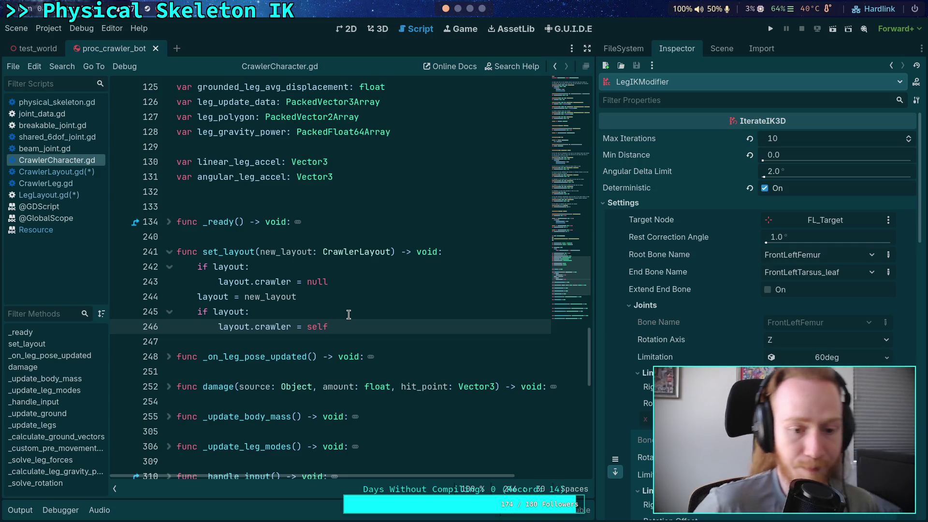
pyautogui.press('Up')
pyautogui.press('Up')
pyautogui.press('Up')
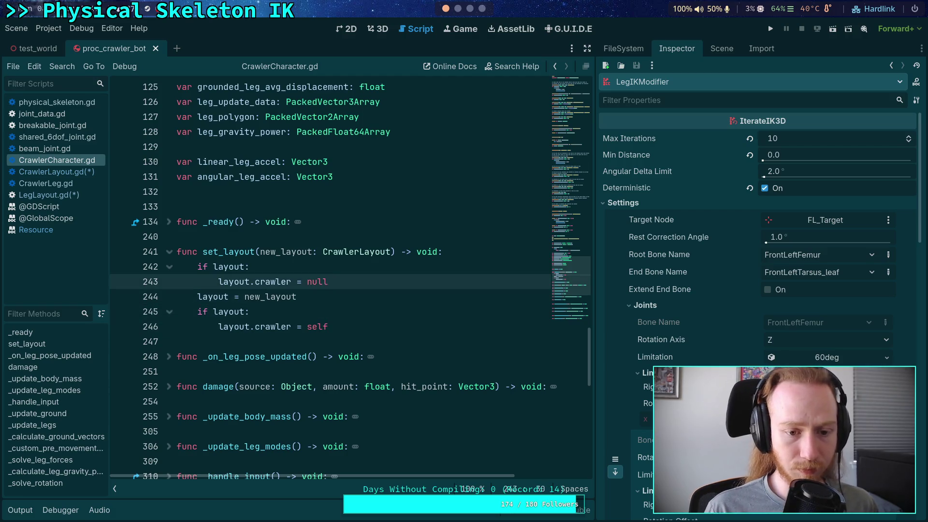
pyautogui.press('Return')
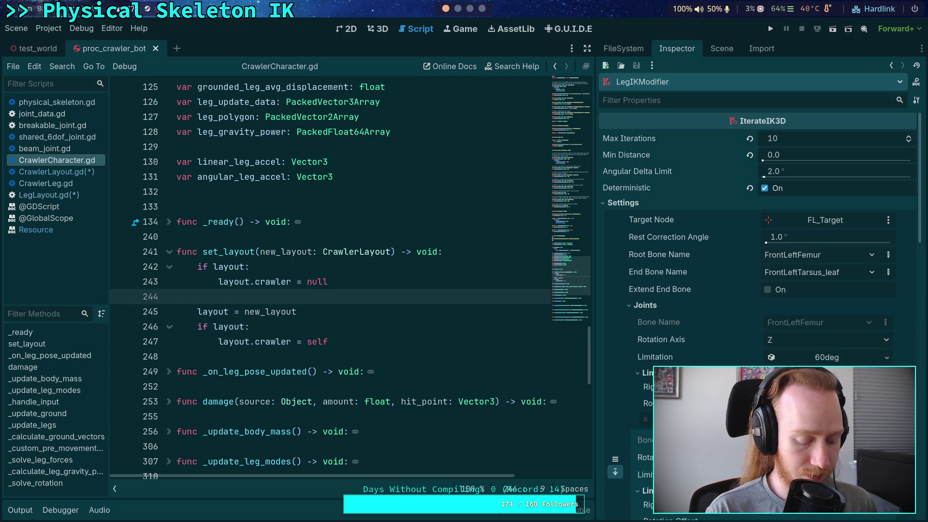
pyautogui.write('layout.')
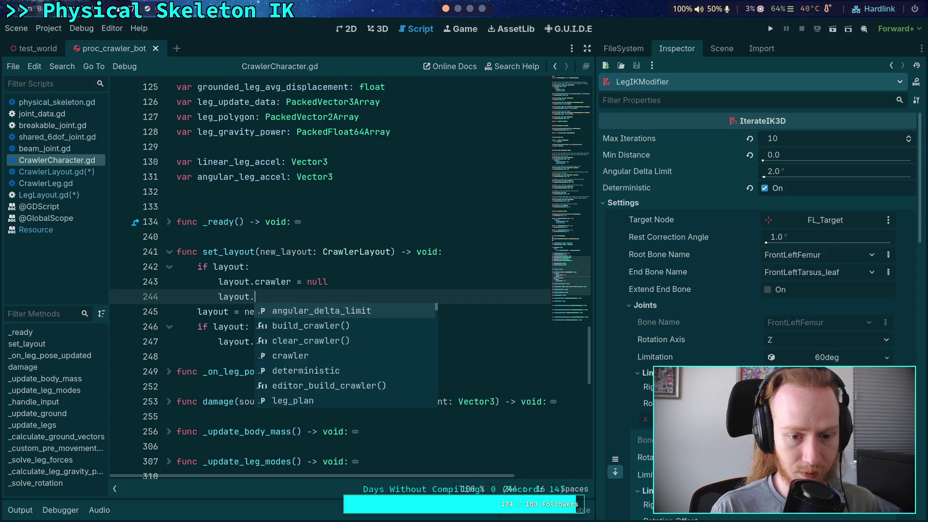
pyautogui.write('cha')
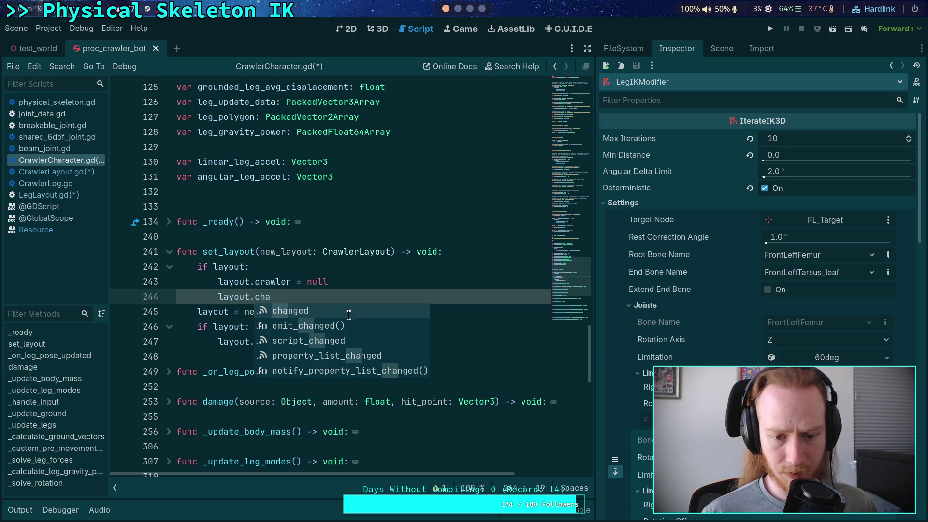
pyautogui.click(311, 313)
pyautogui.moveTo(280, 299)
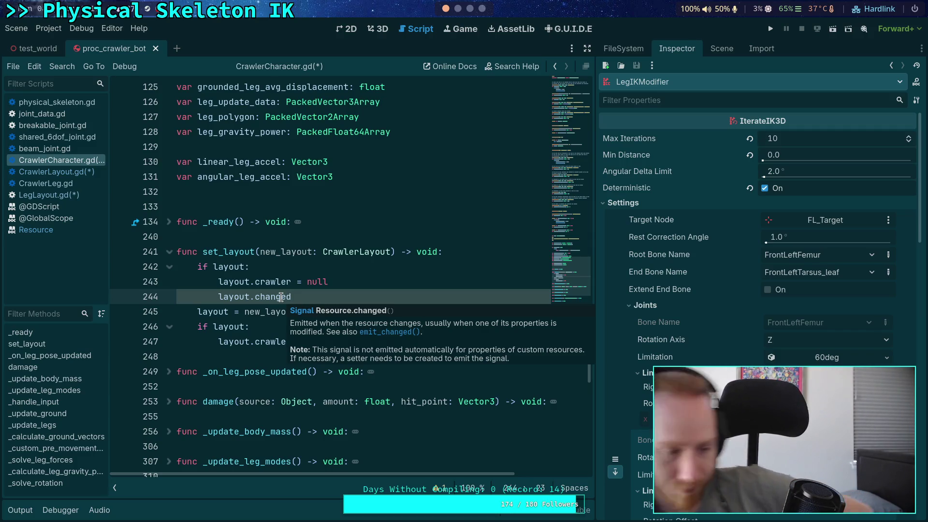
# Step: Try a layout.leg_plan access on line 244, then delete the line again
pyautogui.press('BackSpace')
pyautogui.press('BackSpace')
pyautogui.press('BackSpace')
pyautogui.press('BackSpace')
pyautogui.press('BackSpace')
pyautogui.write('leg_')
pyautogui.press('Return')
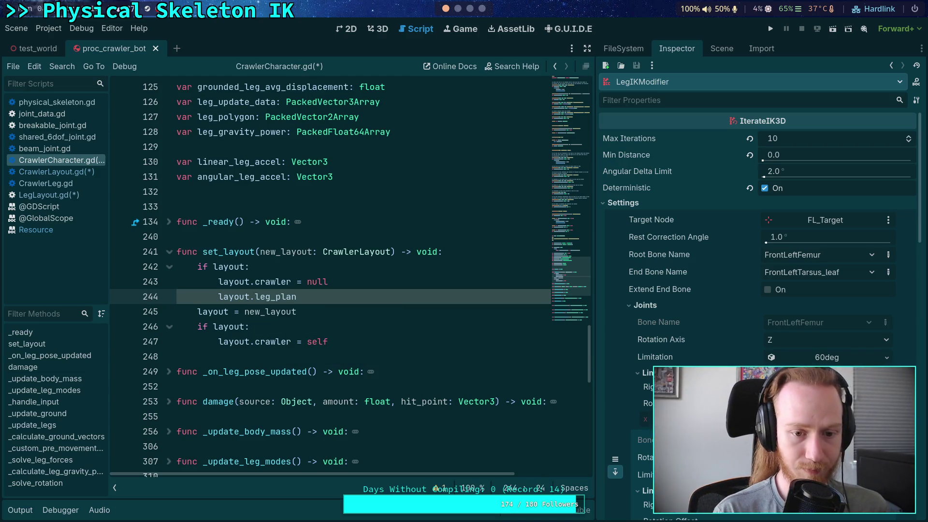
pyautogui.write('.')
pyautogui.press('BackSpace')
pyautogui.press('BackSpace')
pyautogui.press('BackSpace')
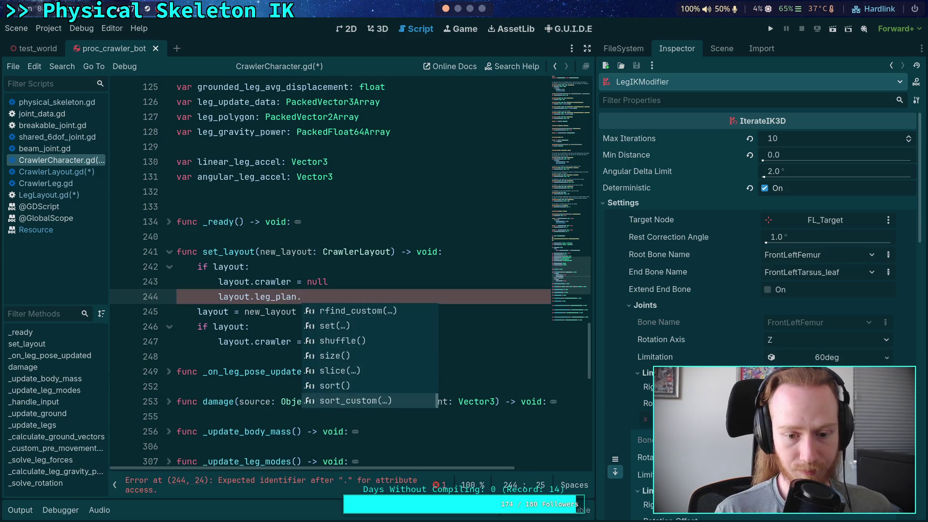
pyautogui.press('BackSpace')
pyautogui.press('BackSpace')
pyautogui.press('BackSpace')
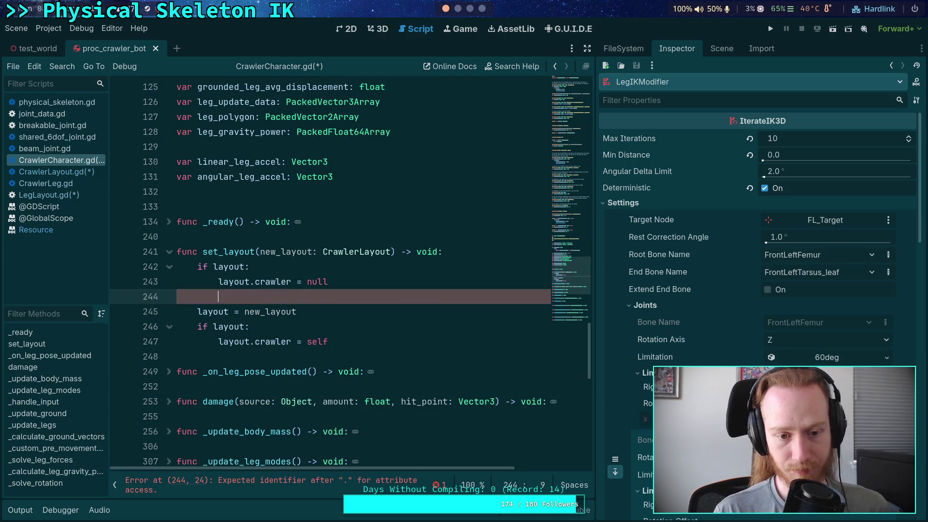
pyautogui.press('BackSpace')
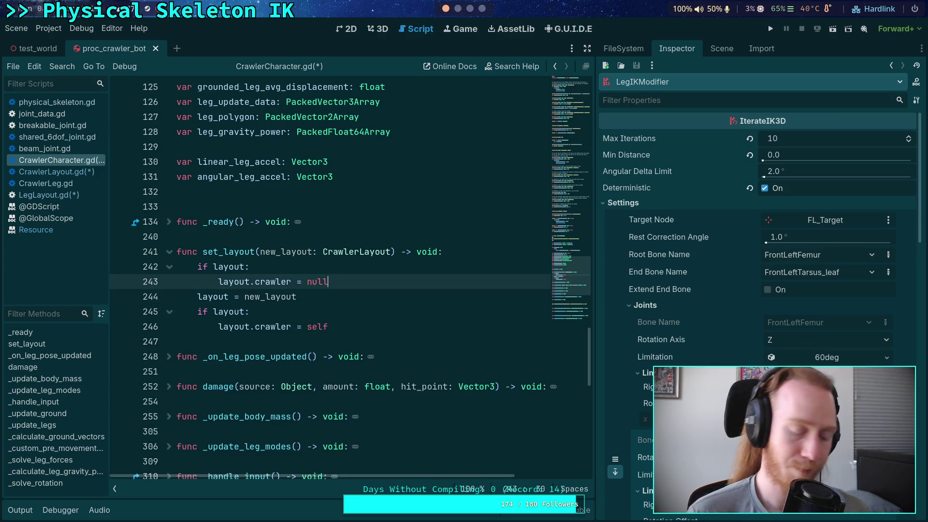
# Step: Write layout.property_list_changed.disconnect() after the line clearing the old layout's crawler
pyautogui.press('Return')
pyautogui.write('layout.')
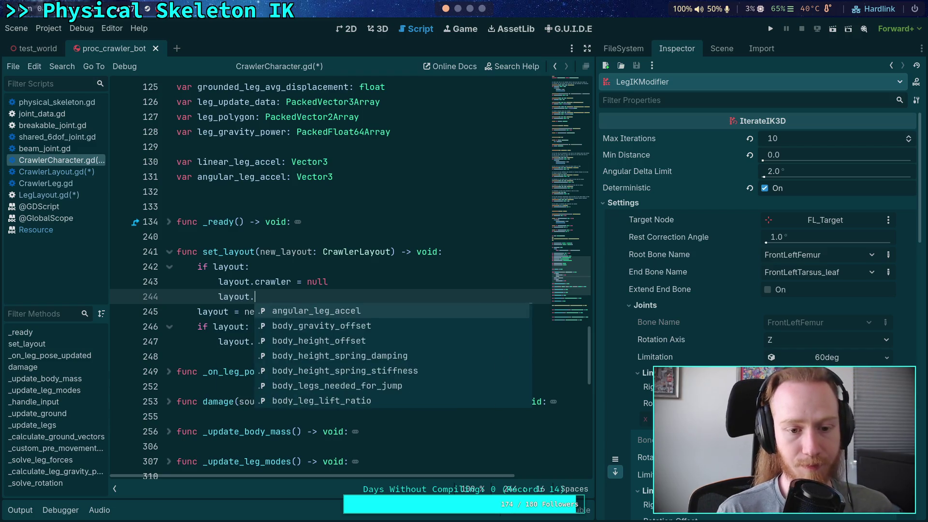
pyautogui.write('pr')
pyautogui.press('BackSpace')
pyautogui.press('BackSpace')
pyautogui.write('chan')
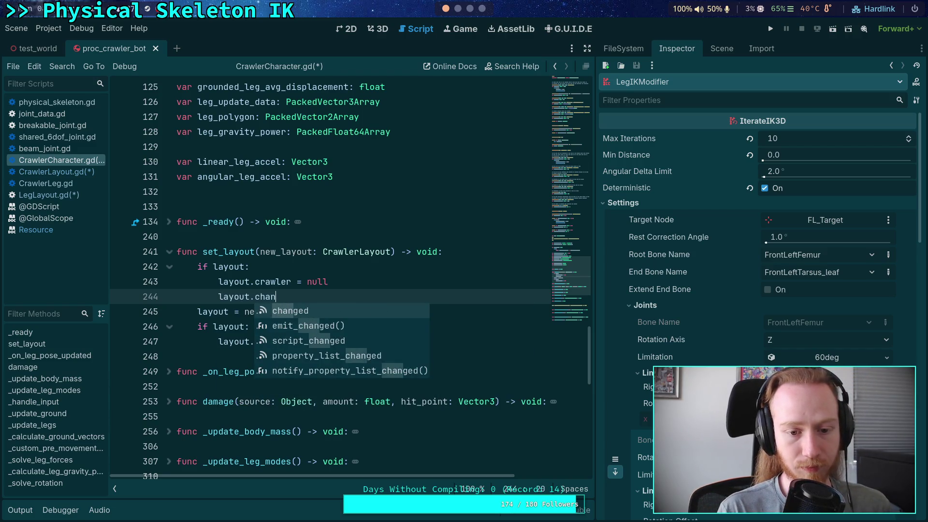
pyautogui.press('Down')
pyautogui.press('Down')
pyautogui.press('Down')
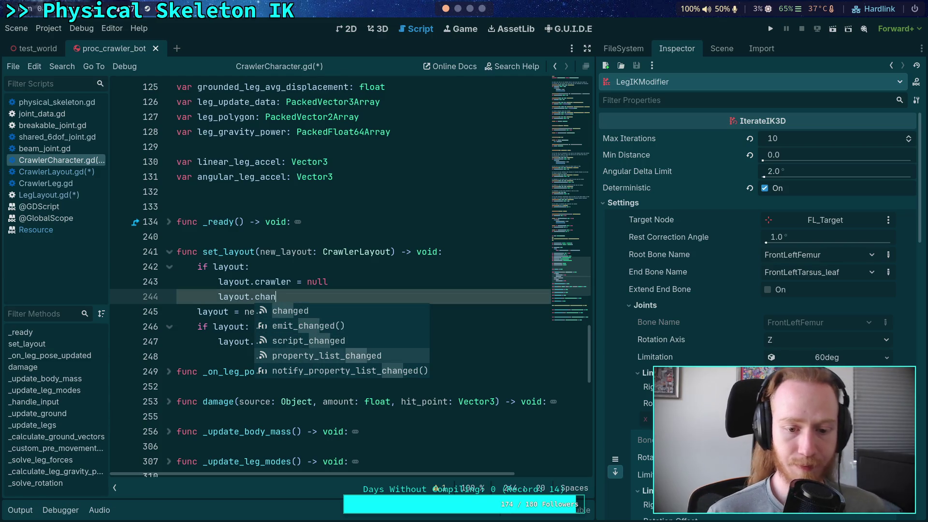
pyautogui.press('Return')
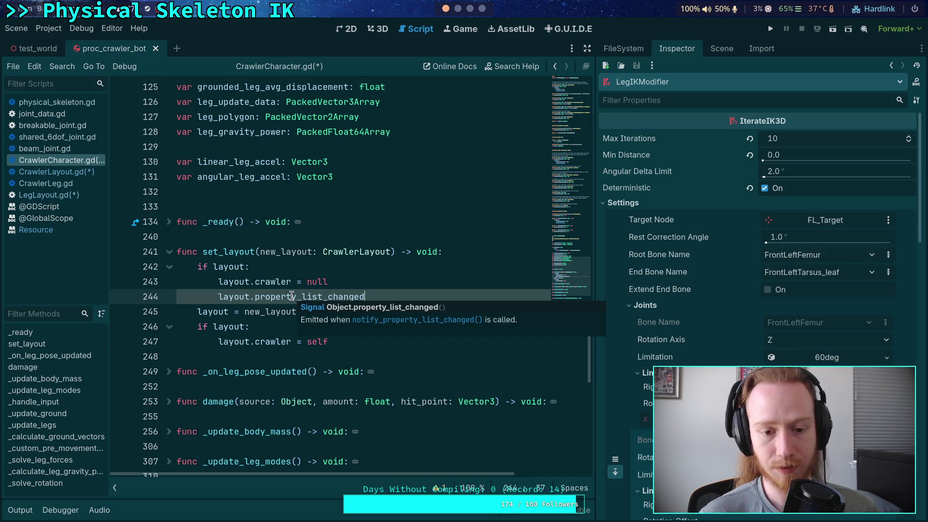
pyautogui.write('.c')
pyautogui.press('BackSpace')
pyautogui.write('di')
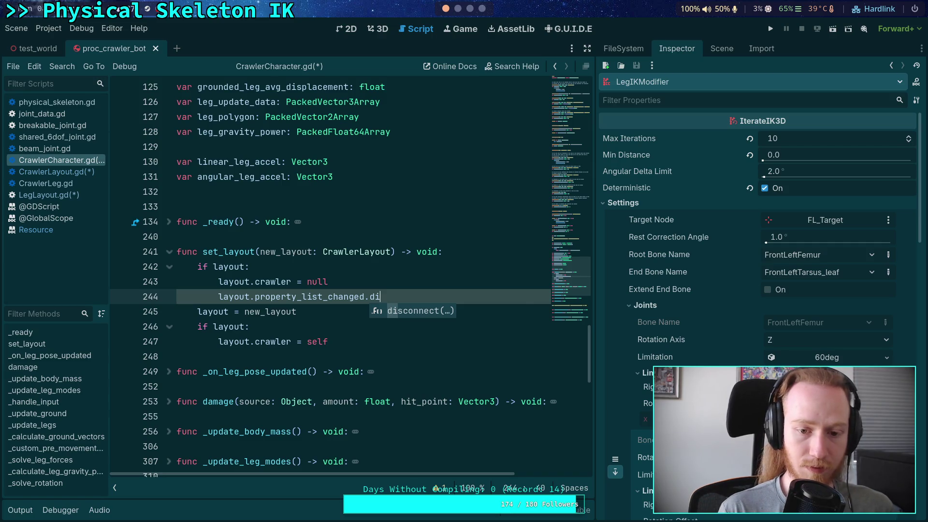
pyautogui.press('Return')
# Step: Add a notify_layout() function below set_layout whose body begins 'layout.', then open LegLayout.gd
pyautogui.click(284, 356)
pyautogui.press('Return')
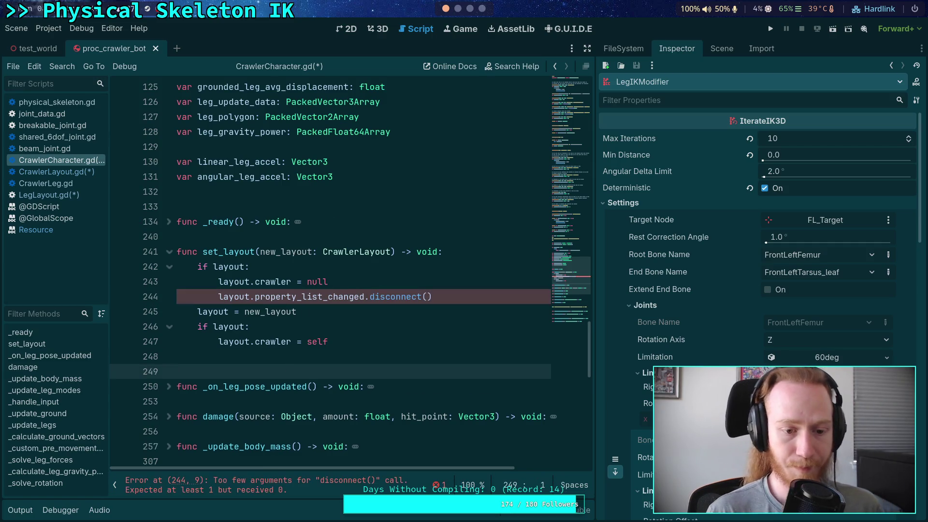
pyautogui.write('func notify_layout() ->')
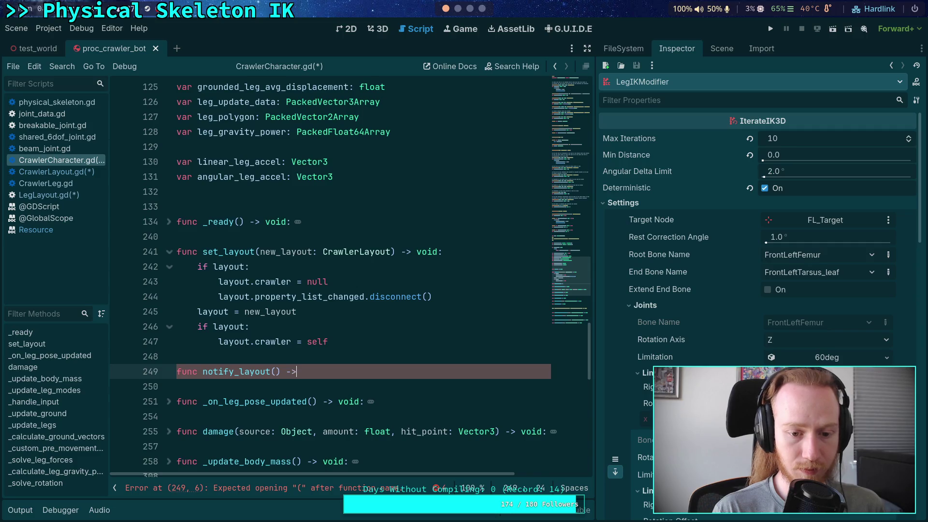
pyautogui.write(':')
pyautogui.press('Return')
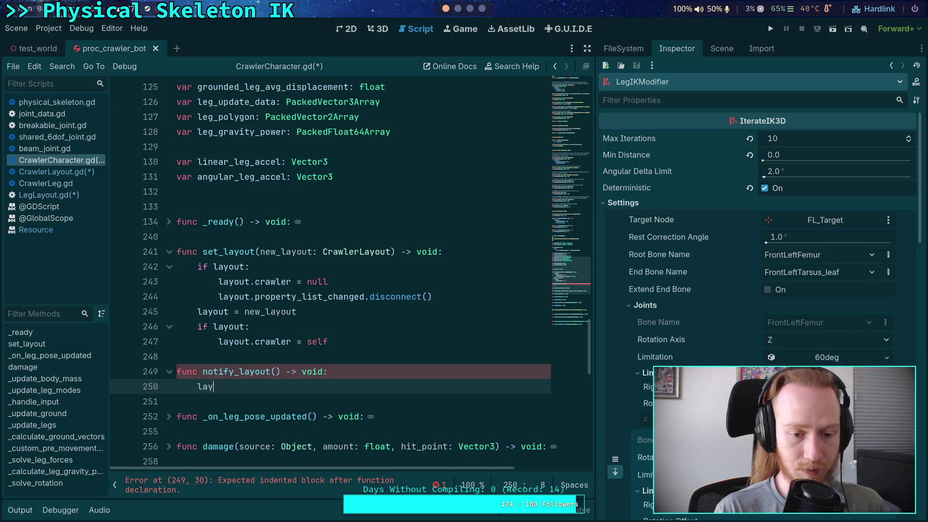
pyautogui.write('t.')
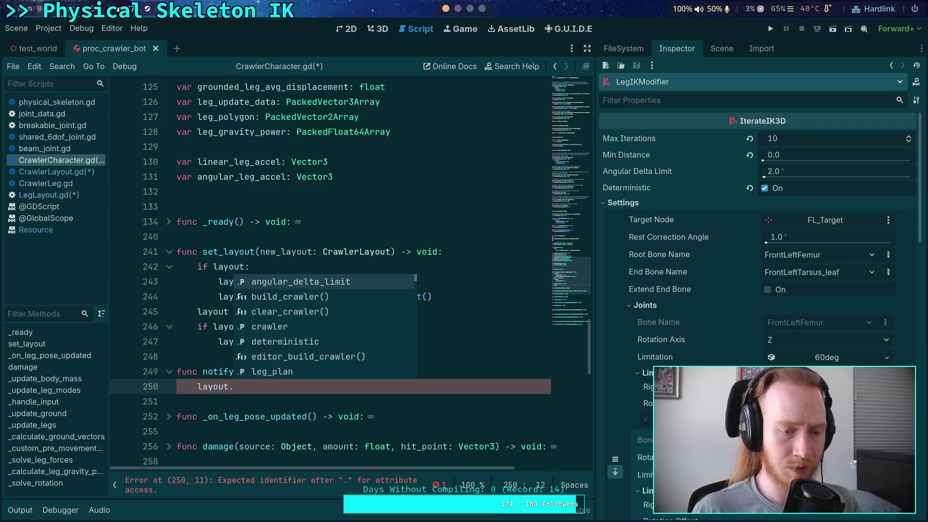
pyautogui.click(83, 197)
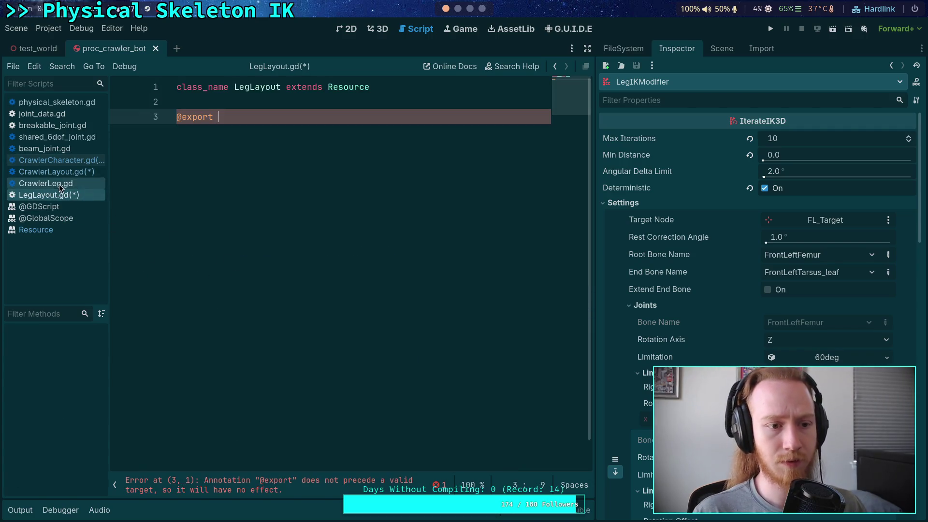
# Step: Open CrawlerLayout.gd and look for a spot for new code near build_crawler and the script's end
pyautogui.click(76, 175)
pyautogui.scroll(-10, 321, 284)
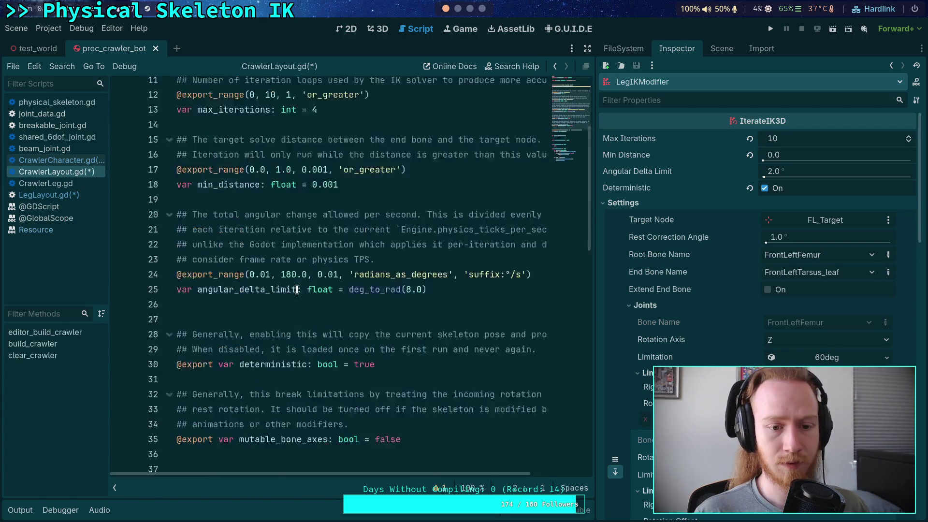
pyautogui.click(288, 237)
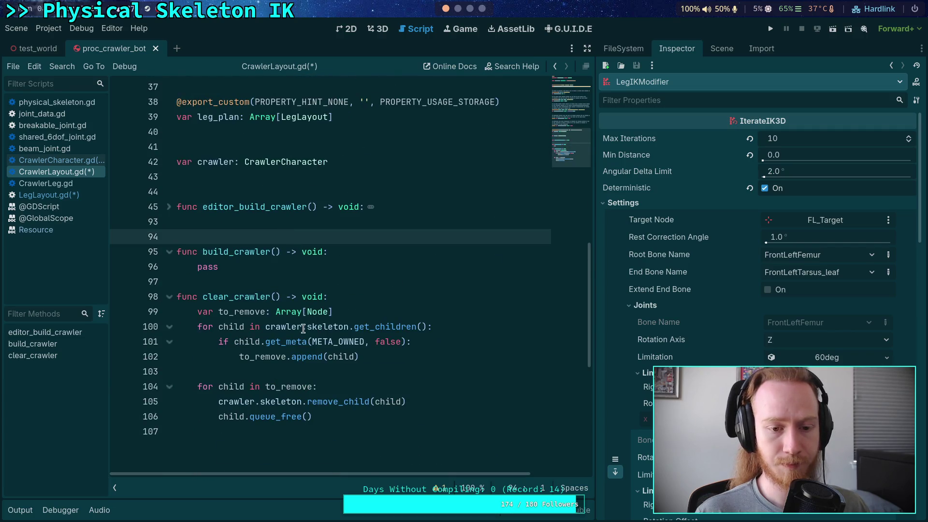
pyautogui.scroll(-2, 303, 328)
pyautogui.click(298, 344)
pyautogui.scroll(2, 338, 400)
pyautogui.scroll(-1, 338, 399)
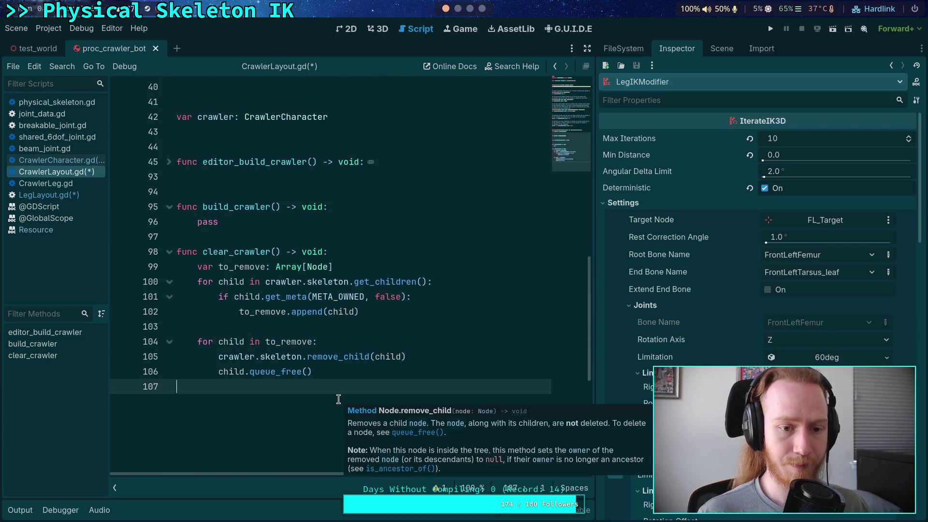
pyautogui.press('Return')
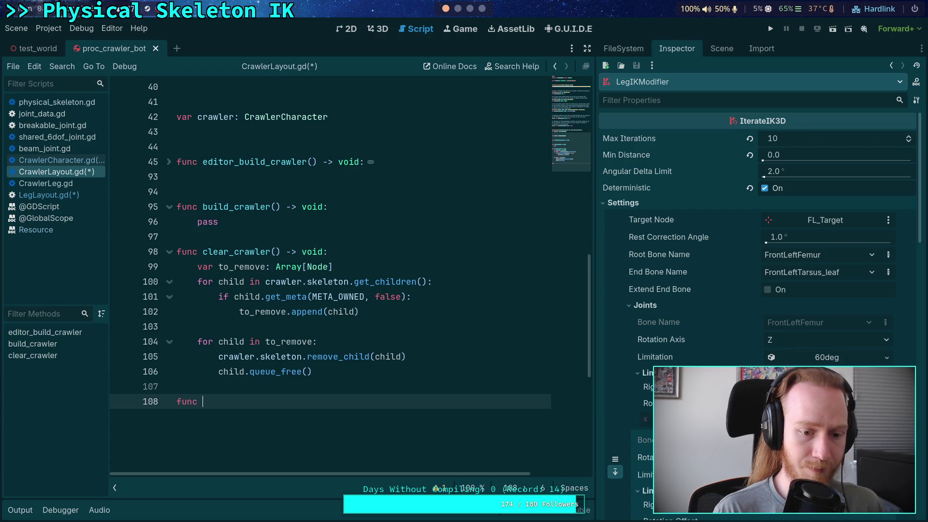
pyautogui.press('BackSpace')
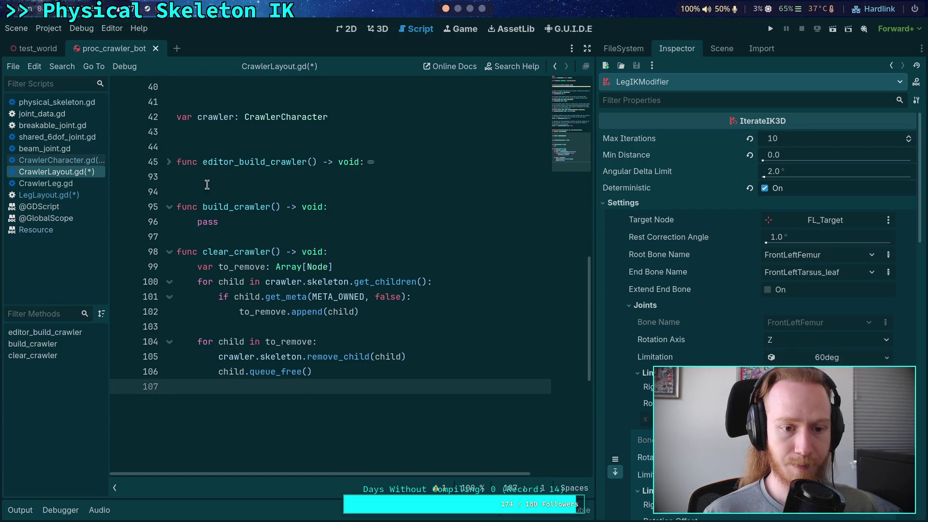
# Step: Add func on_change() -> void printing 'I got informed of a change!' above build_crawler, and save
pyautogui.click(206, 184)
pyautogui.press('Return')
pyautogui.press('Return')
pyautogui.press('BackSpace')
pyautogui.press('BackSpace')
pyautogui.press('BackSpace')
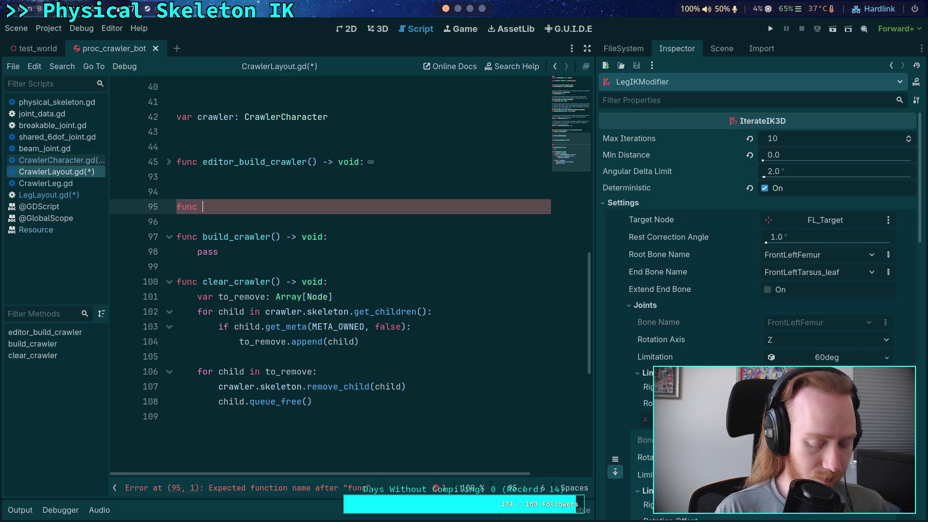
pyautogui.write('_change() -> vo')
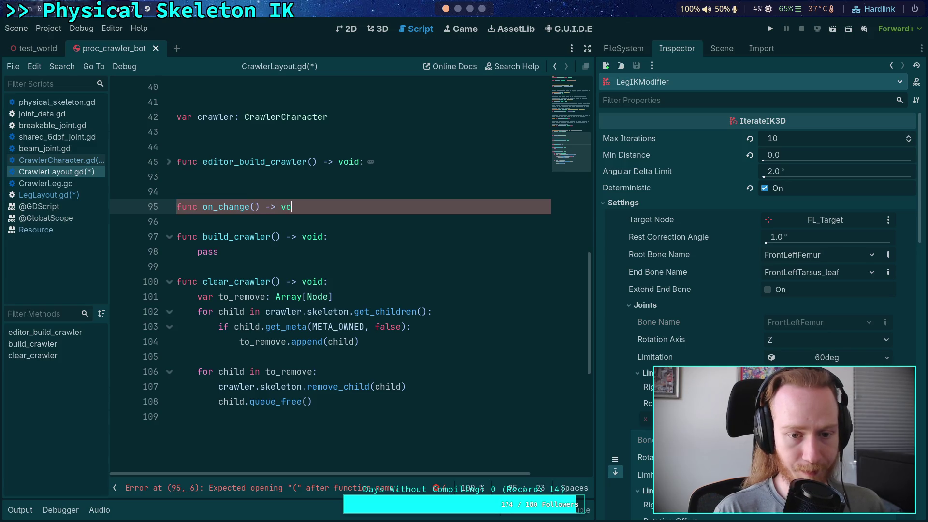
pyautogui.write('id:')
pyautogui.press('Return')
pyautogui.write("print('I got informed o")
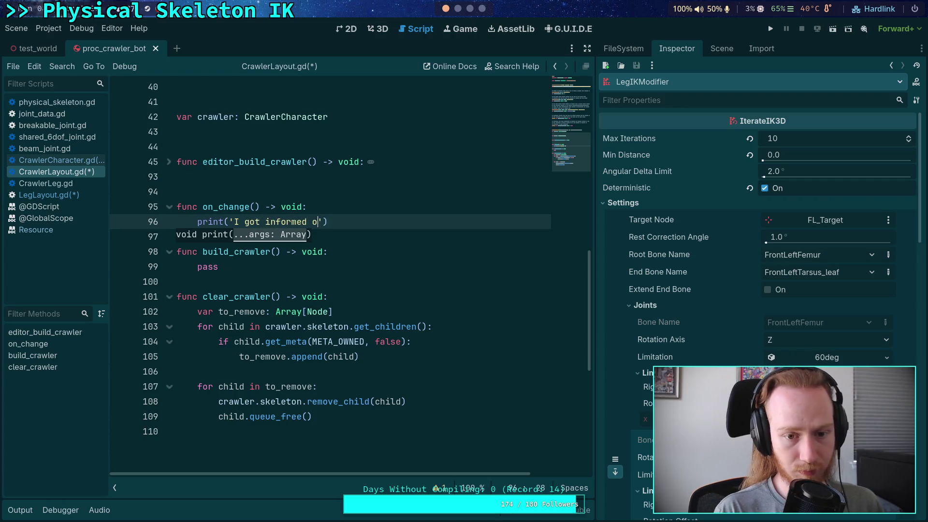
pyautogui.hotkey('ctrl', 's')
# Step: In CrawlerCharacter.gd, make notify_layout call layout.on_change() and pass notify_layout to the disconnect call
pyautogui.click(67, 160)
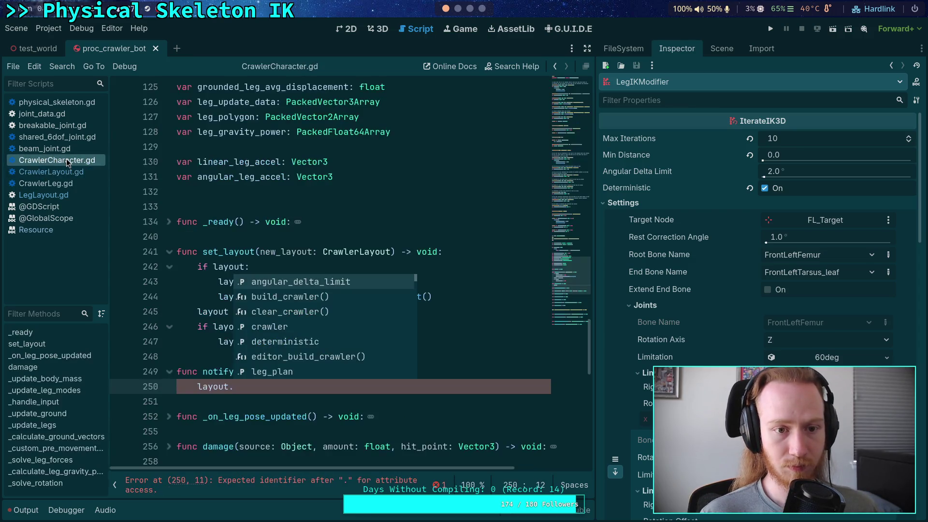
pyautogui.press('Escape')
pyautogui.hotkey('ctrl', 'space')
pyautogui.write('on')
pyautogui.press('Return')
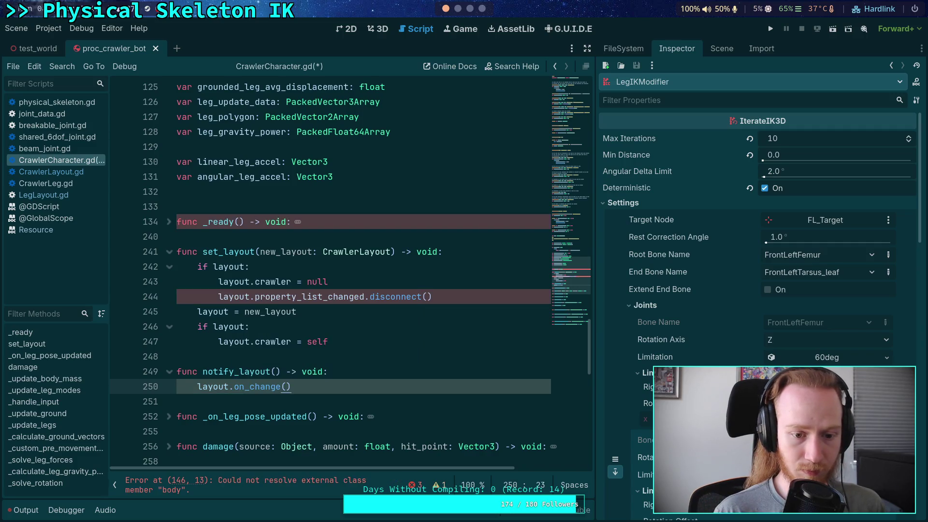
pyautogui.click(425, 296)
pyautogui.press('Return')
# Step: Add layout.property_list_changed.connect(notify_layout) at the end of set_layout and save CrawlerCharacter.gd
pyautogui.click(328, 341)
pyautogui.press('Return')
pyautogui.write('layout')
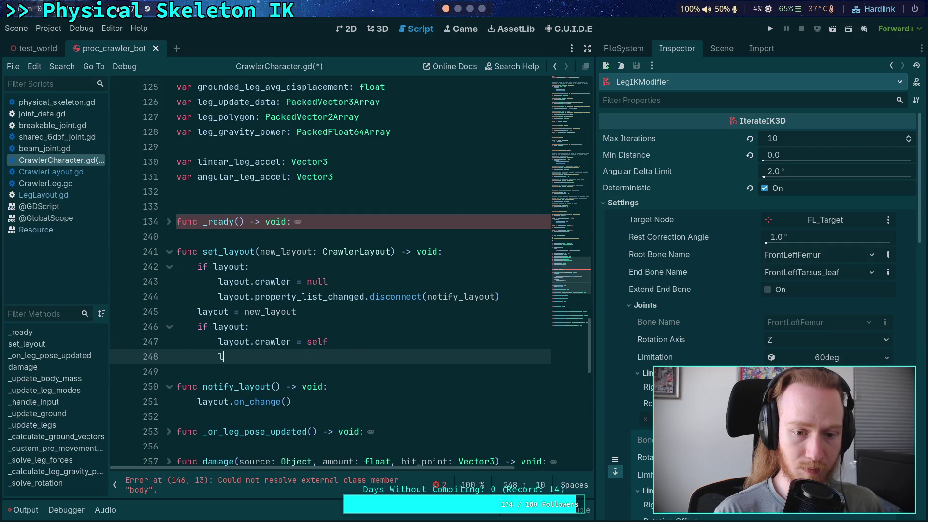
pyautogui.write('.pro')
pyautogui.press('Down')
pyautogui.press('Down')
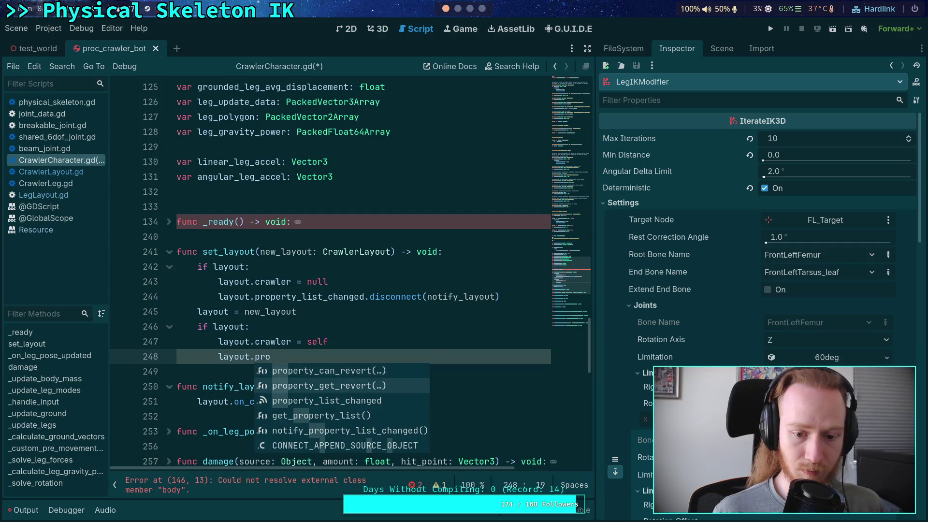
pyautogui.press('Return')
pyautogui.write('.connect')
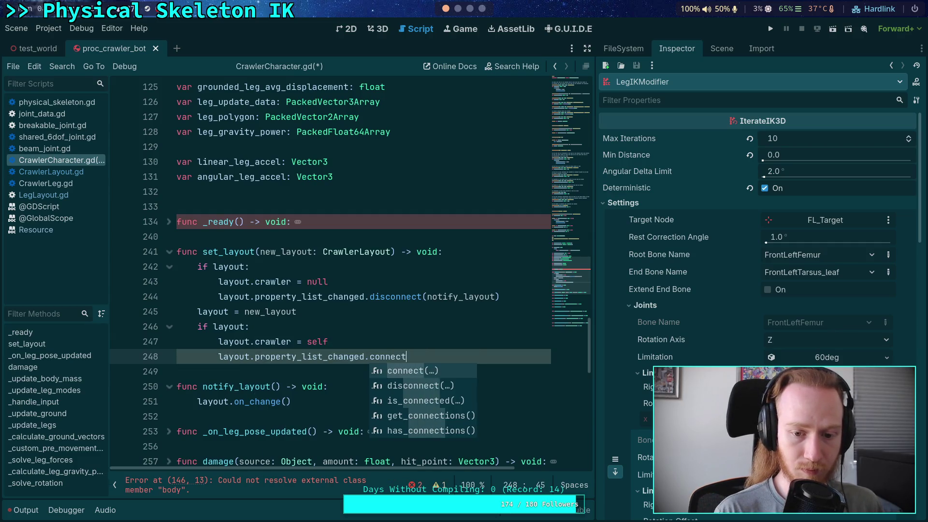
pyautogui.press('Return')
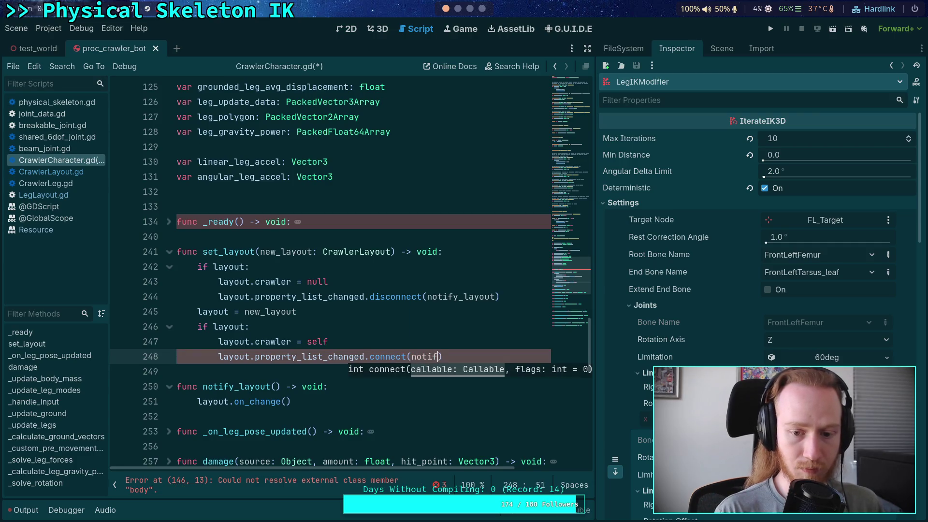
pyautogui.press('Return')
pyautogui.hotkey('ctrl', 's')
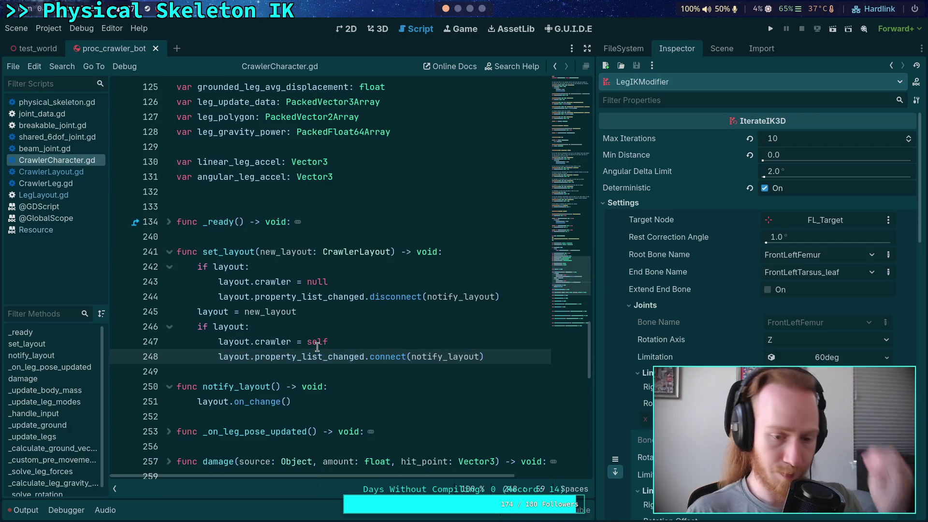
# Step: Jump to on_change in CrawlerLayout.gd and inspect the leg_plan declaration above it
pyautogui.keyDown('ctrl'); pyautogui.click(346, 252); pyautogui.keyUp('ctrl')
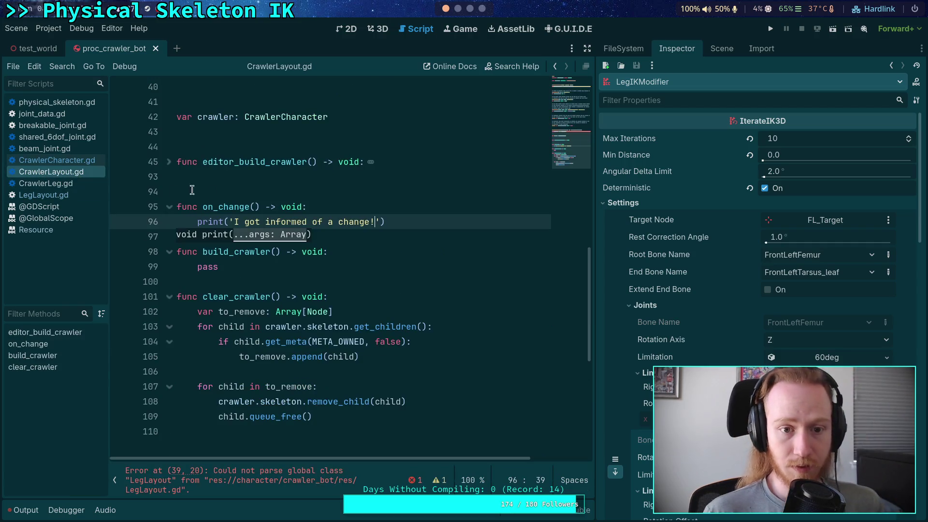
pyautogui.scroll(5, 359, 279)
pyautogui.click(364, 295)
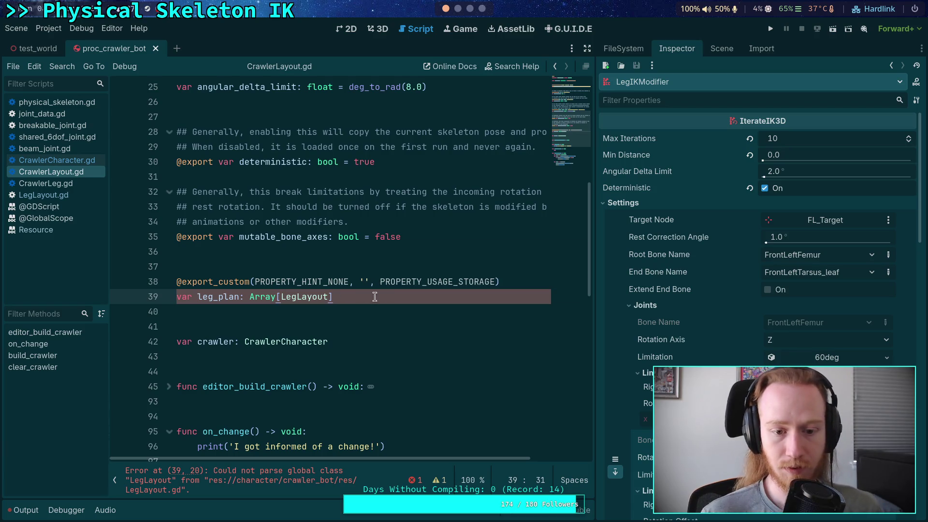
pyautogui.click(374, 305)
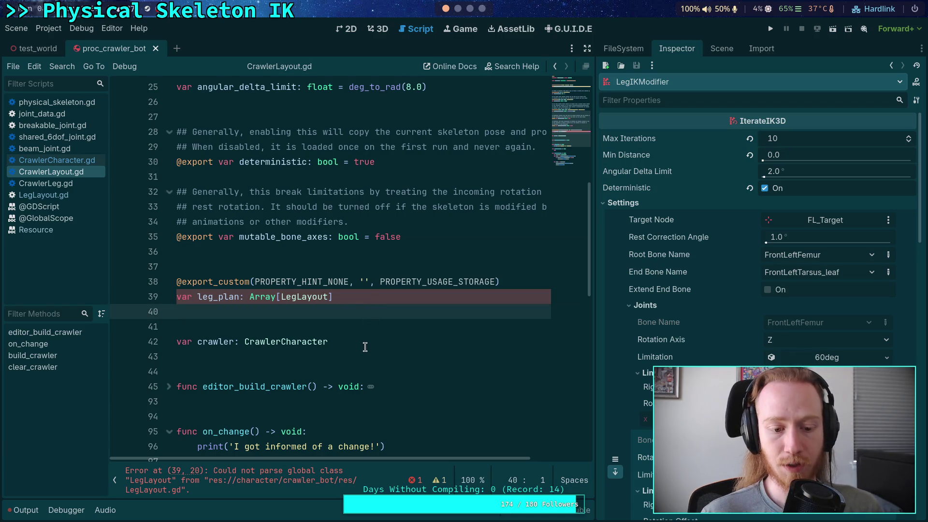
pyautogui.click(76, 194)
pyautogui.click(272, 183)
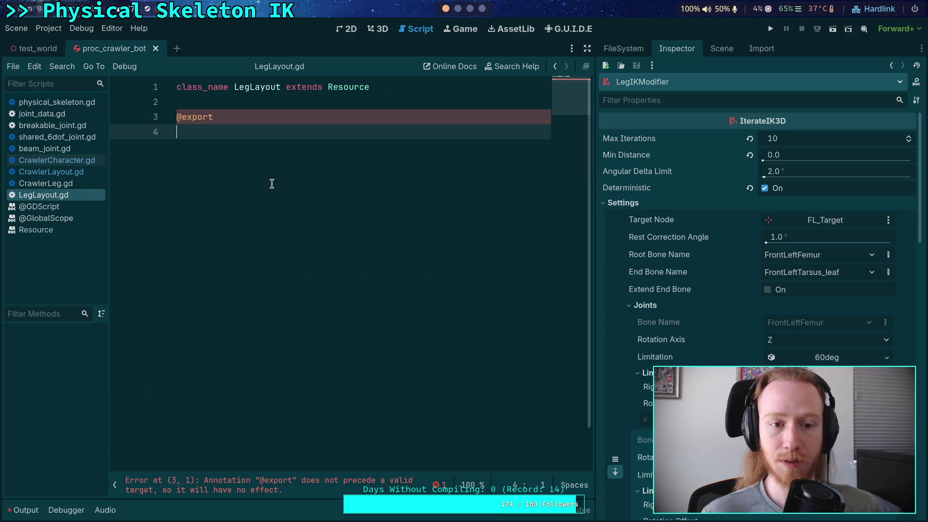
pyautogui.click(160, 117)
pyautogui.press('End')
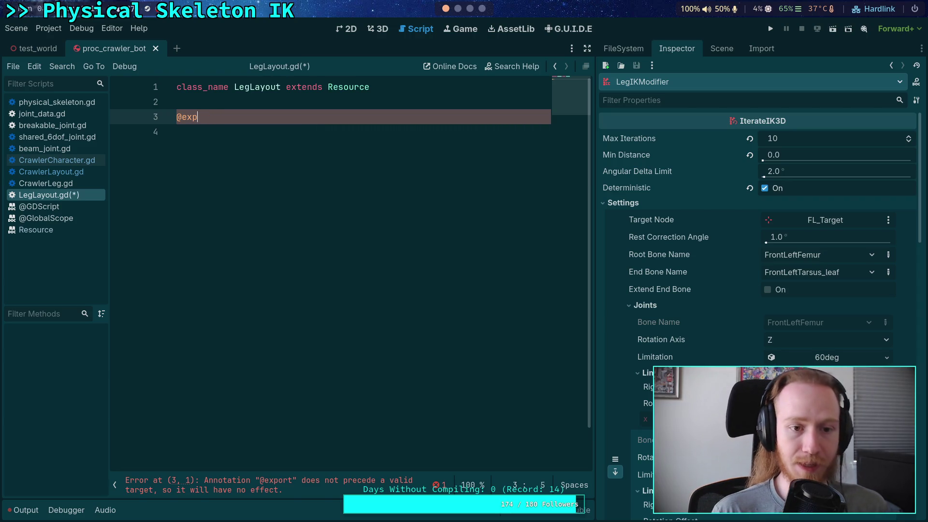
pyautogui.press('BackSpace')
pyautogui.press('BackSpace')
pyautogui.hotkey('ctrl', 's')
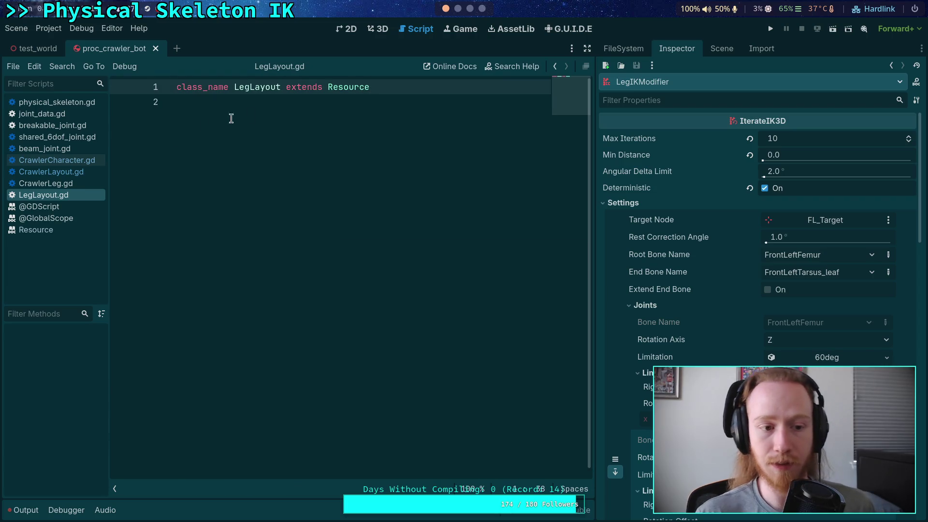
pyautogui.click(59, 183)
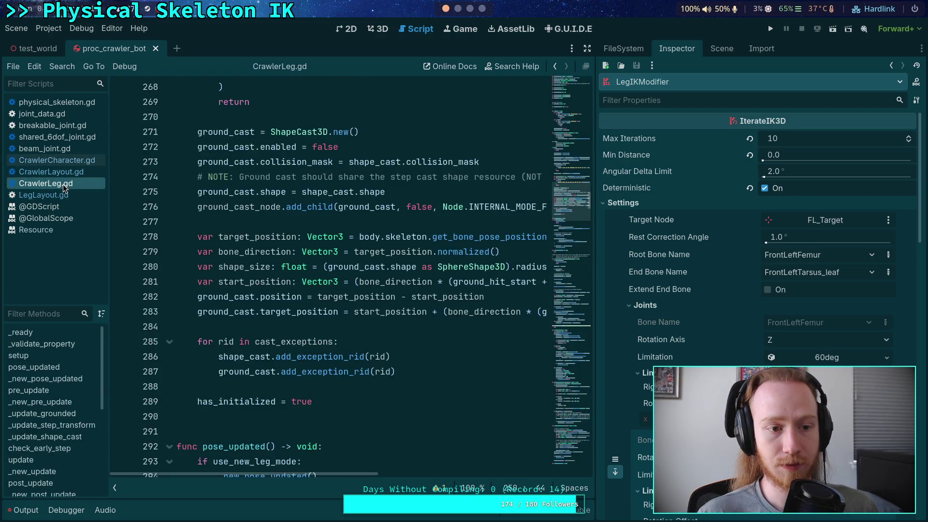
# Step: Close CrawlerLeg.gd, physical_skeleton.gd and joint_data.gd from the script list
pyautogui.rightClick(57, 186)
pyautogui.click(65, 218)
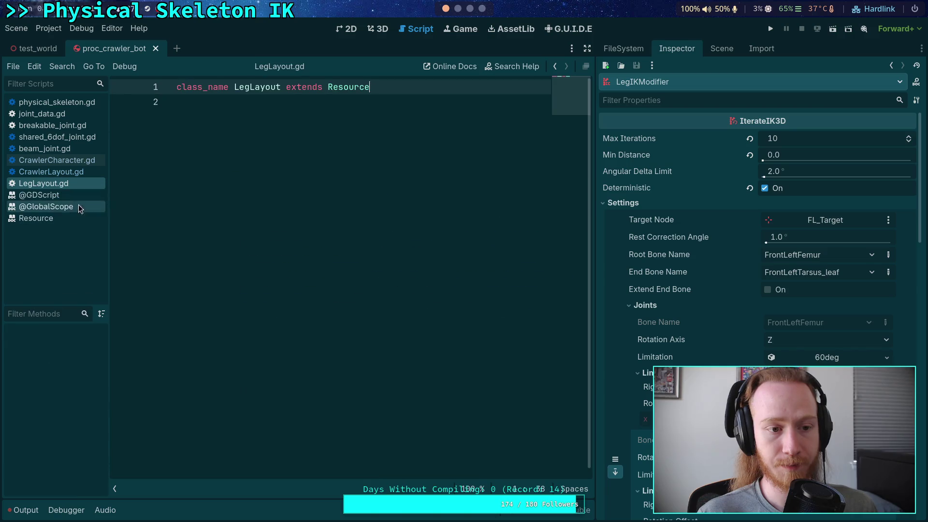
pyautogui.click(63, 148)
pyautogui.click(63, 103)
pyautogui.rightClick(61, 104)
pyautogui.click(76, 138)
pyautogui.click(54, 103)
pyautogui.rightClick(53, 105)
pyautogui.click(73, 138)
# Step: Close breakable_joint.gd, shared_6dof_joint.gd and beam_joint.gd from the script list
pyautogui.click(36, 102)
pyautogui.rightClick(58, 104)
pyautogui.click(75, 136)
pyautogui.click(62, 102)
pyautogui.rightClick(64, 104)
pyautogui.click(80, 137)
pyautogui.rightClick(58, 103)
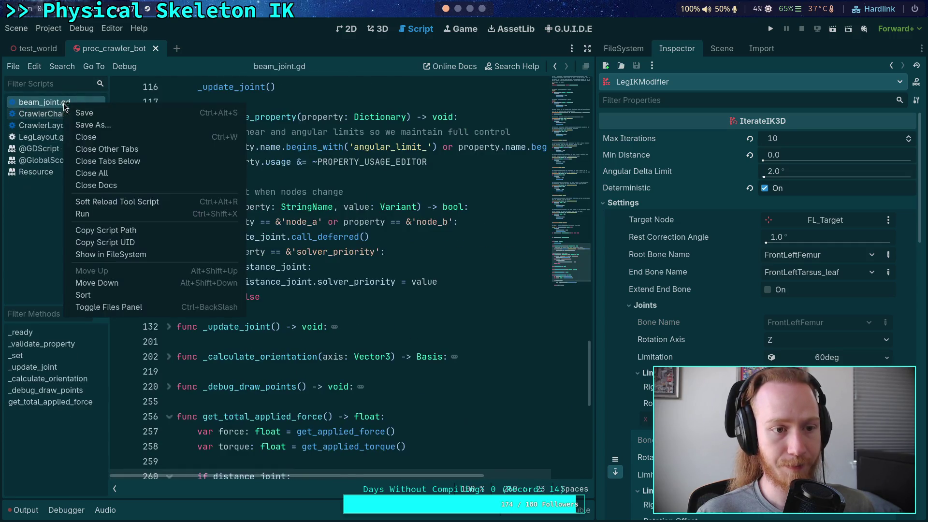
pyautogui.click(80, 137)
# Step: Switch between CrawlerLayout.gd, LegLayout.gd and CrawlerCharacter.gd, ending on CrawlerLayout.gd
pyautogui.click(75, 115)
pyautogui.click(68, 126)
pyautogui.click(70, 115)
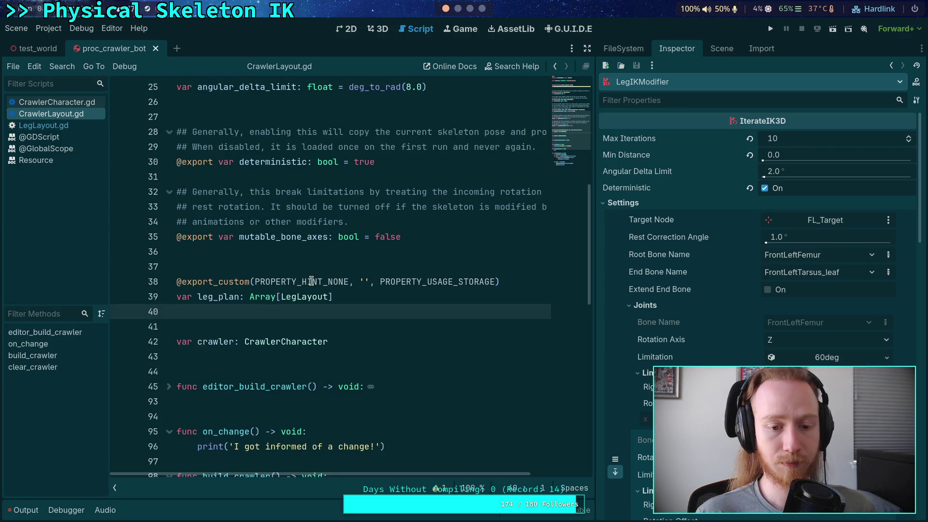
pyautogui.click(86, 126)
pyautogui.click(77, 113)
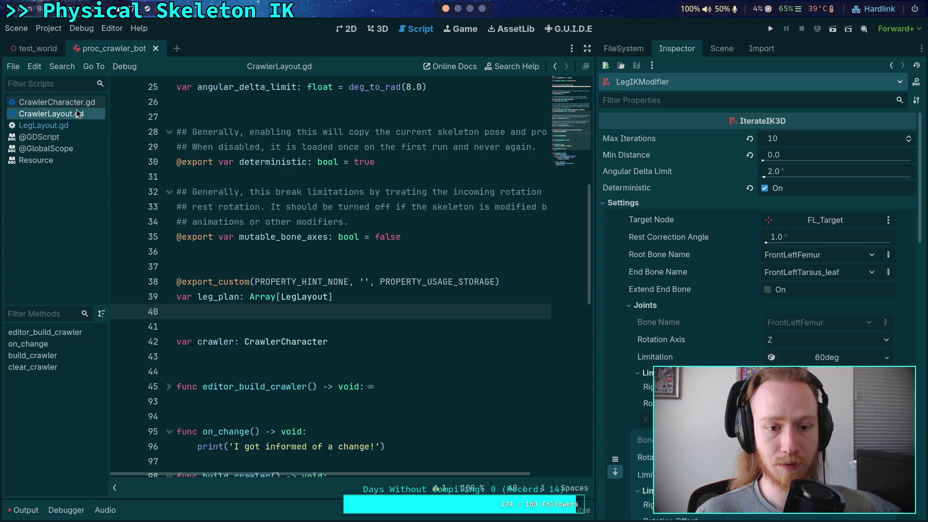
pyautogui.click(63, 102)
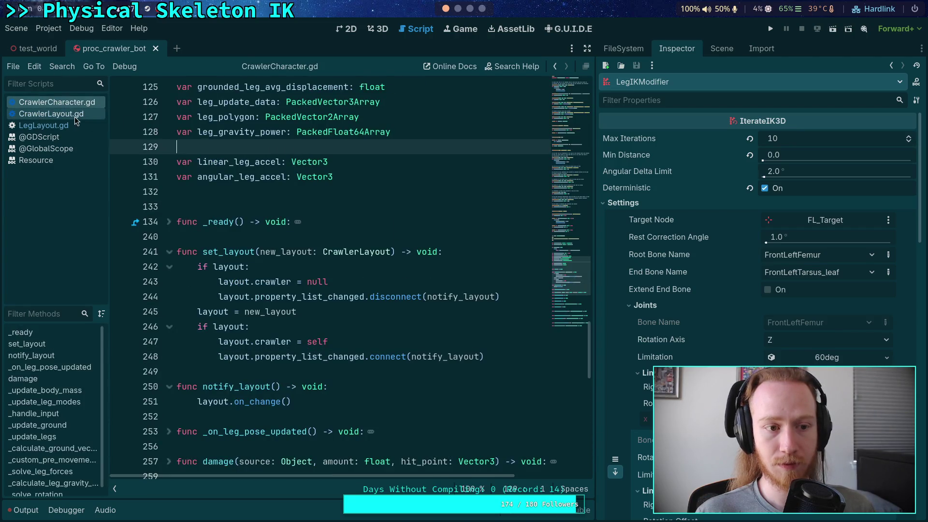
pyautogui.click(74, 115)
# Step: Select the CrawlerBot root node in the Scene dock and show its Inspector properties
pyautogui.click(721, 49)
pyautogui.click(656, 88)
pyautogui.click(676, 49)
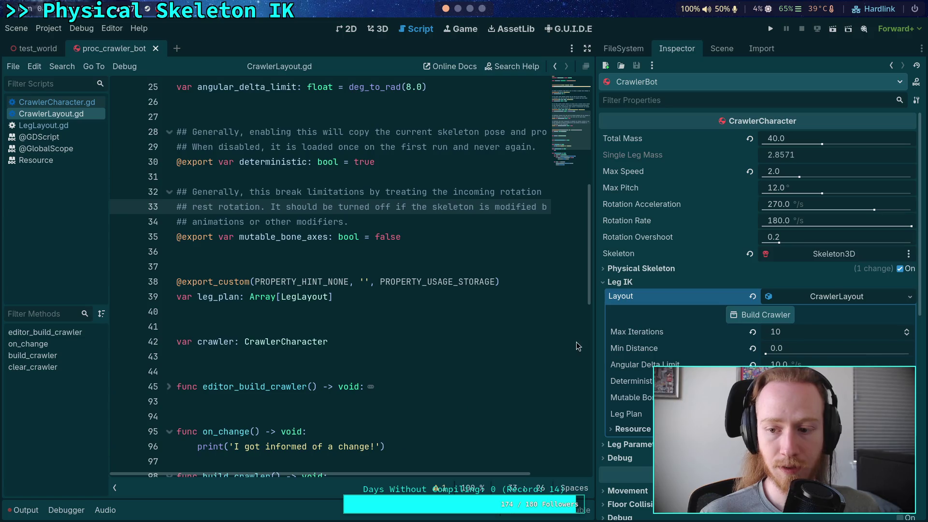
# Step: Revert CrawlerBot's Layout property to empty and clear the Output log
pyautogui.click(752, 296)
pyautogui.click(24, 509)
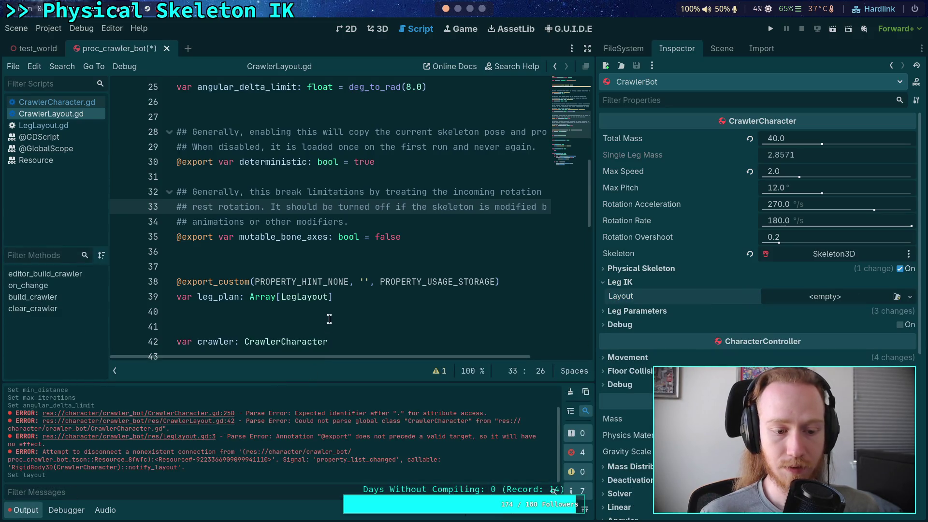
pyautogui.click(571, 392)
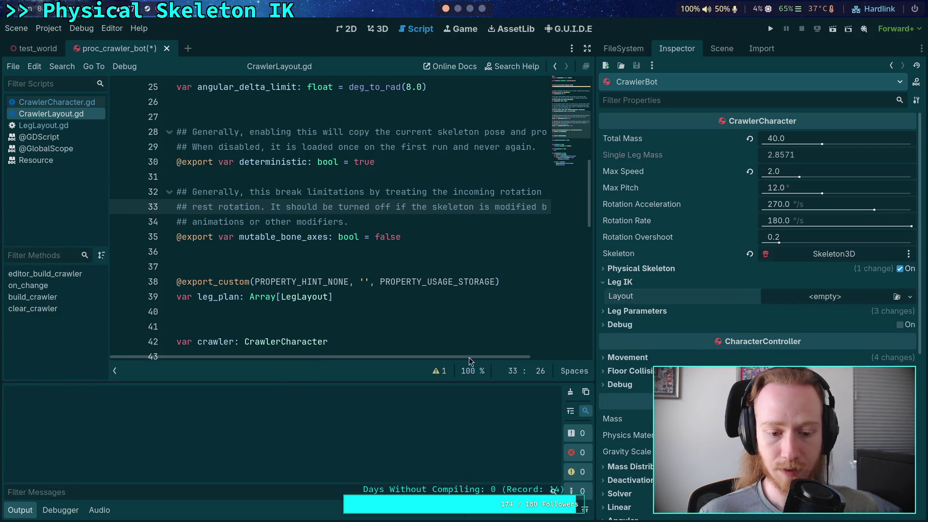
pyautogui.scroll(-1, 375, 324)
# Step: Try quick-loading a CrawlerLayout for Layout, close the empty picker, and open LegLayout.gd
pyautogui.click(829, 297)
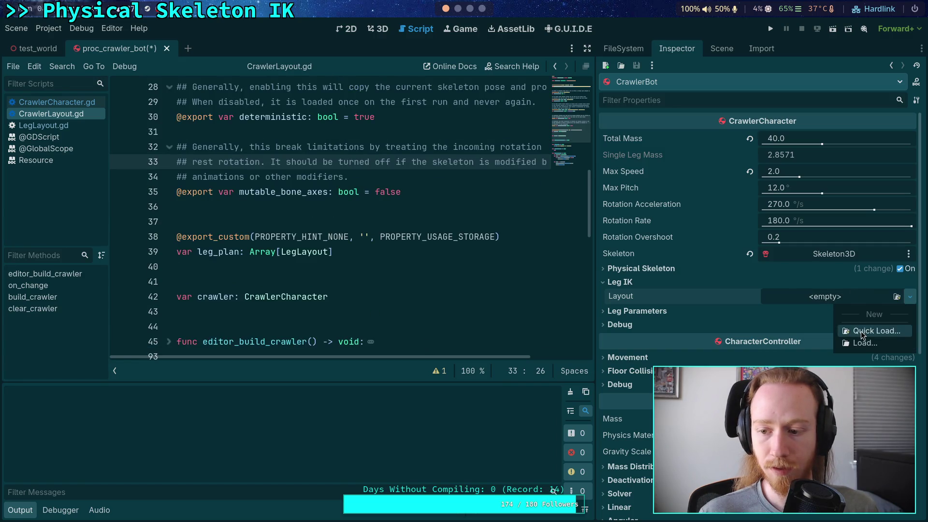
pyautogui.click(857, 333)
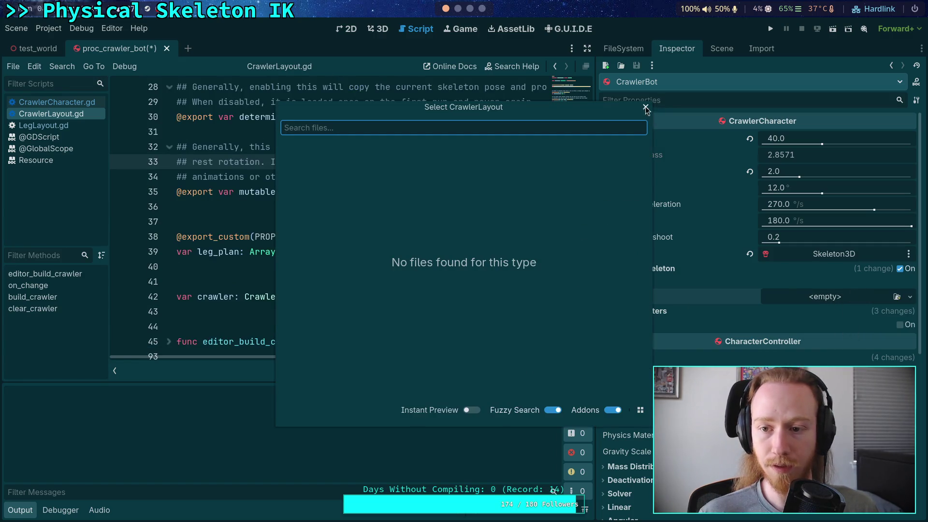
pyautogui.click(644, 108)
pyautogui.scroll(-7, 348, 237)
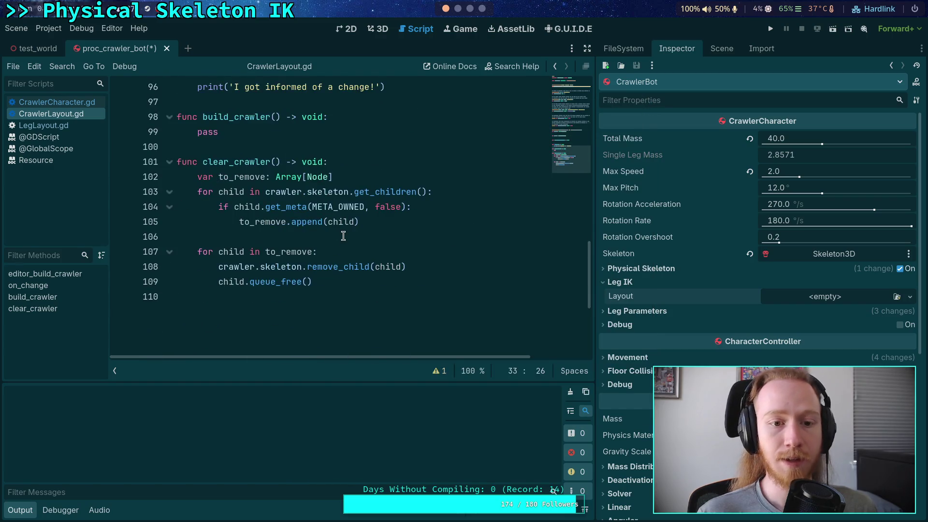
pyautogui.click(86, 125)
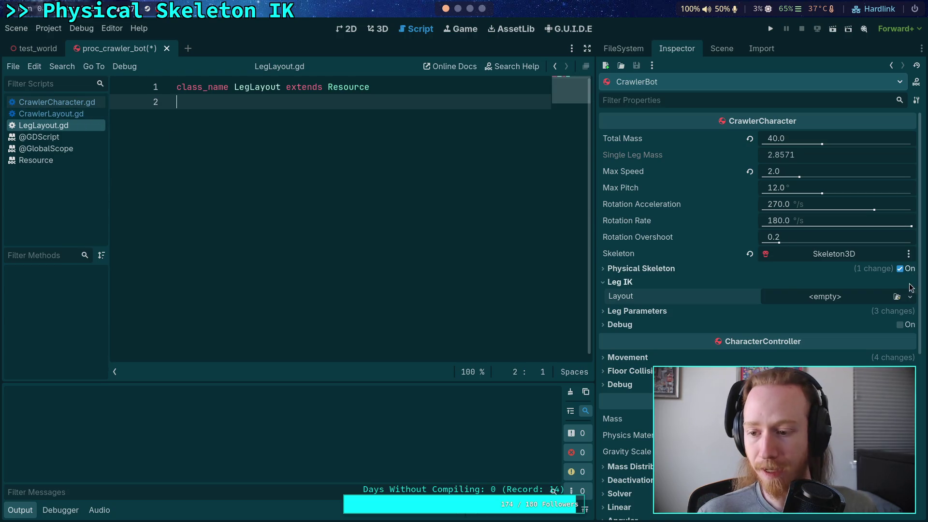
# Step: Try again to pick a saved CrawlerLayout for Layout, then dismiss the empty picker and options
pyautogui.click(896, 296)
pyautogui.click(645, 107)
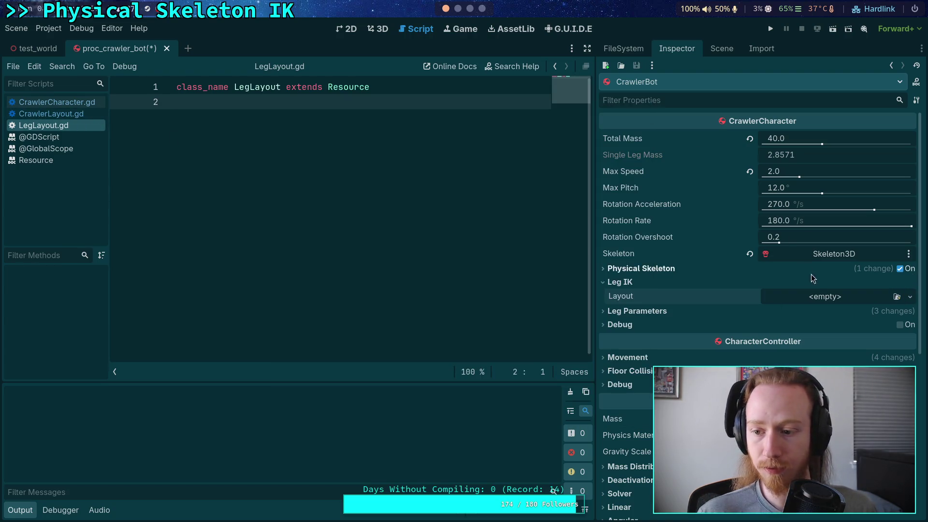
pyautogui.click(825, 297)
pyautogui.click(789, 294)
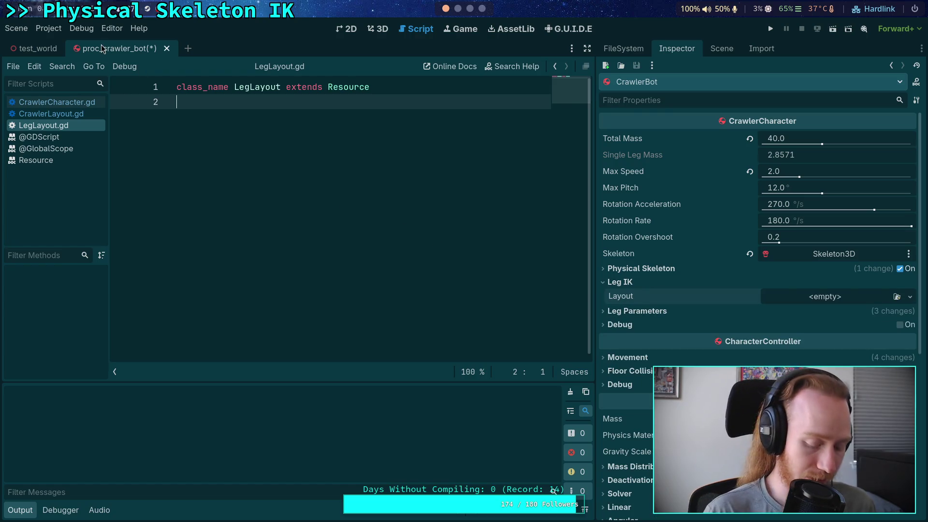
# Step: Reload the project and assign a new CrawlerLayout resource to CrawlerBot's Layout
pyautogui.click(49, 31)
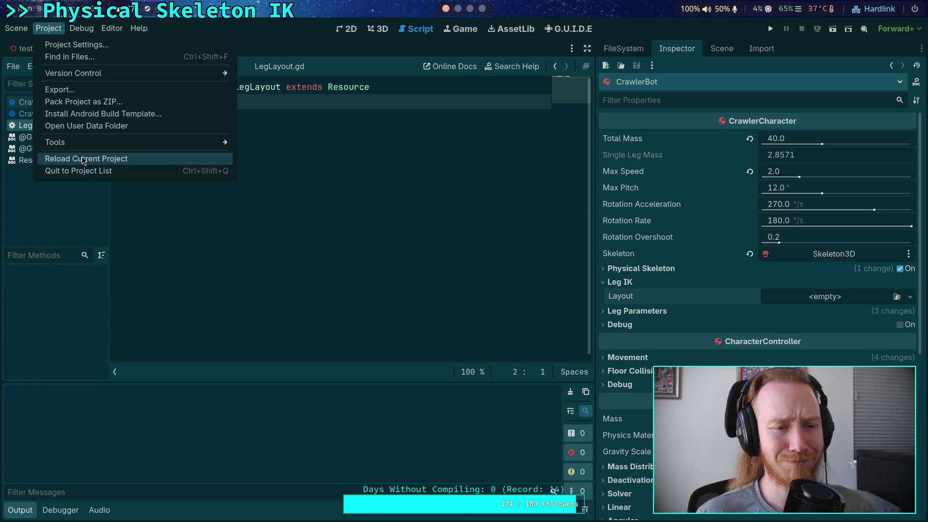
pyautogui.click(84, 158)
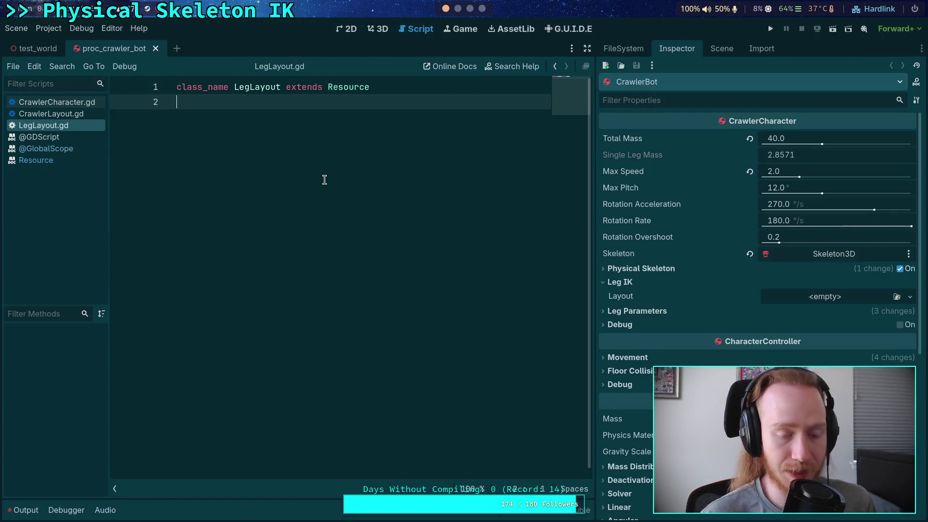
pyautogui.click(910, 296)
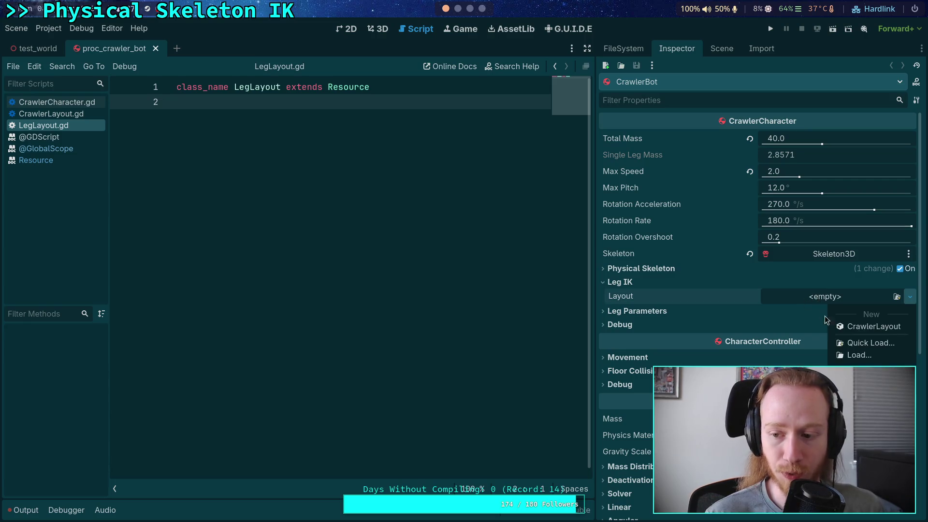
pyautogui.click(885, 329)
# Step: View the crawler robot in the 3D viewport and clear the errors from the Output log
pyautogui.click(22, 510)
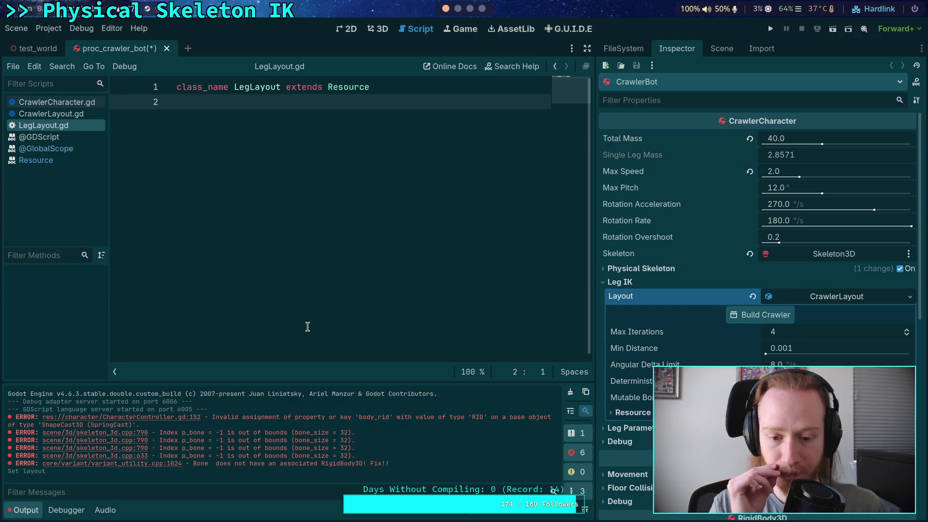
pyautogui.click(381, 30)
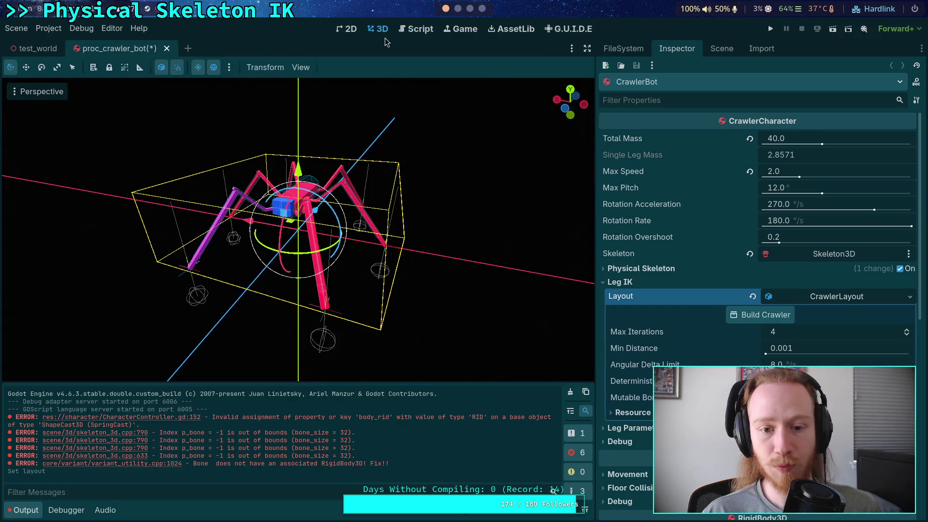
pyautogui.moveTo(391, 305)
pyautogui.mouseDown()
pyautogui.moveTo(433, 303)
pyautogui.moveTo(316, 284)
pyautogui.moveTo(296, 269)
pyautogui.mouseUp()
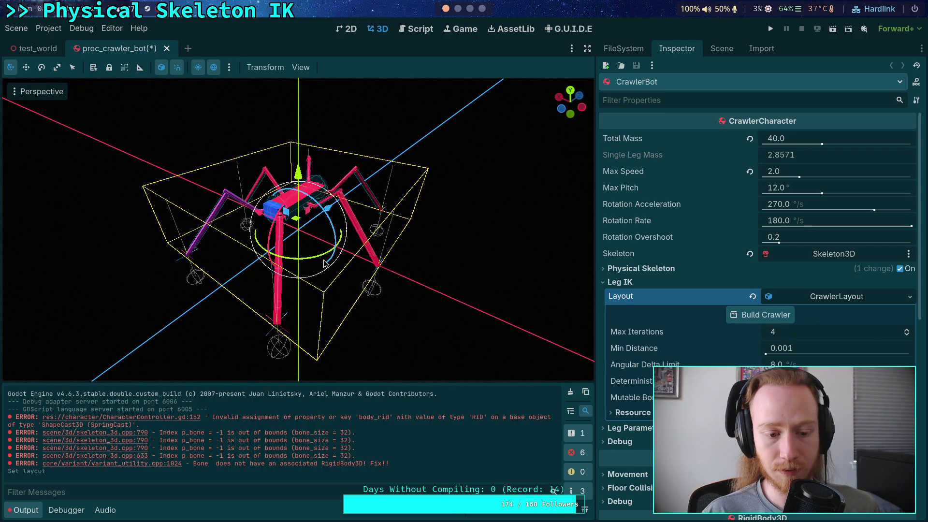
pyautogui.click(570, 392)
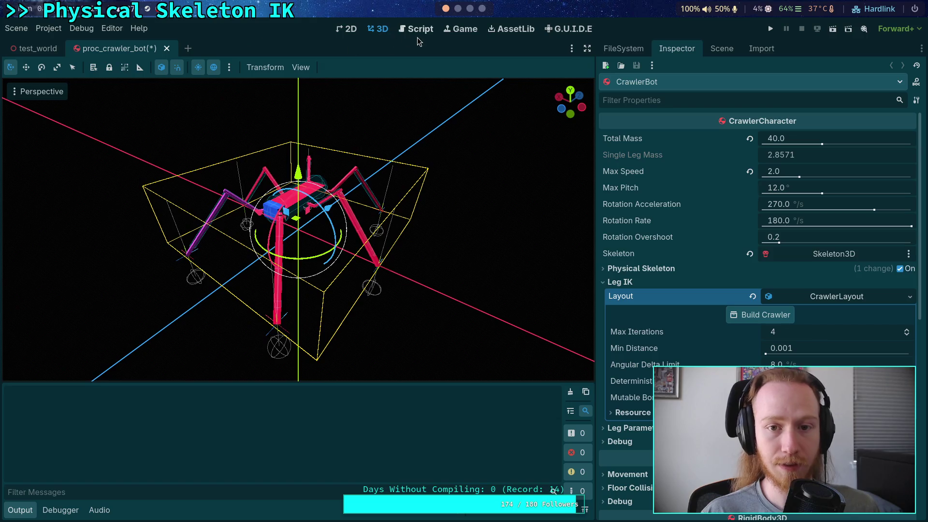
pyautogui.click(416, 29)
# Step: Switch to the Script workspace, close the test_world tab, and scroll CrawlerLayout.gd to leg_plan
pyautogui.click(38, 49)
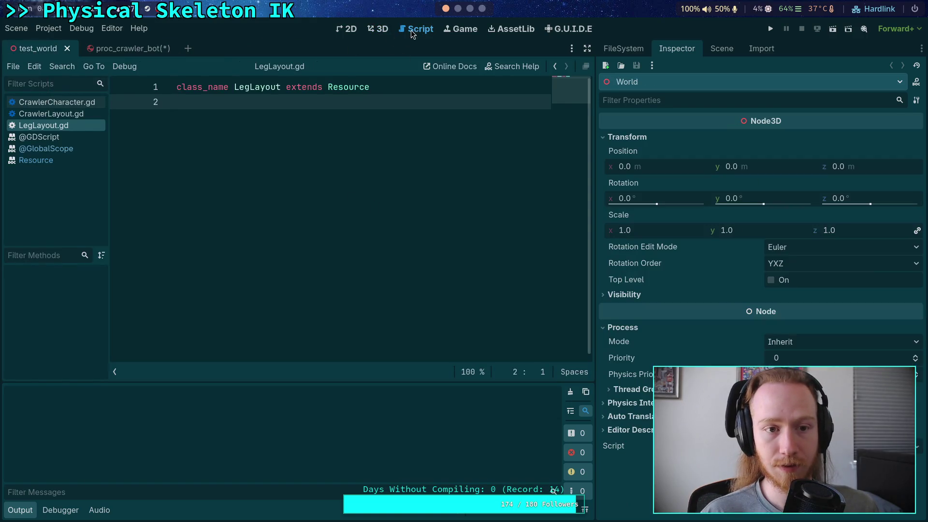
pyautogui.click(68, 49)
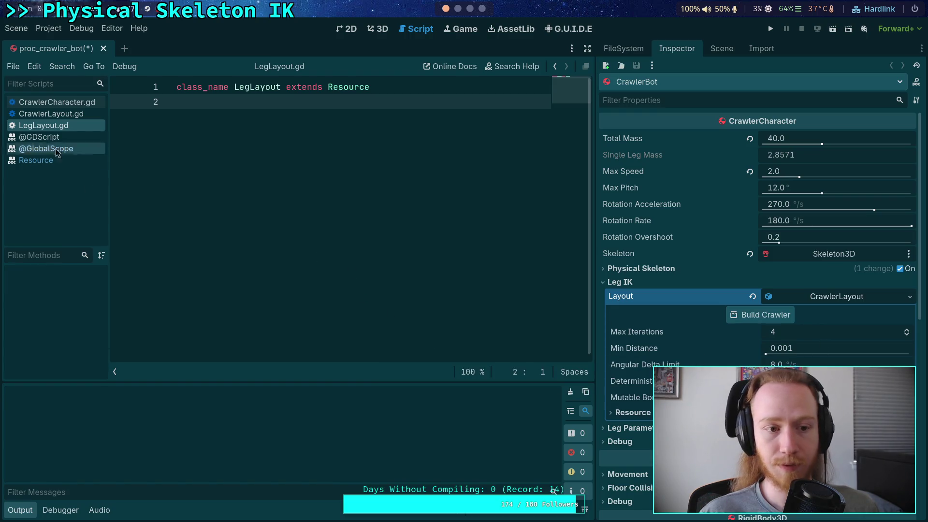
pyautogui.click(50, 113)
pyautogui.scroll(-4, 259, 215)
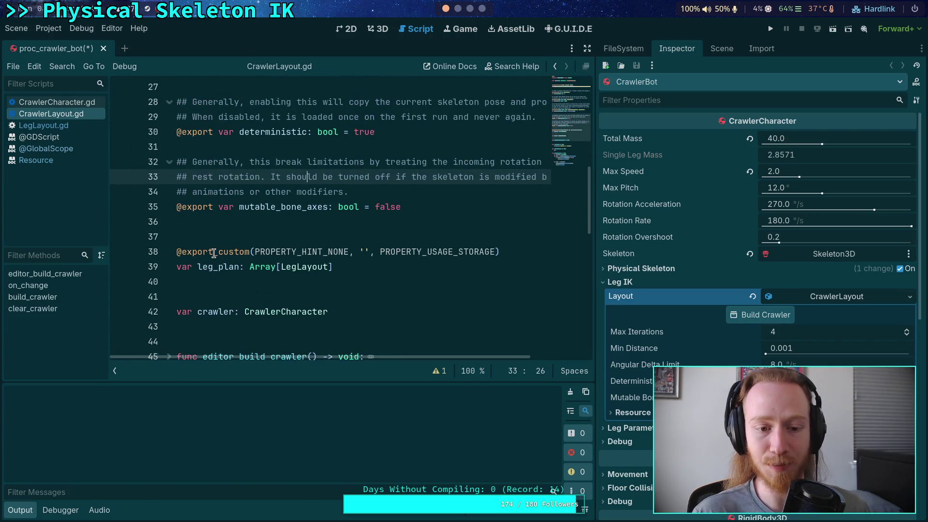
pyautogui.moveTo(216, 251); pyautogui.dragTo(450, 251)
pyautogui.click(177, 251)
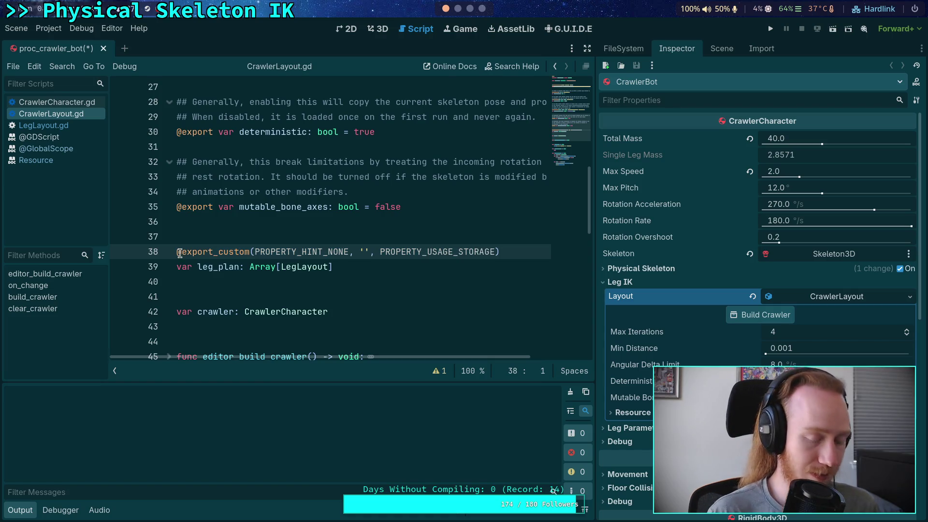
pyautogui.write('#')
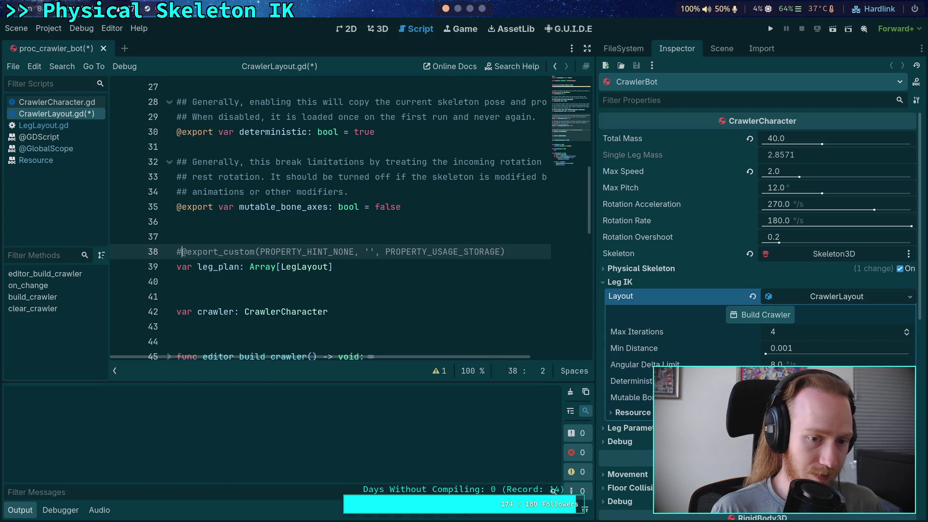
pyautogui.press('End')
pyautogui.press('Return')
pyautogui.write('@export')
pyautogui.hotkey('ctrl', 's')
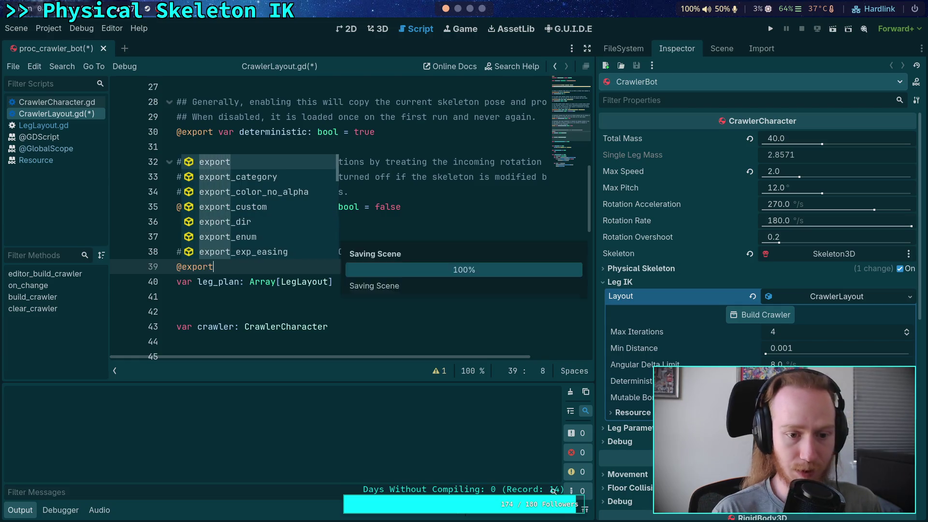
# Step: Back in CrawlerBot's Inspector, expand the empty Leg Plan array and add an element
pyautogui.click(737, 50)
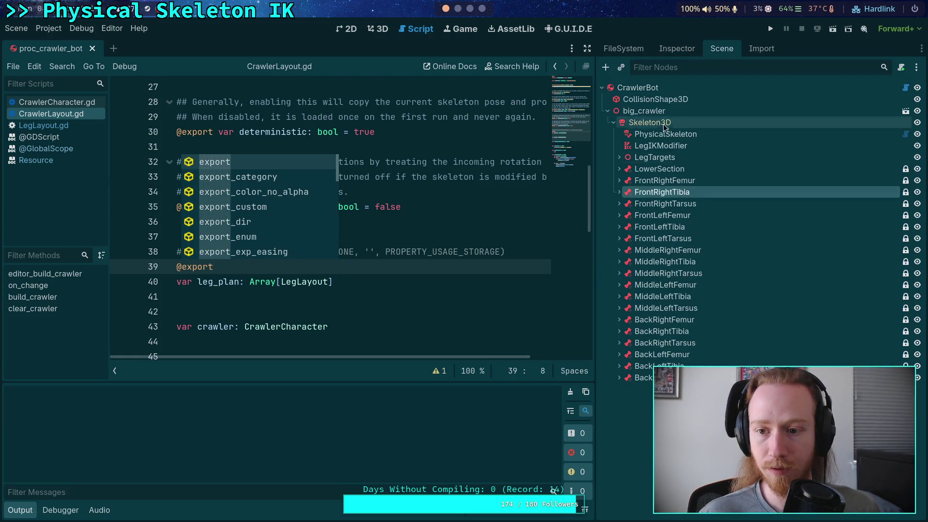
pyautogui.click(672, 48)
pyautogui.click(412, 267)
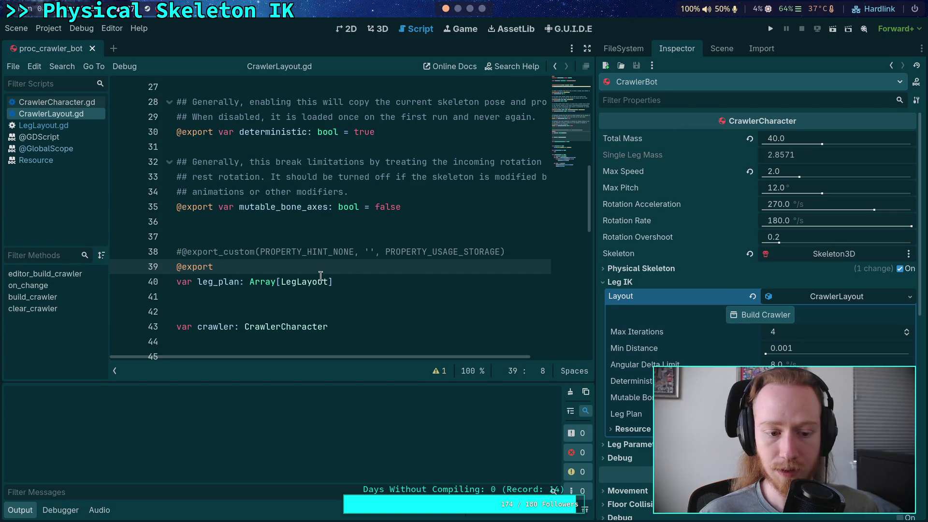
pyautogui.click(831, 414)
pyautogui.click(761, 447)
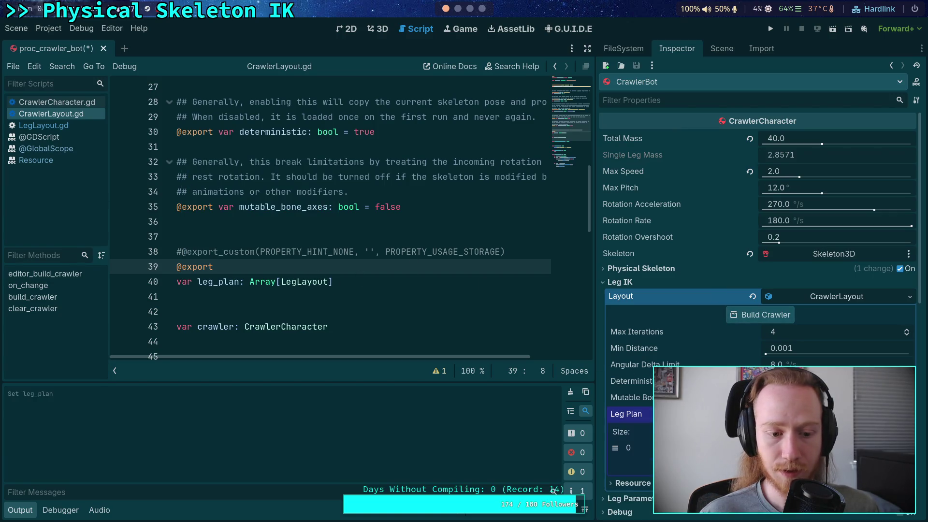
# Step: Create a new LegLayout in Leg Plan element 0, adding and removing a second element along the way
pyautogui.scroll(-2, 817, 382)
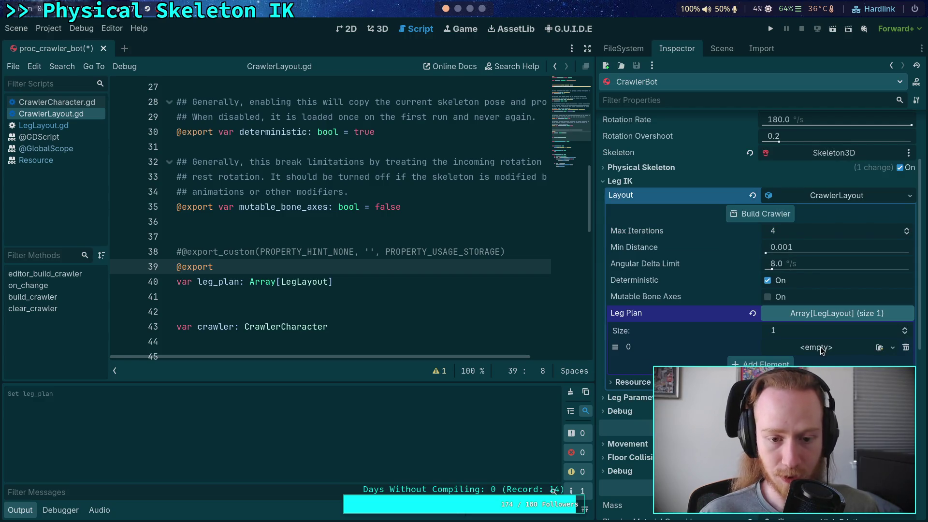
pyautogui.click(820, 348)
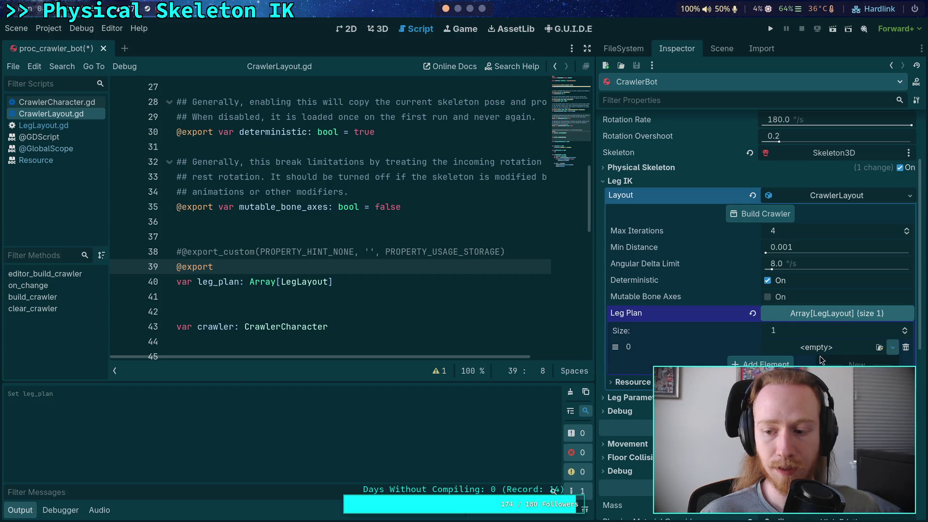
pyautogui.click(833, 349)
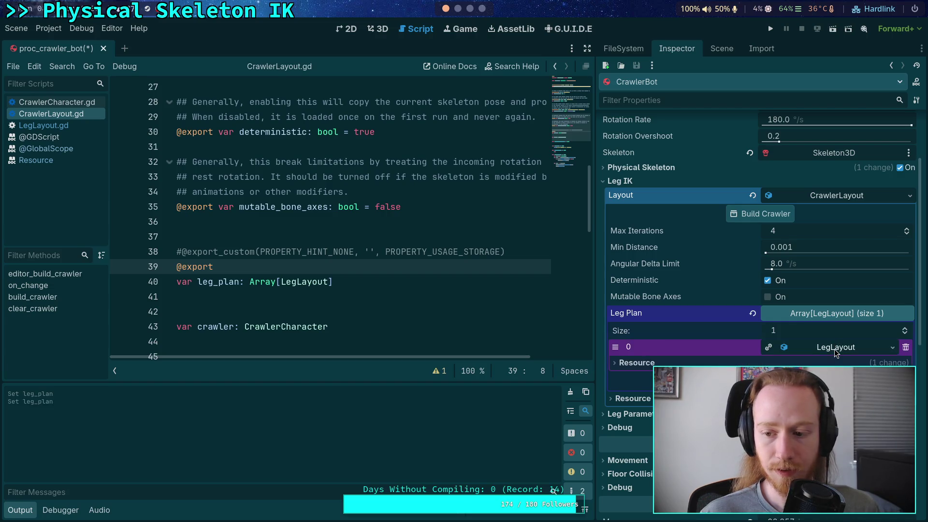
pyautogui.click(418, 294)
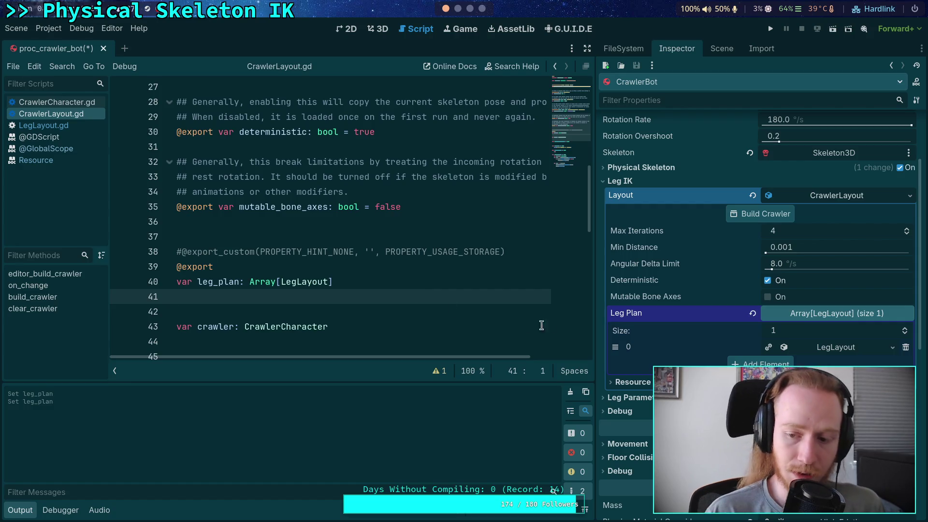
pyautogui.click(760, 363)
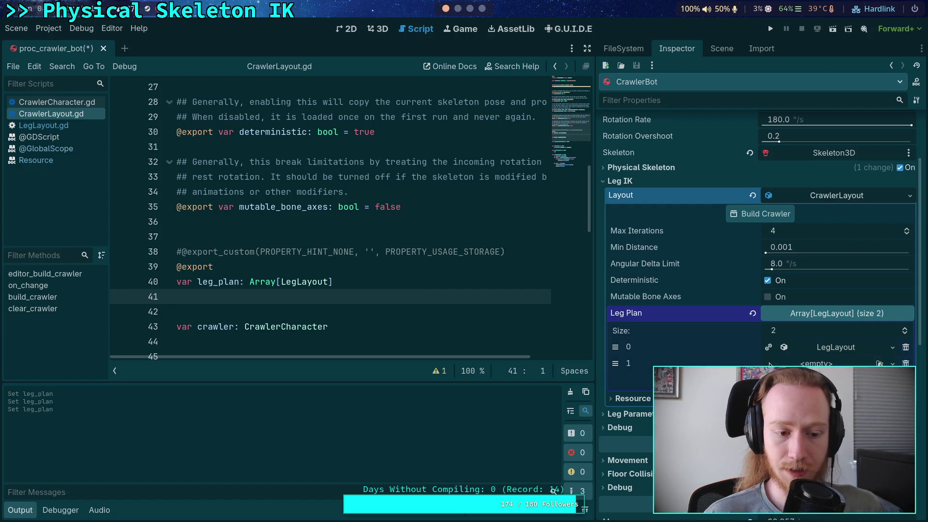
pyautogui.click(905, 346)
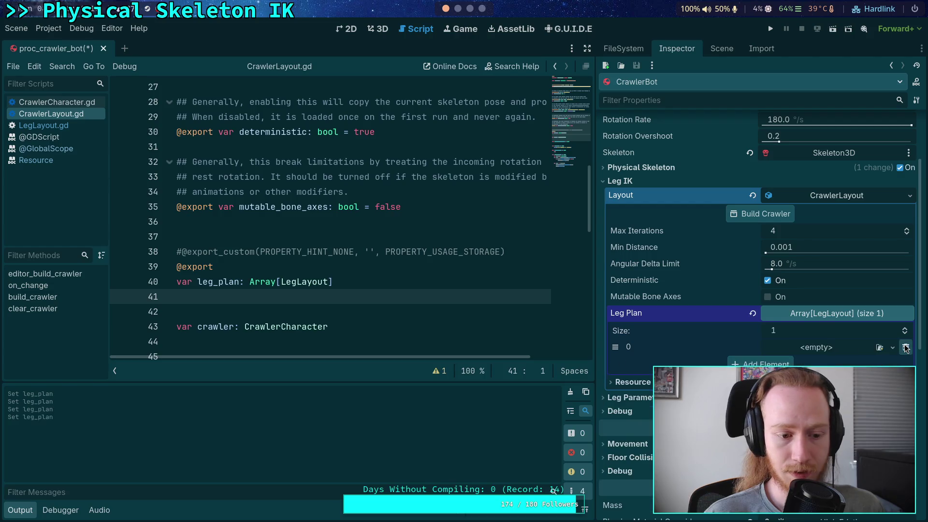
pyautogui.click(836, 350)
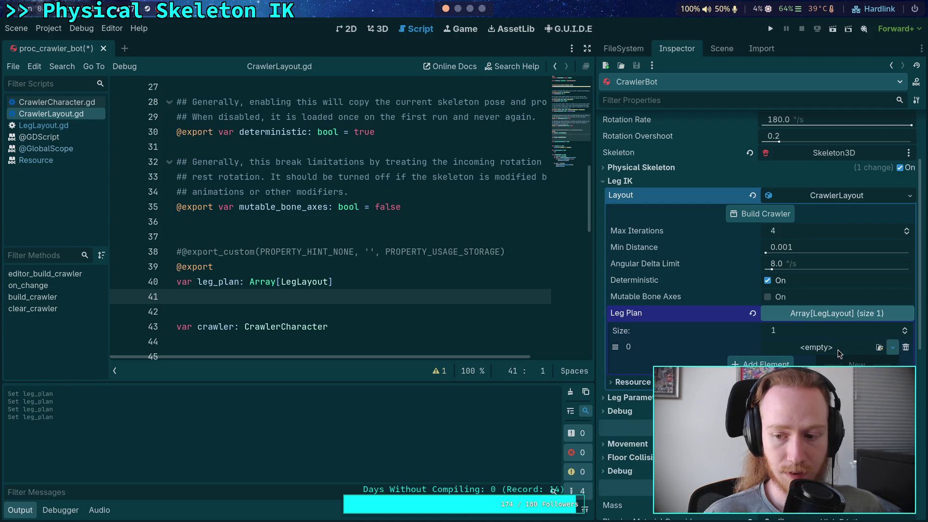
pyautogui.click(797, 373)
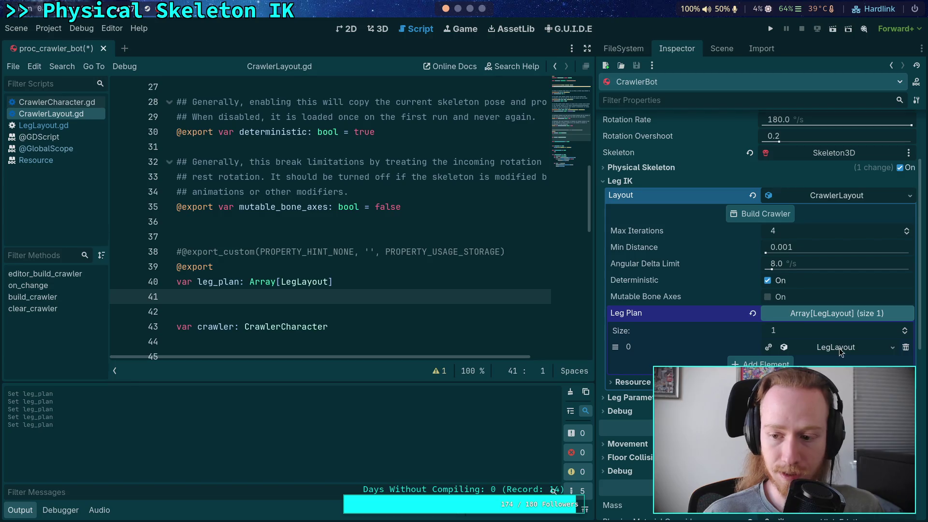
# Step: Make the LegLayout unique, clear element 0, then fill it with a fresh New LegLayout
pyautogui.click(892, 347)
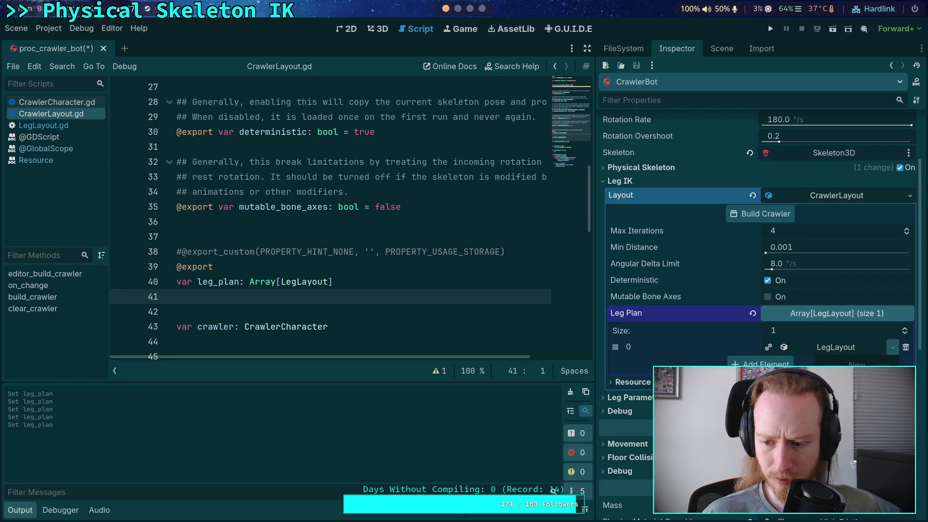
pyautogui.click(813, 349)
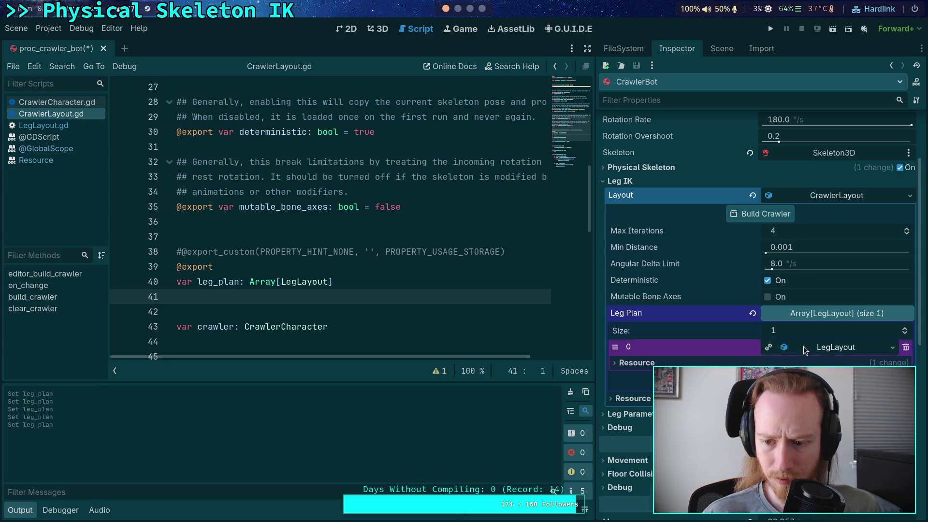
pyautogui.click(769, 348)
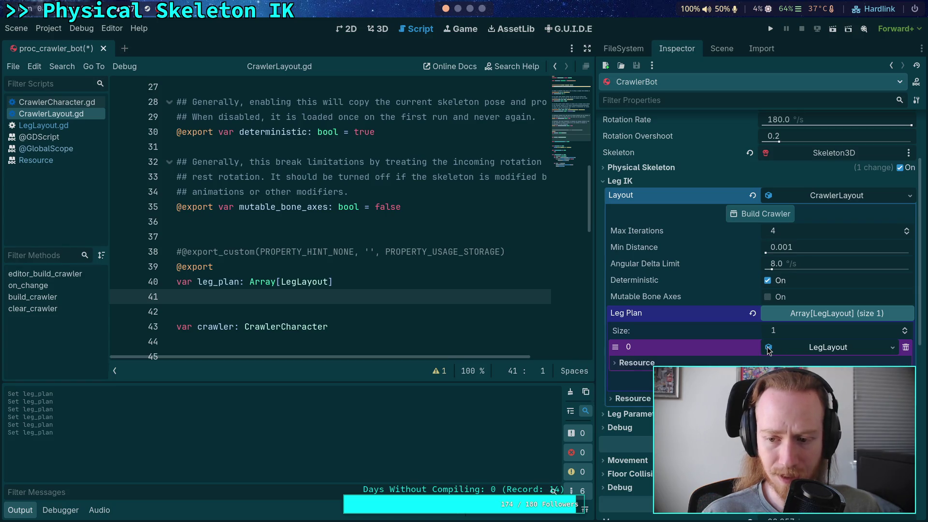
pyautogui.click(889, 348)
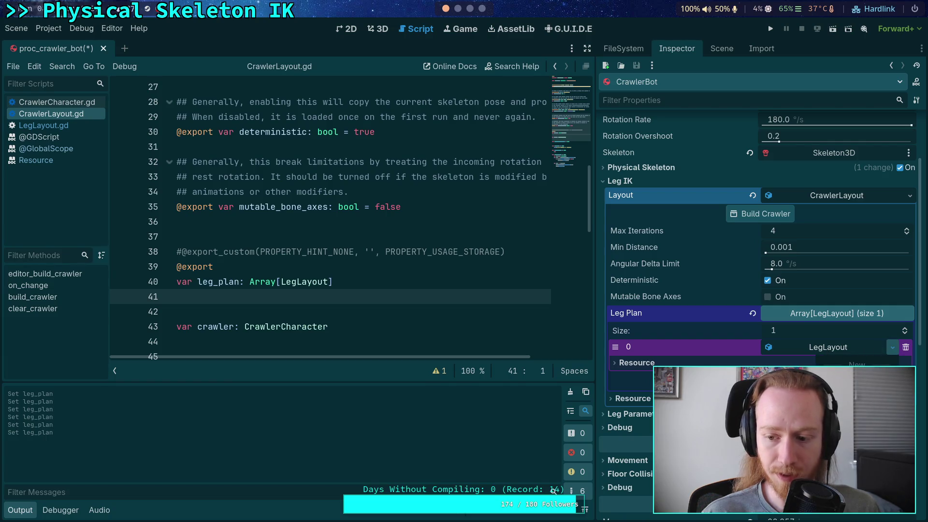
pyautogui.click(850, 432)
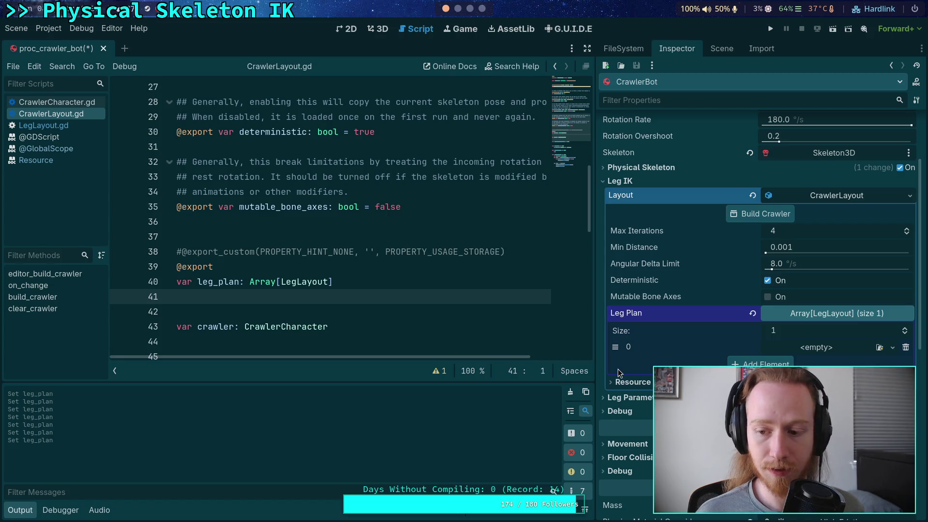
pyautogui.click(892, 346)
pyautogui.click(857, 365)
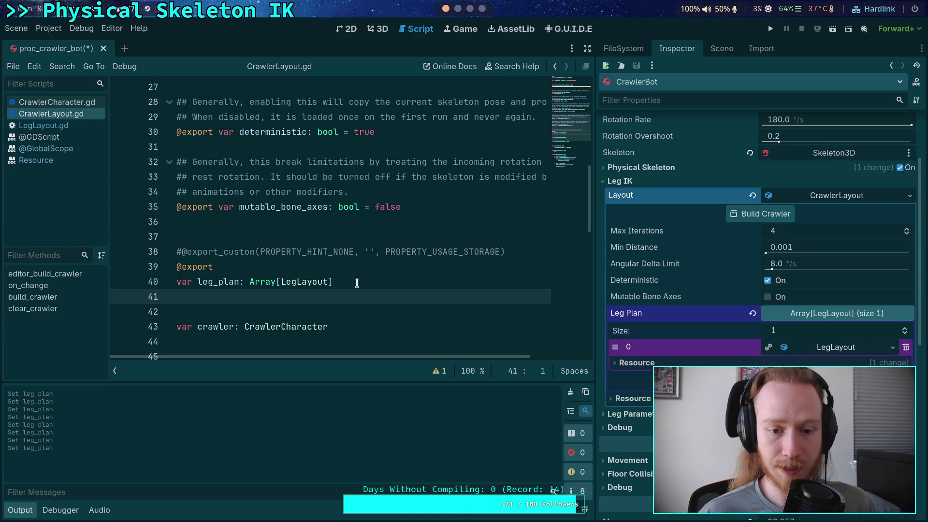
pyautogui.click(238, 267)
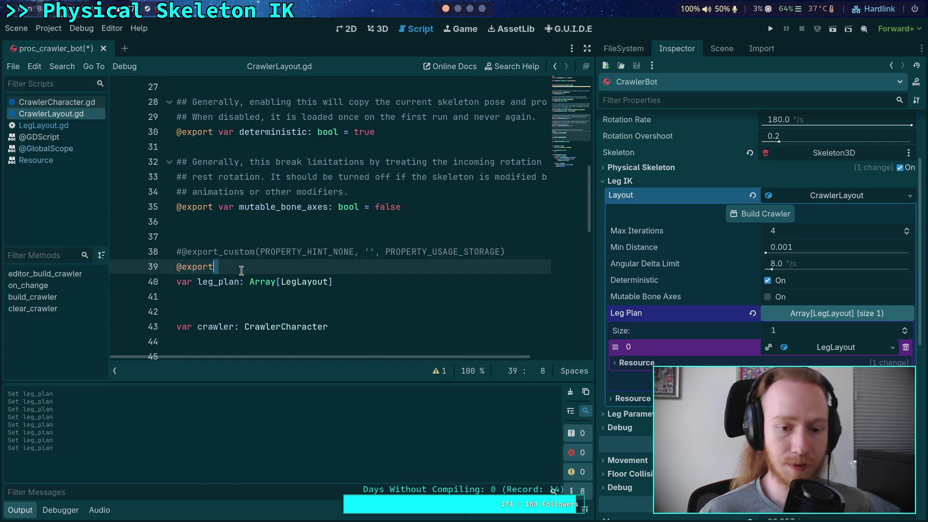
pyautogui.press('Delete')
pyautogui.tripleClick(442, 255)
pyautogui.press('BackSpace')
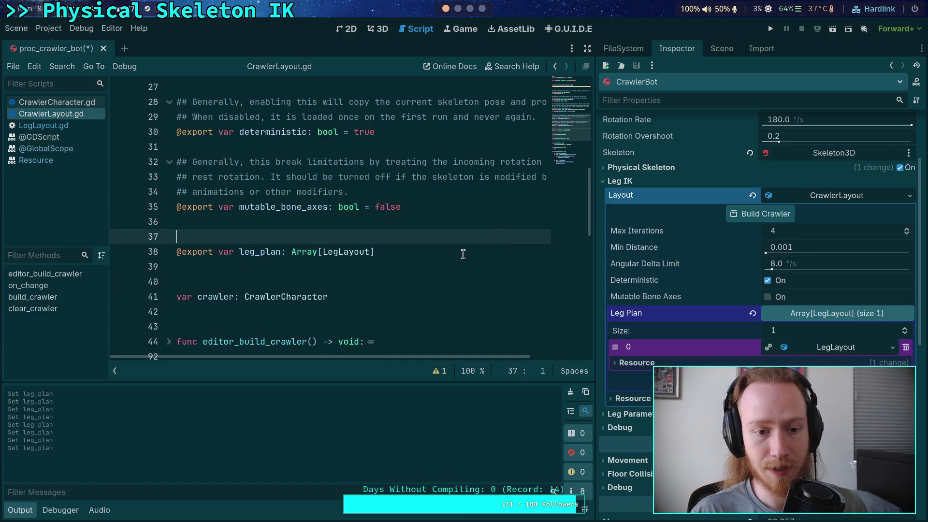
pyautogui.click(433, 264)
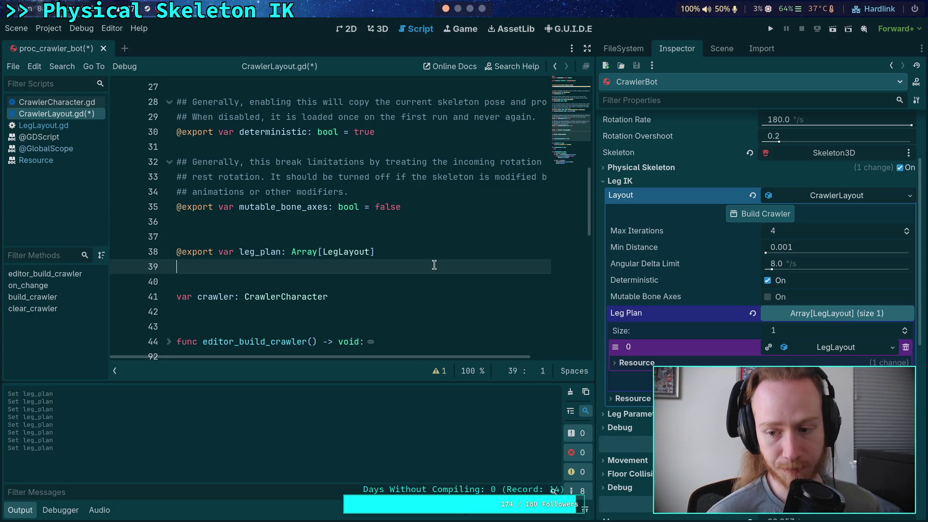
pyautogui.click(454, 249)
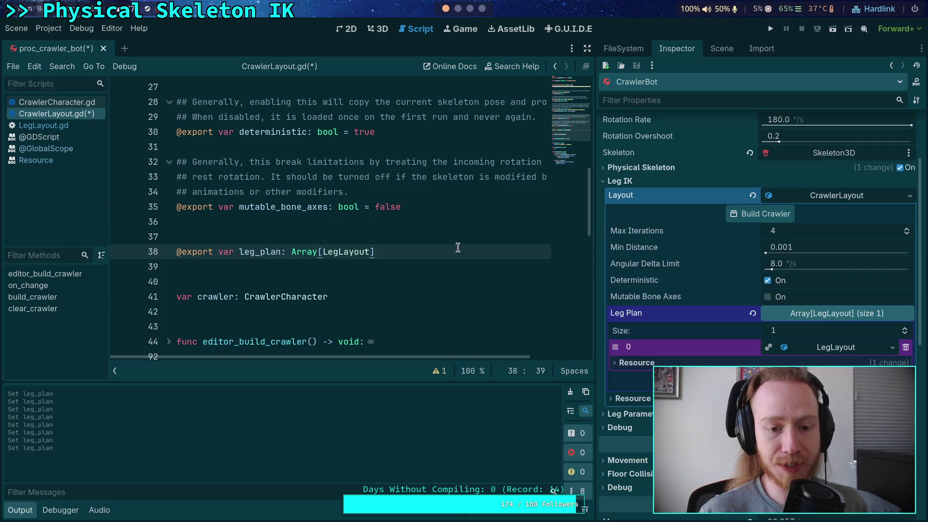
# Step: Add the setter set = set_leg_plan under the leg_plan declaration and collapse the Output panel
pyautogui.scroll(-1, 458, 261)
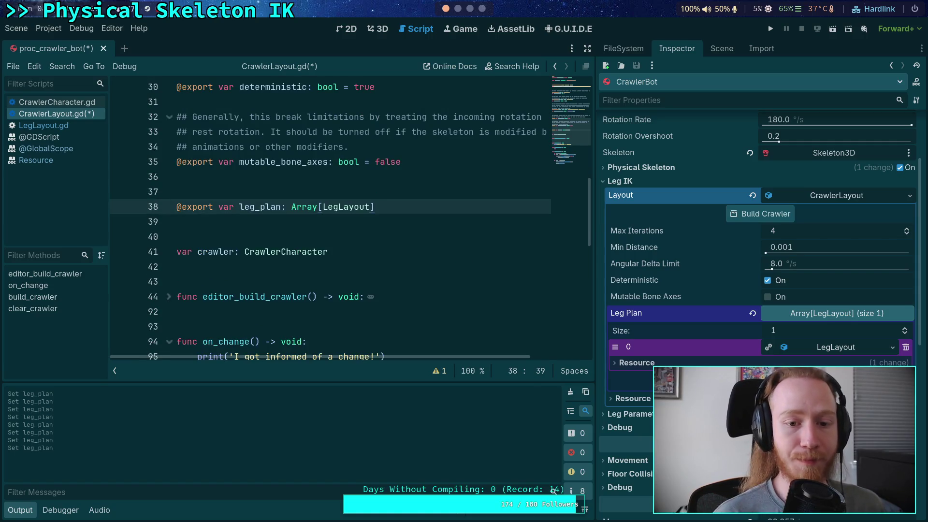
pyautogui.press('Return')
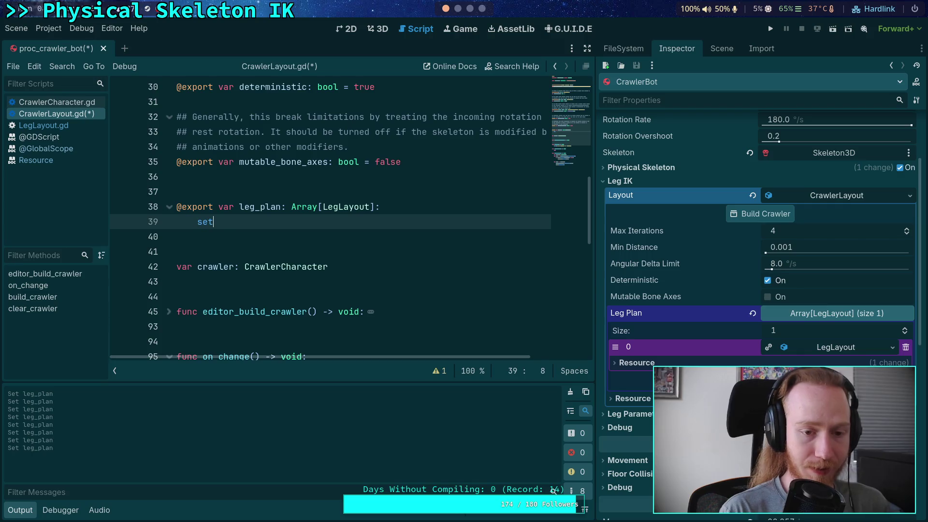
pyautogui.write('set_l')
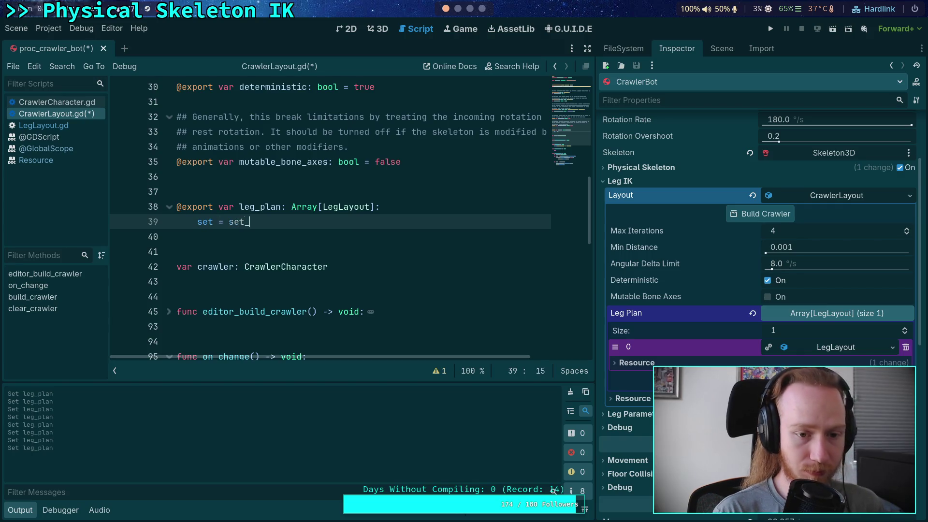
pyautogui.write('ey')
pyautogui.press('BackSpace')
pyautogui.write('g_')
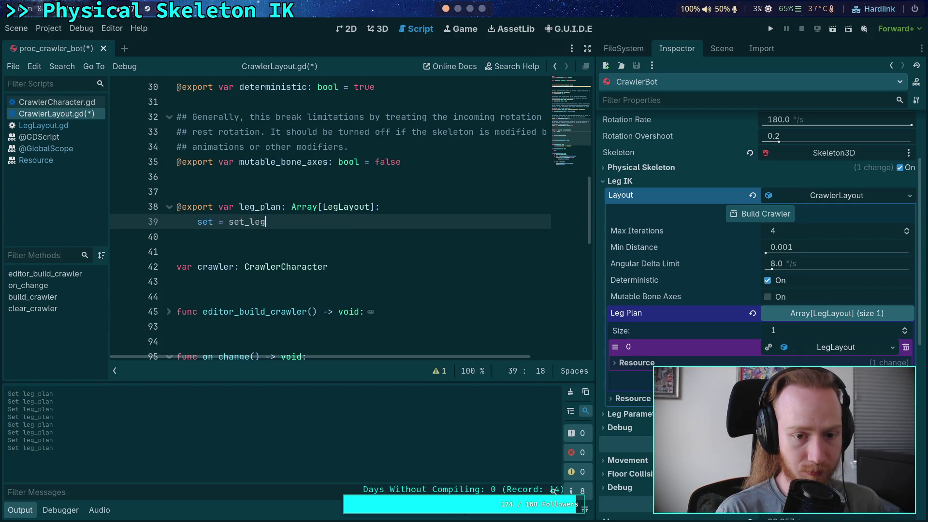
pyautogui.write('plan')
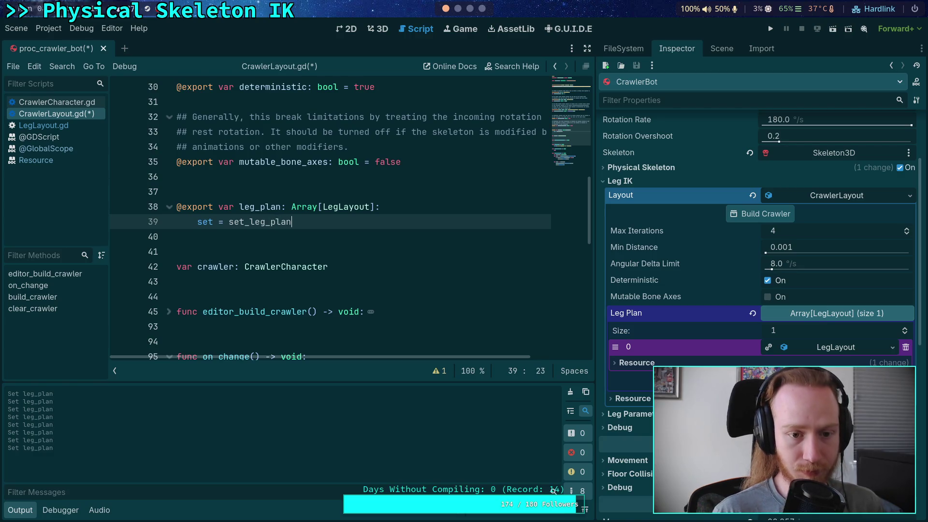
pyautogui.press('Down')
pyautogui.press('Down')
pyautogui.scroll(-5, 175, 347)
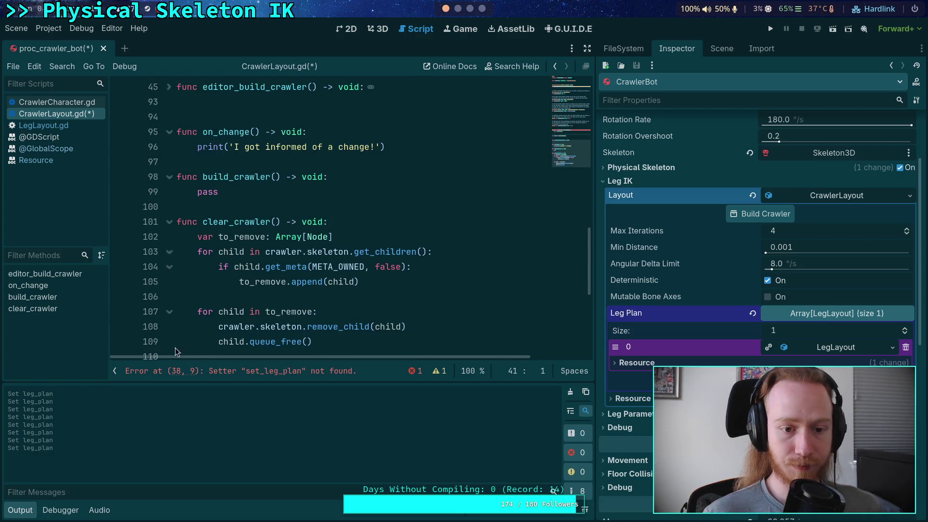
pyautogui.click(19, 510)
# Step: In CrawlerCharacter.gd's set_layout, delete the property_list_changed connect line
pyautogui.scroll(4, 392, 330)
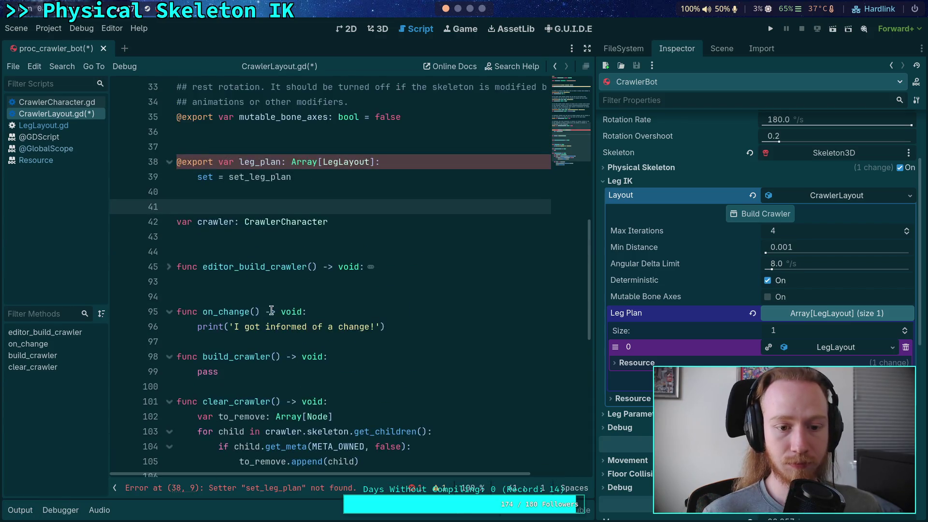
pyautogui.click(43, 125)
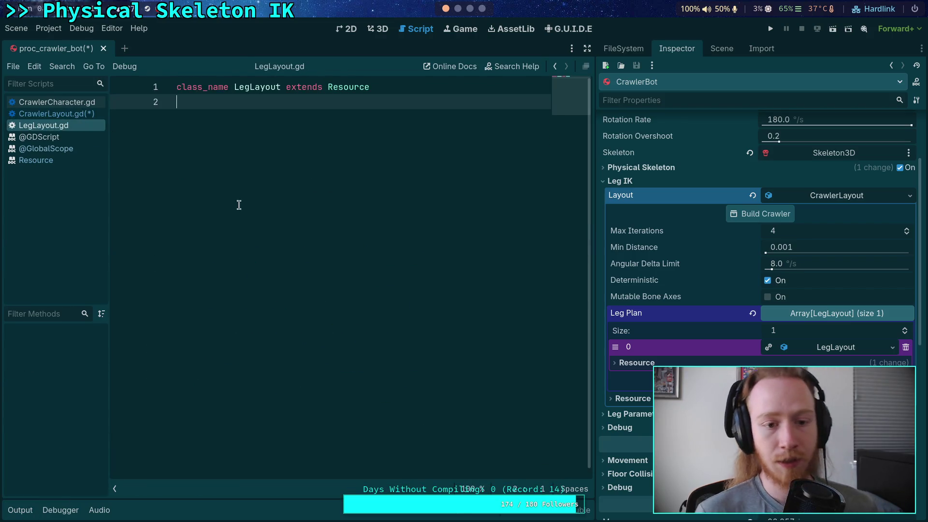
pyautogui.click(67, 104)
pyautogui.click(500, 297)
pyautogui.hotkey('shift', 'Up')
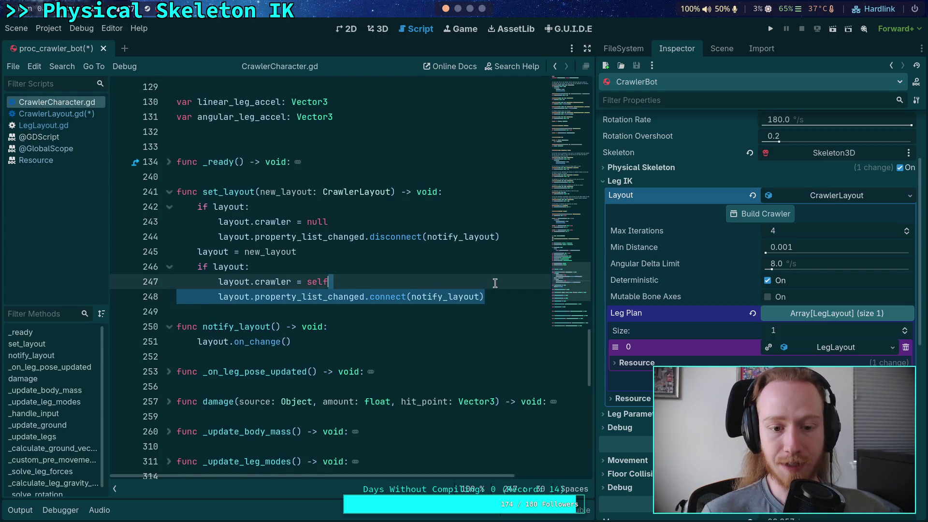
pyautogui.press('BackSpace')
# Step: Remove the disconnect line and the notify_layout function, tidy leftover blank lines, and save
pyautogui.click(517, 238)
pyautogui.hotkey('shift', 'Up')
pyautogui.press('BackSpace')
pyautogui.press('Down')
pyautogui.press('Down')
pyautogui.press('Down')
pyautogui.hotkey('shift', 'Up')
pyautogui.hotkey('shift', 'Up')
pyautogui.hotkey('shift', 'Up')
pyautogui.press('BackSpace')
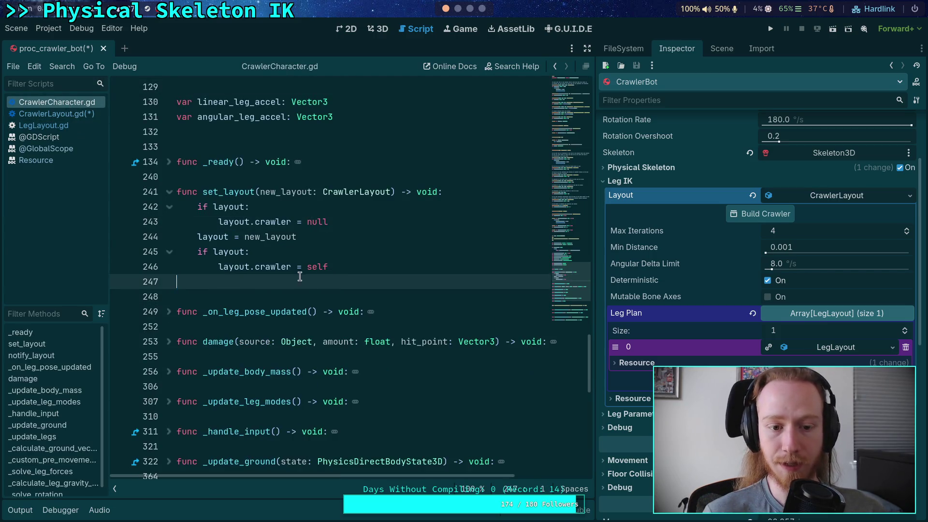
pyautogui.hotkey('ctrl', 's')
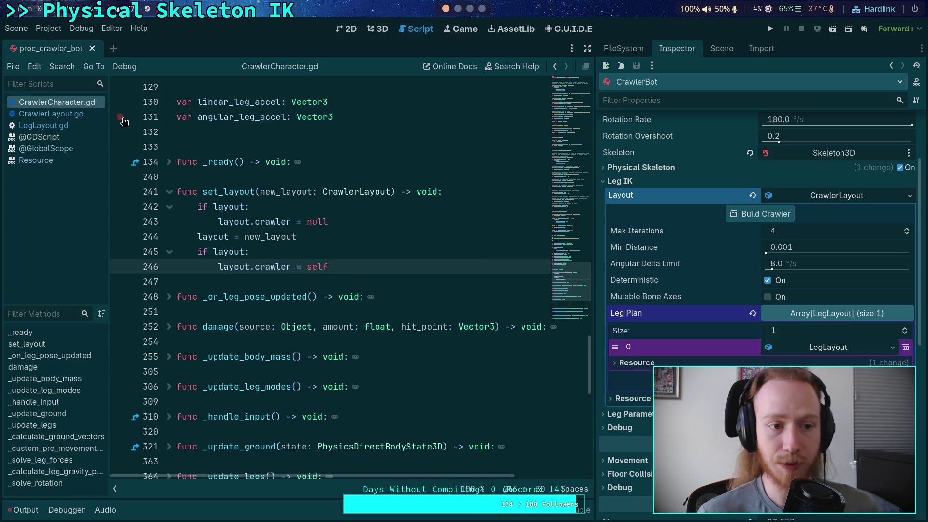
pyautogui.click(72, 114)
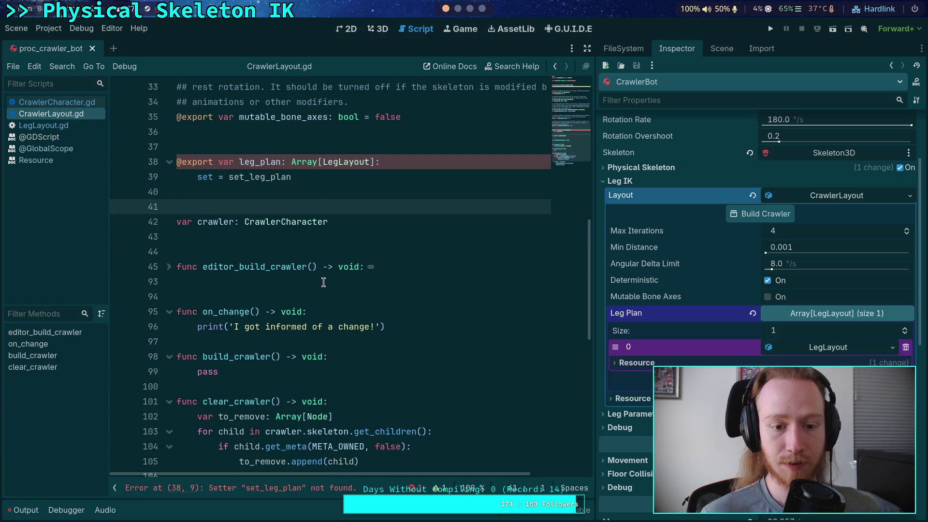
# Step: Replace on_change with a 'func set_leg_plan(new_plan: Array[LegLayout]) -> void:' signature
pyautogui.scroll(-2, 324, 282)
pyautogui.moveTo(385, 237); pyautogui.dragTo(398, 213)
pyautogui.press('BackSpace')
pyautogui.hotkey('shift', 'Up')
pyautogui.press('BackSpace')
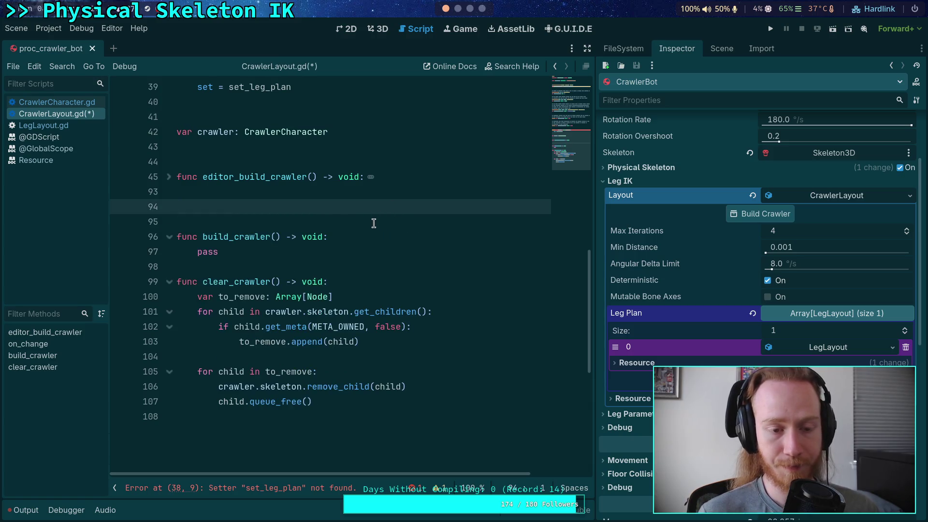
pyautogui.press('Return')
pyautogui.write('func s')
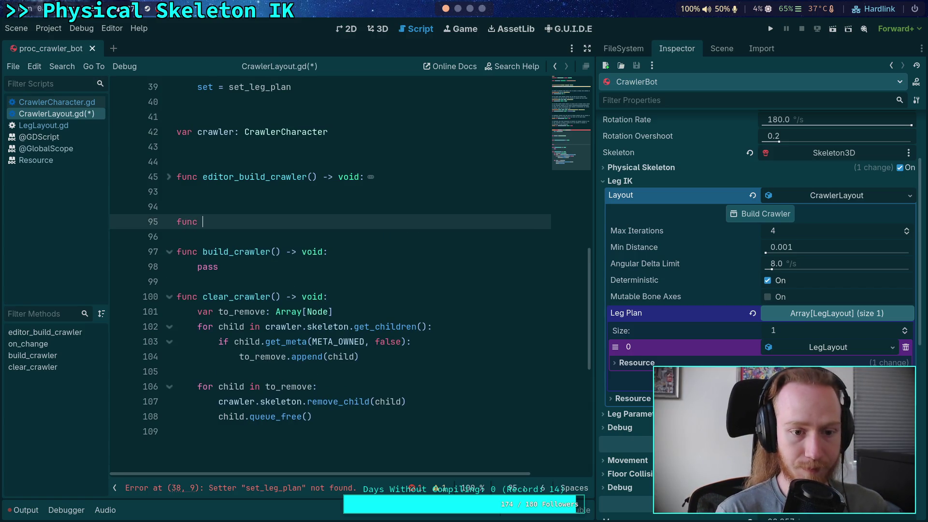
pyautogui.write('et_leg_pla')
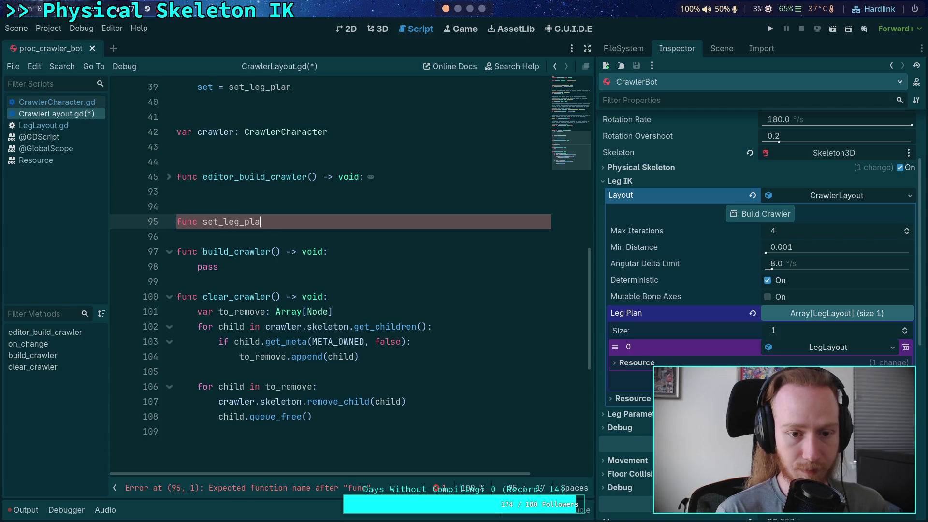
pyautogui.write('n(new_plan: ')
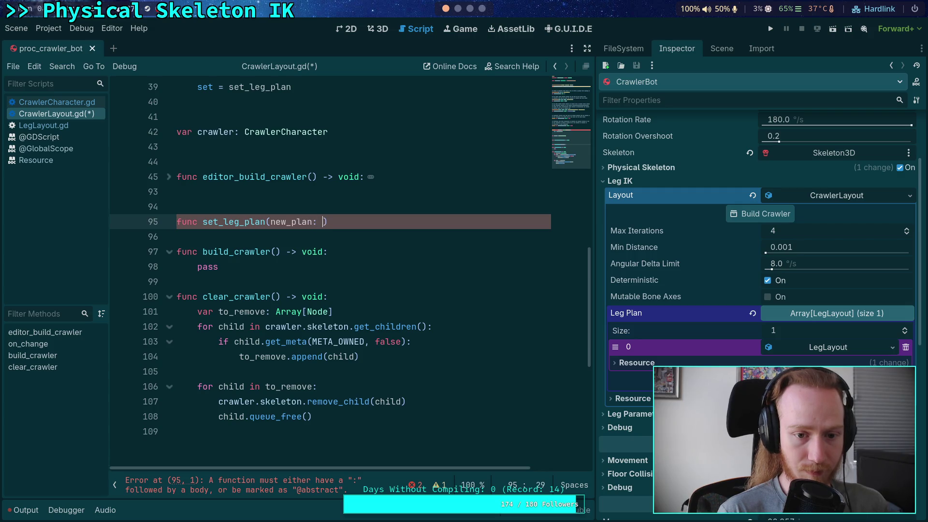
pyautogui.write('Array[Leg')
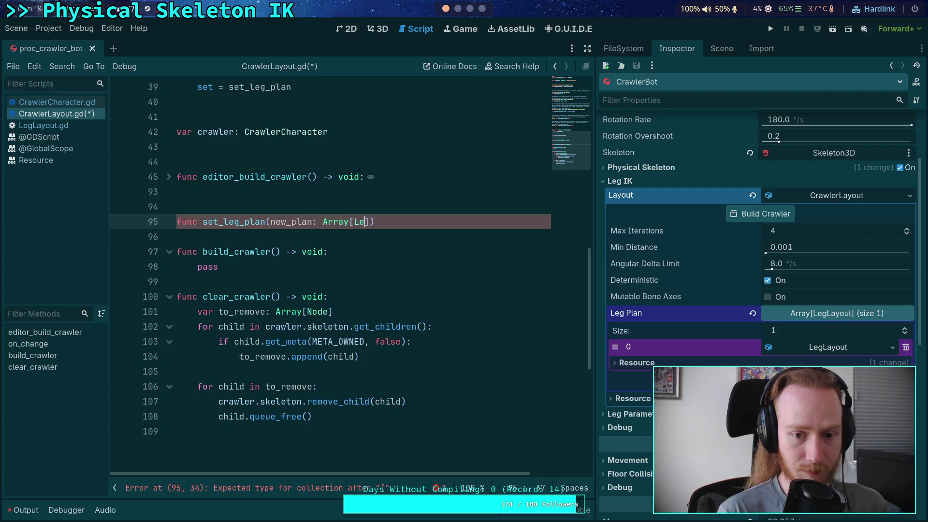
pyautogui.write('La')
pyautogui.press('Return')
pyautogui.write(']) ->')
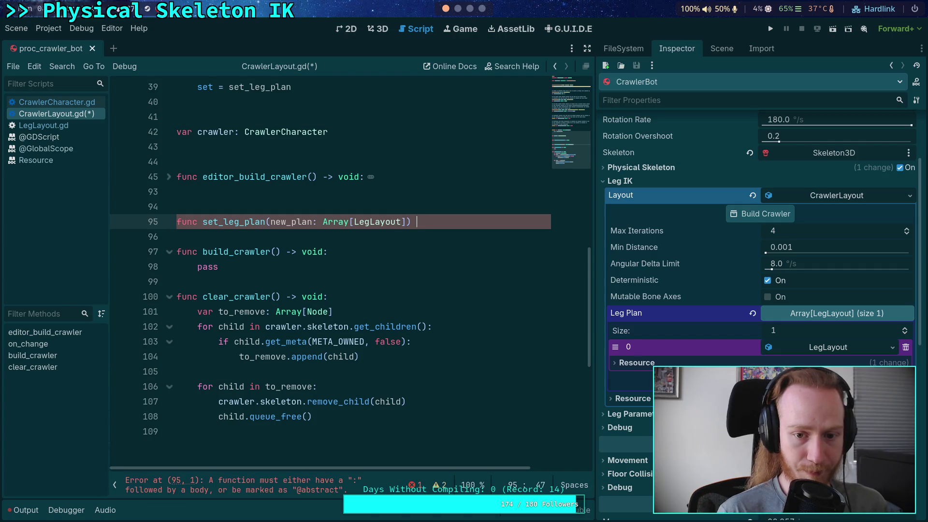
pyautogui.write(' void:')
# Step: Start the setter body with a 'for old in leg_plan:' loop, beginning 'old.' inside it
pyautogui.press('Return')
pyautogui.write('if')
pyautogui.press('BackSpace')
pyautogui.press('BackSpace')
pyautogui.press('BackSpace')
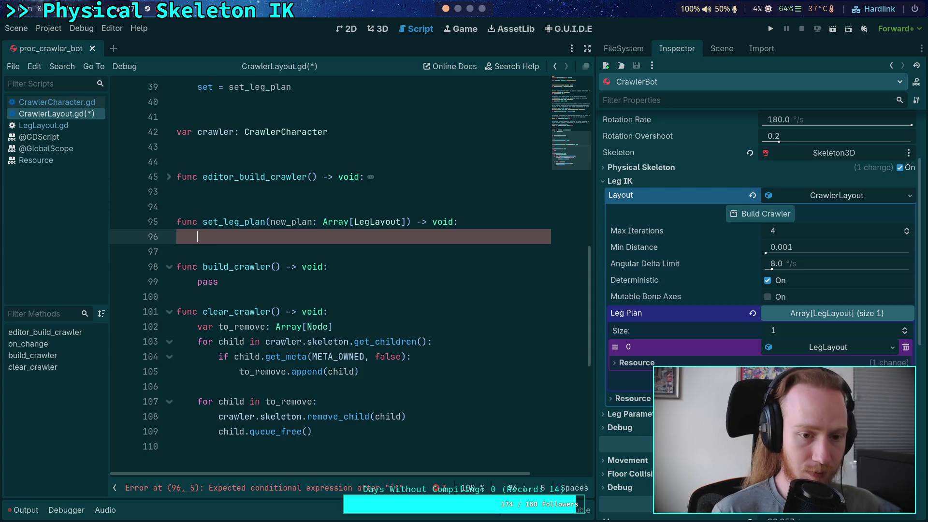
pyautogui.write('for old in le')
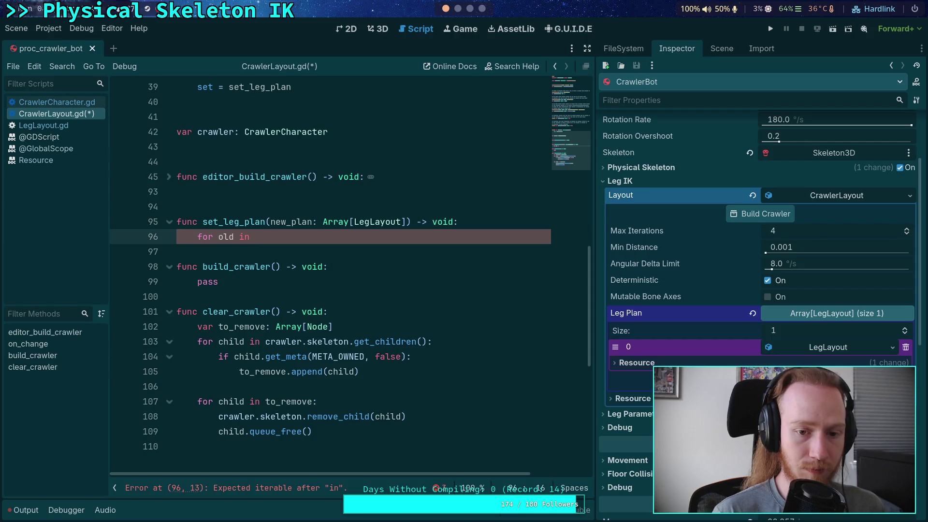
pyautogui.write('g_')
pyautogui.press('Return')
pyautogui.write(':')
pyautogui.press('Return')
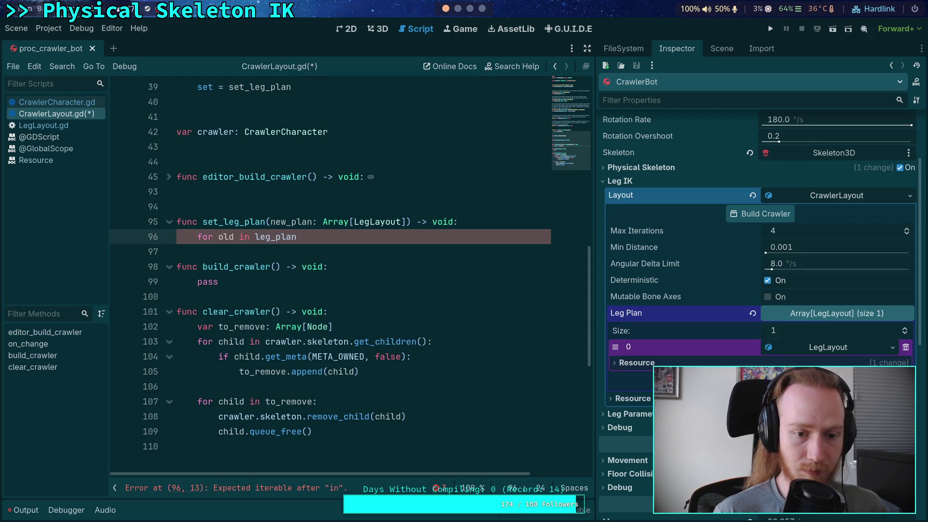
pyautogui.write('old.')
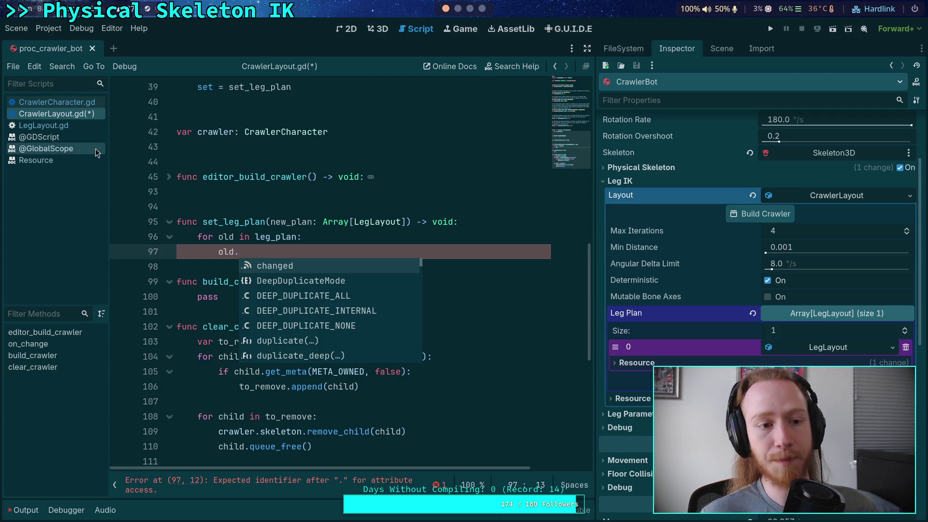
# Step: In LegLayout.gd, add a trial 'var skeleton: Skeleton3D' line, then cut it out
pyautogui.click(48, 125)
pyautogui.press('Return')
pyautogui.write('var skeleton: ')
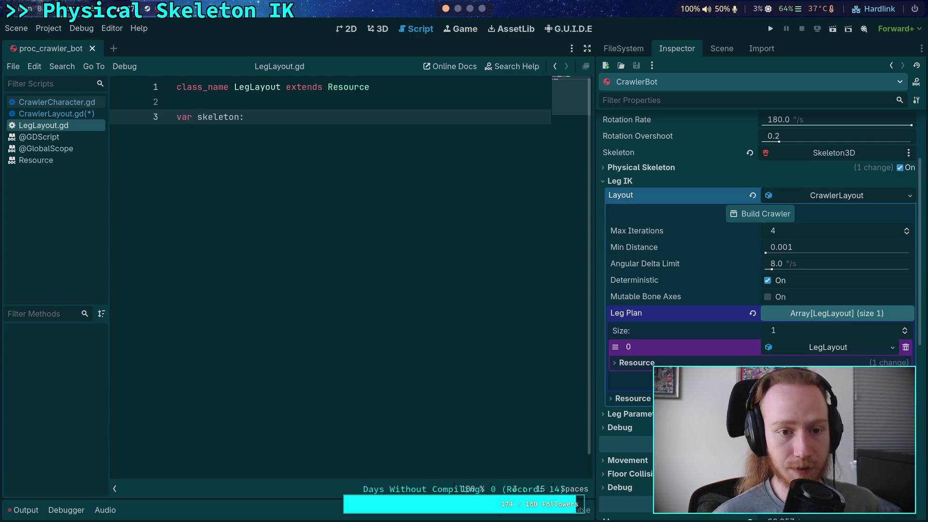
pyautogui.write('Skel')
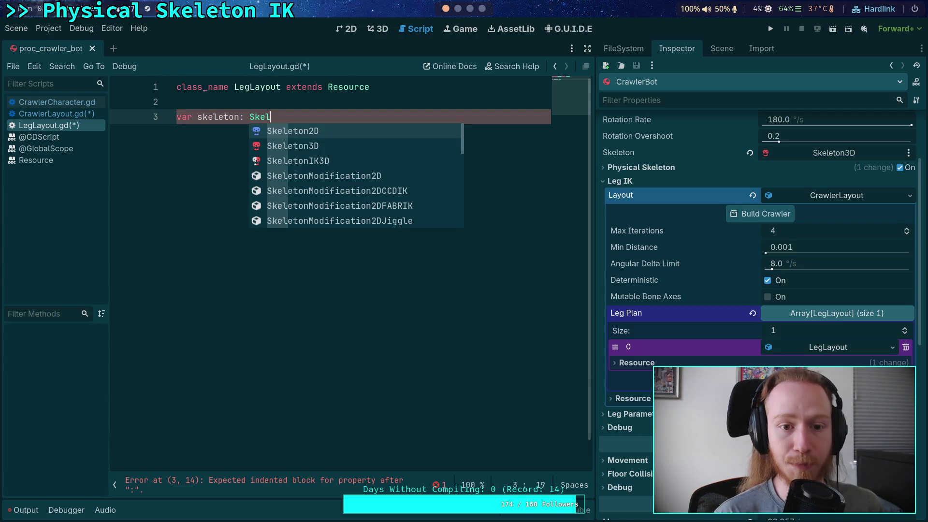
pyautogui.press('Down')
pyautogui.press('Return')
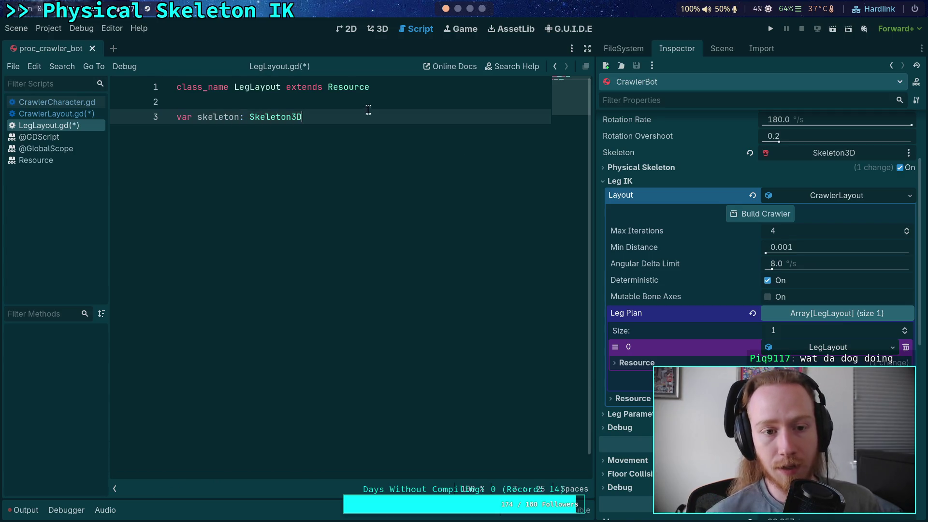
pyautogui.moveTo(301, 117); pyautogui.dragTo(146, 114)
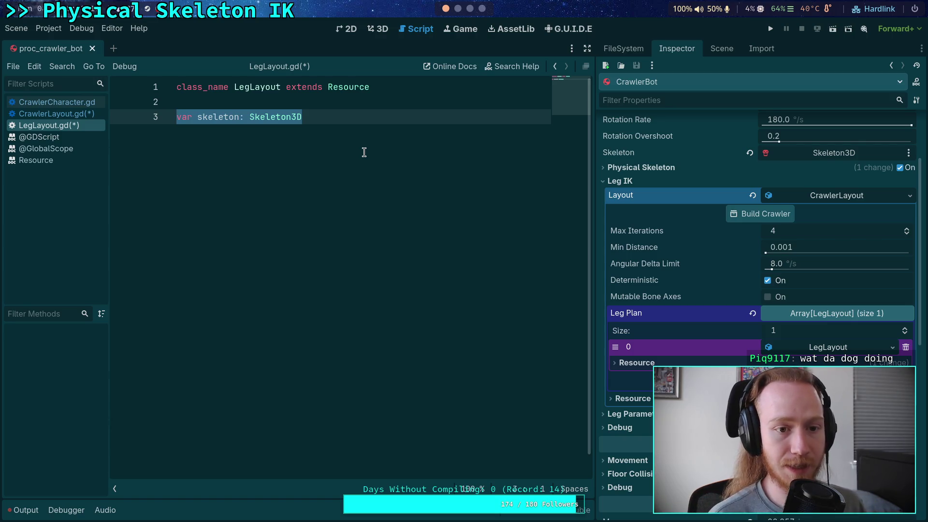
pyautogui.hotkey('ctrl', 'x')
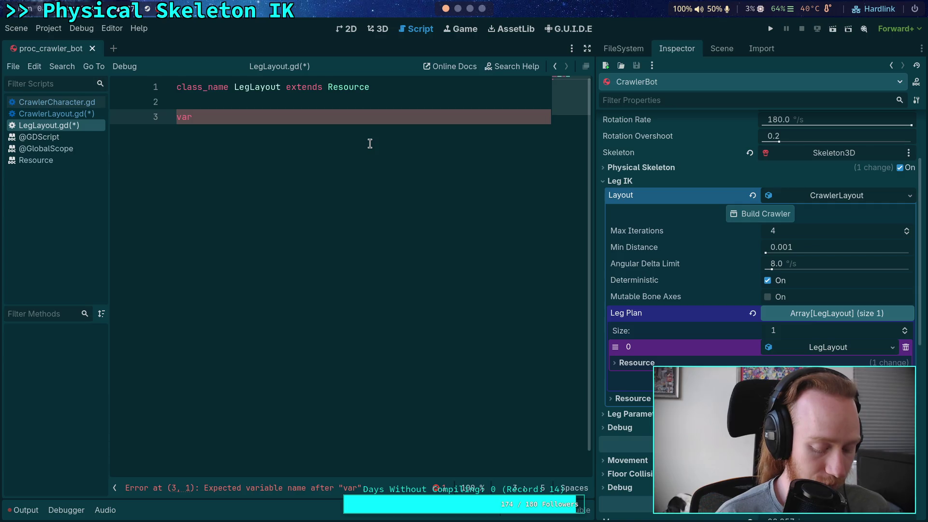
# Step: Declare 'var layout: CrawlerLayout' in LegLayout.gd and save the scripts
pyautogui.write('layout: ')
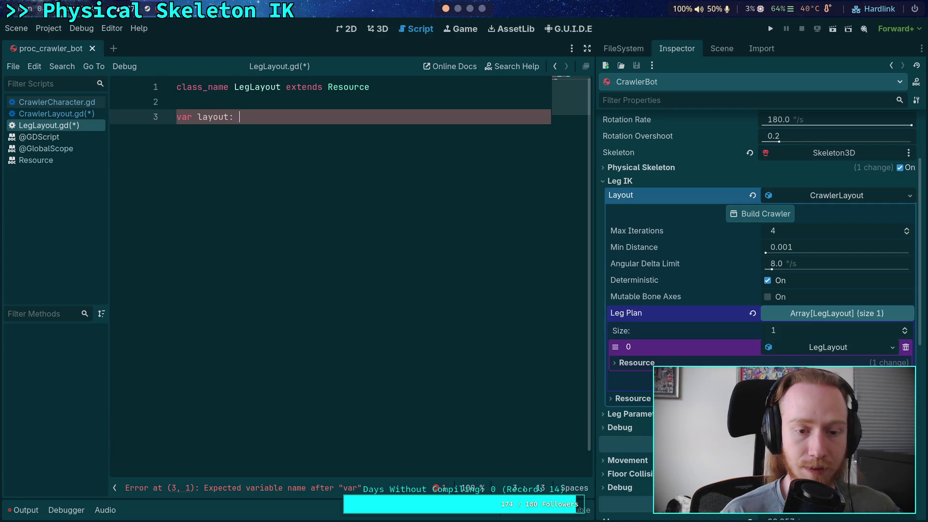
pyautogui.write('Craw')
pyautogui.press('Down')
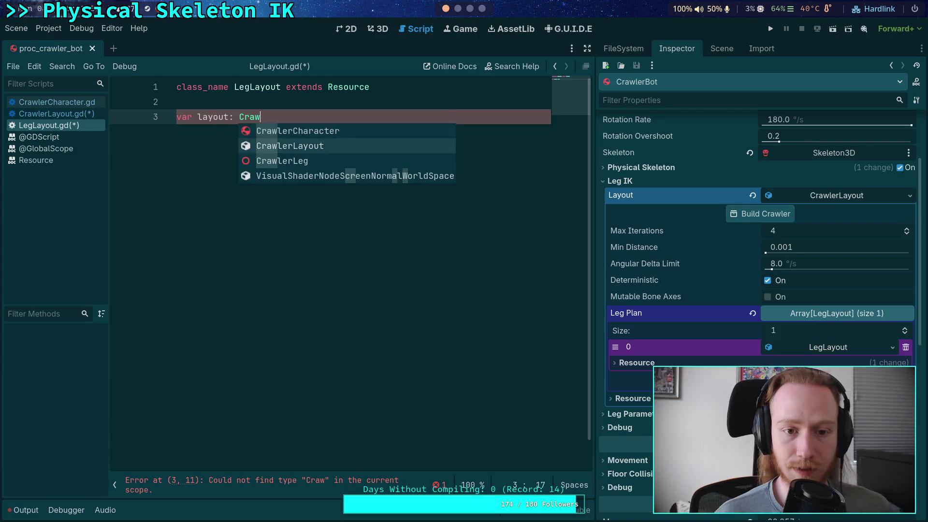
pyautogui.press('Return')
pyautogui.press('Return')
pyautogui.press('Return')
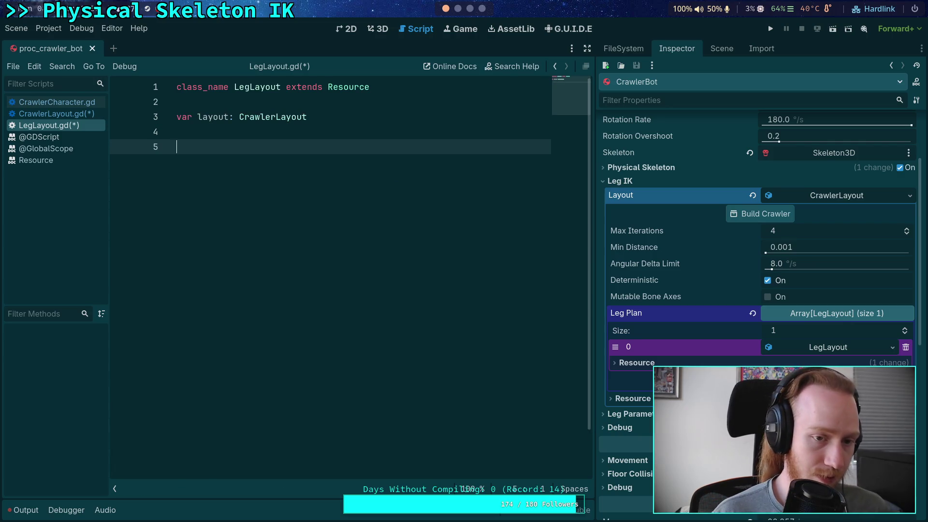
pyautogui.hotkey('ctrl', 's')
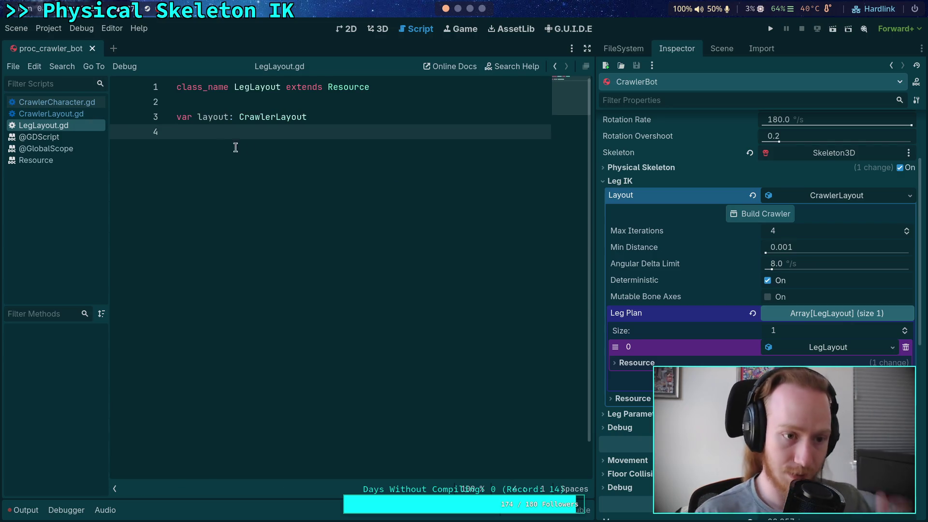
pyautogui.click(94, 112)
# Step: Set each old leg's layout to null in the loop and save CrawlerLayout.gd
pyautogui.click(316, 245)
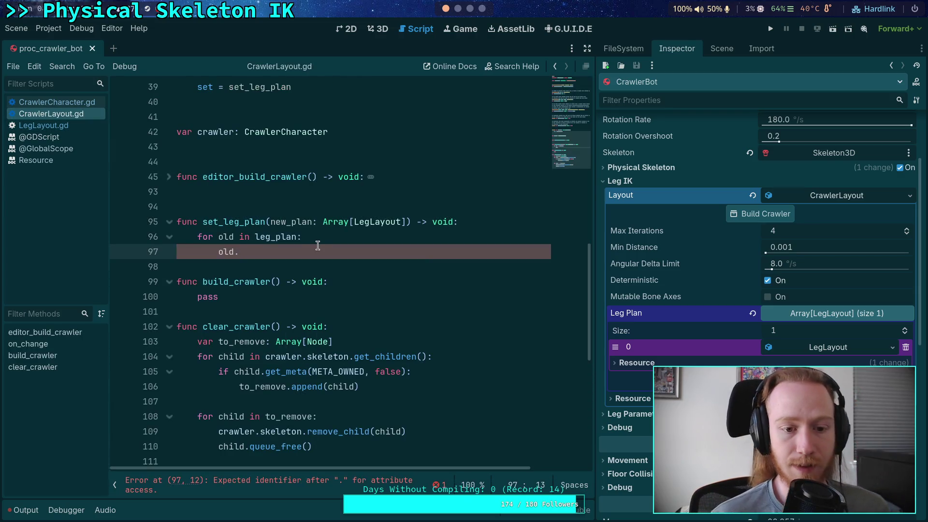
pyautogui.write('layout = n')
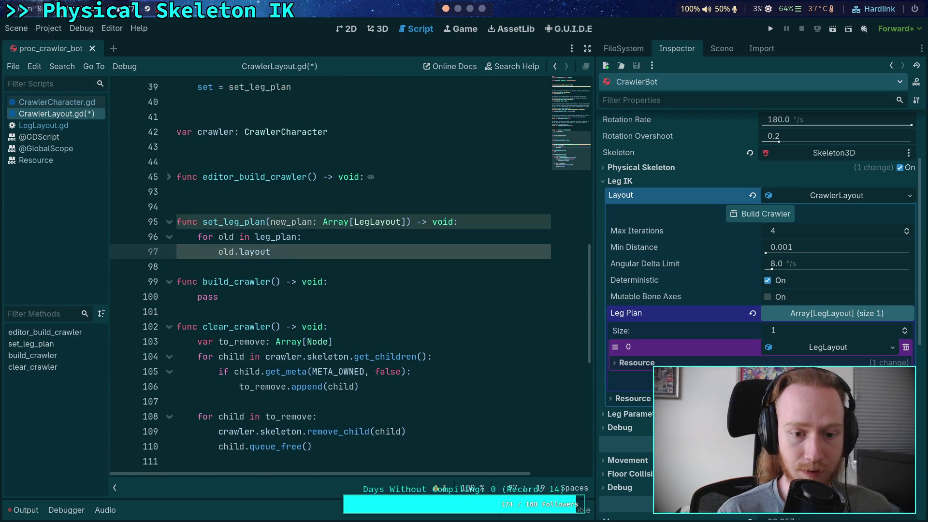
pyautogui.write('ull')
pyautogui.press('Return')
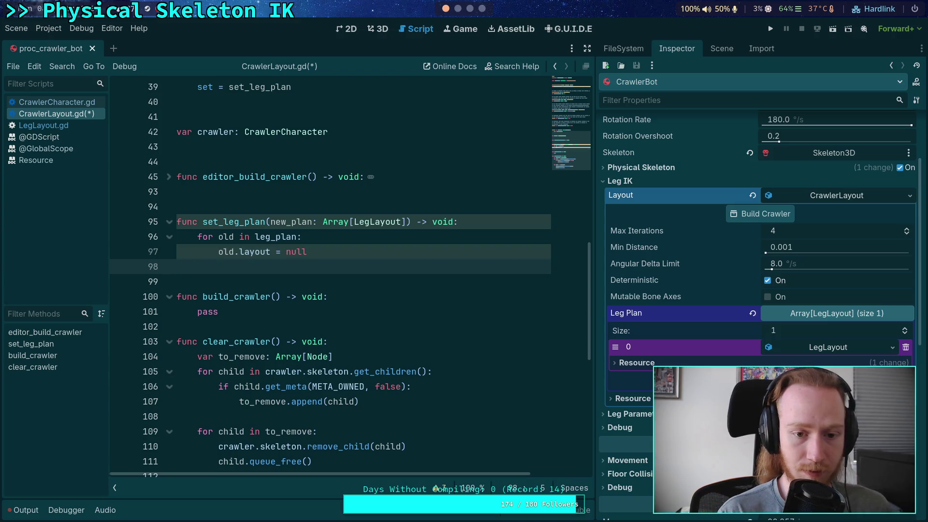
pyautogui.write('eg_plan')
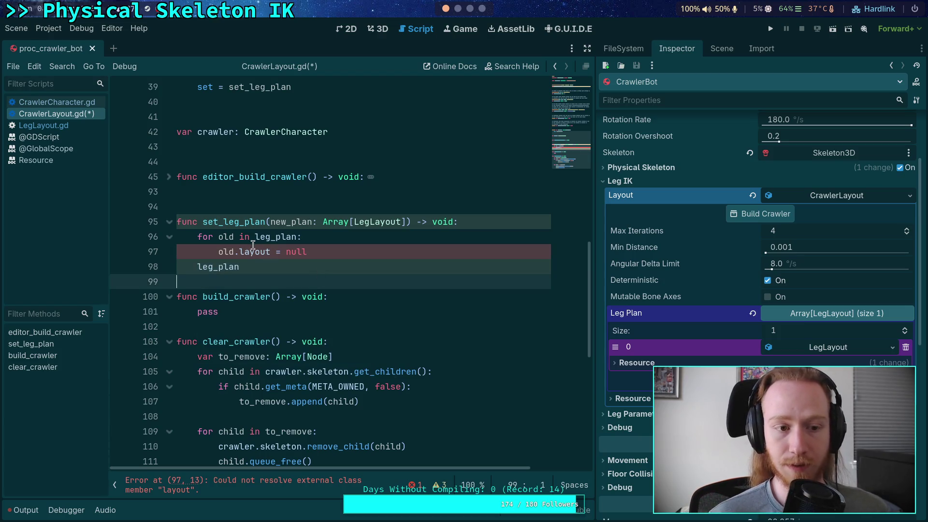
pyautogui.click(61, 126)
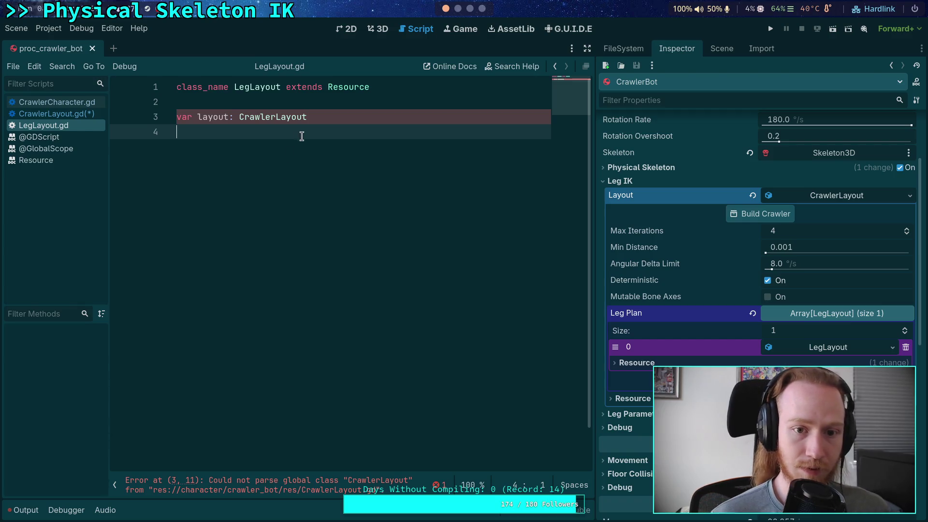
pyautogui.hotkey('ctrl', 's')
pyautogui.click(81, 115)
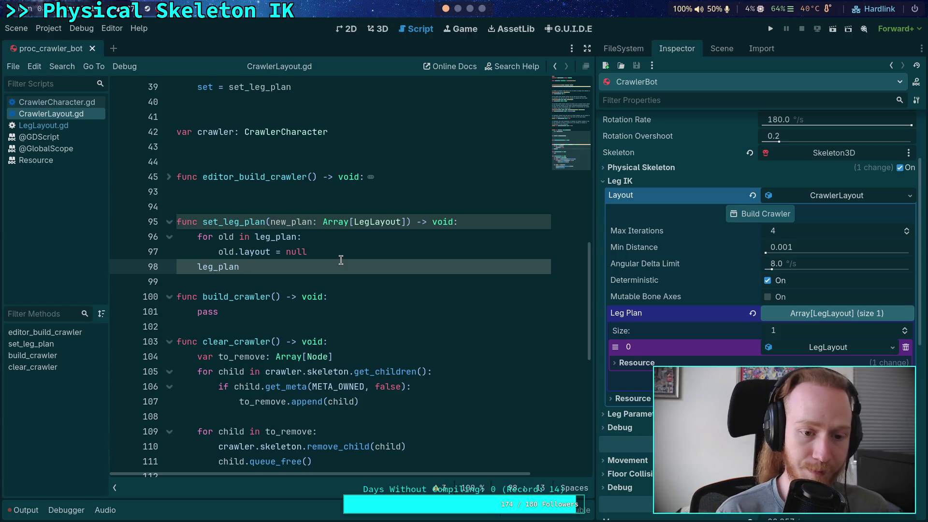
pyautogui.click(70, 125)
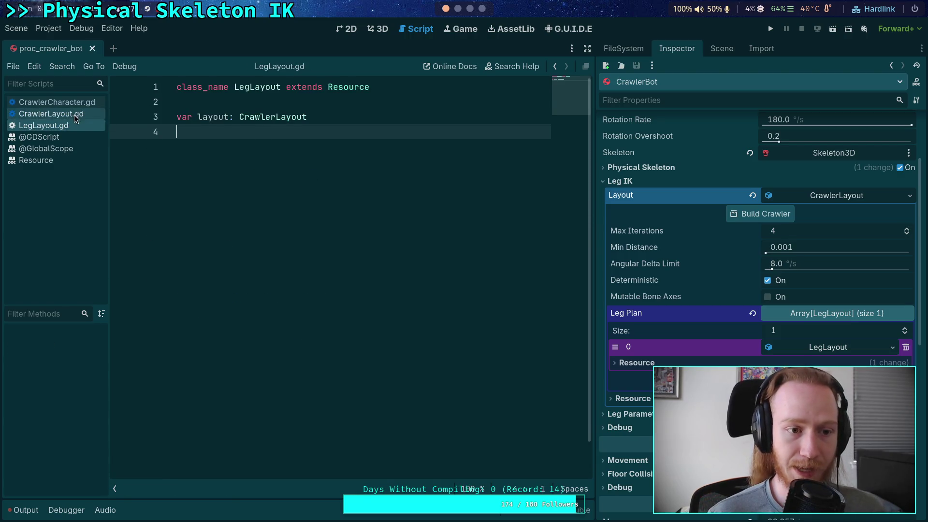
pyautogui.click(76, 116)
# Step: Assign leg_plan = new_plan, loop 'for leg in leg_plan: leg.layout = self', and save
pyautogui.write('.')
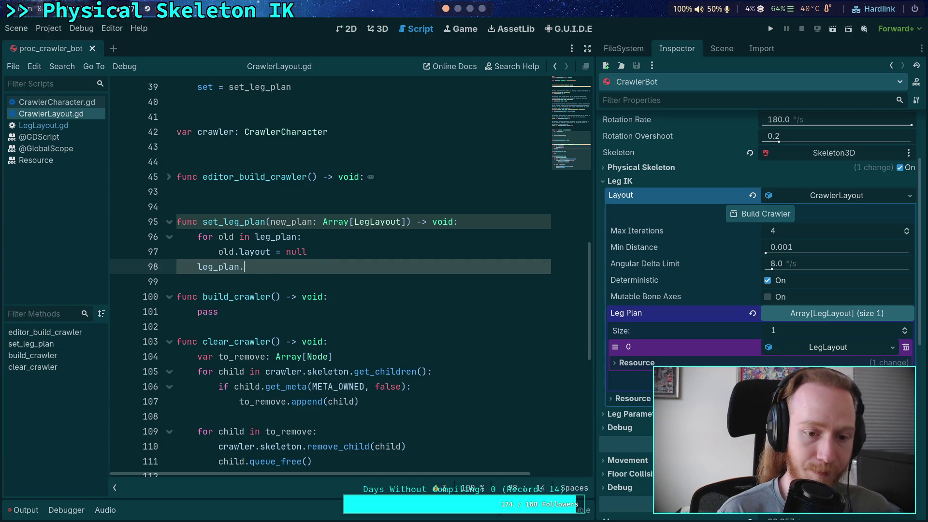
pyautogui.write(' = new')
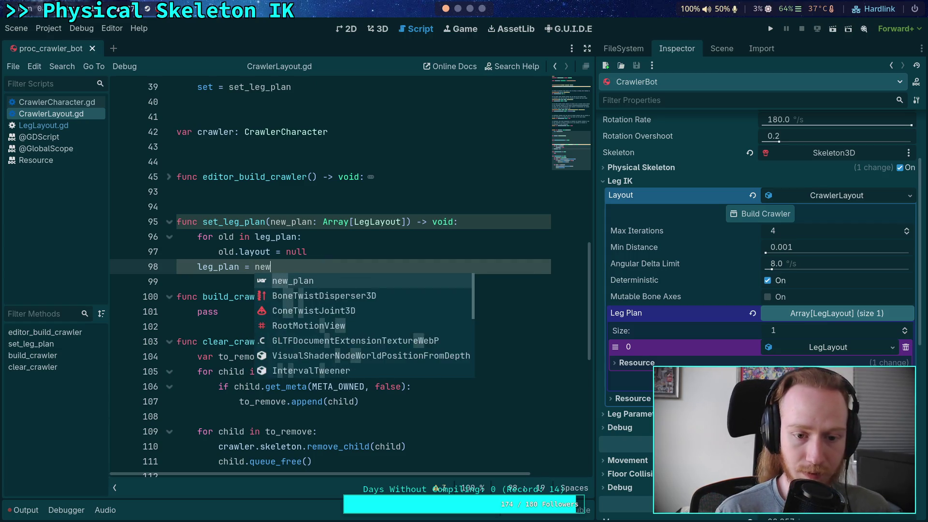
pyautogui.press('Return')
pyautogui.press('Return')
pyautogui.write('for')
pyautogui.write(' new')
pyautogui.press('BackSpace')
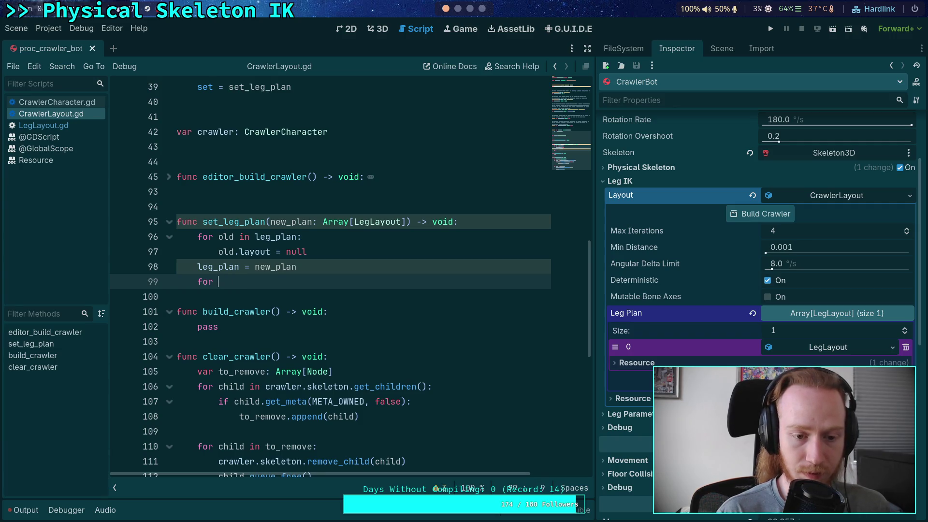
pyautogui.write('leg in ')
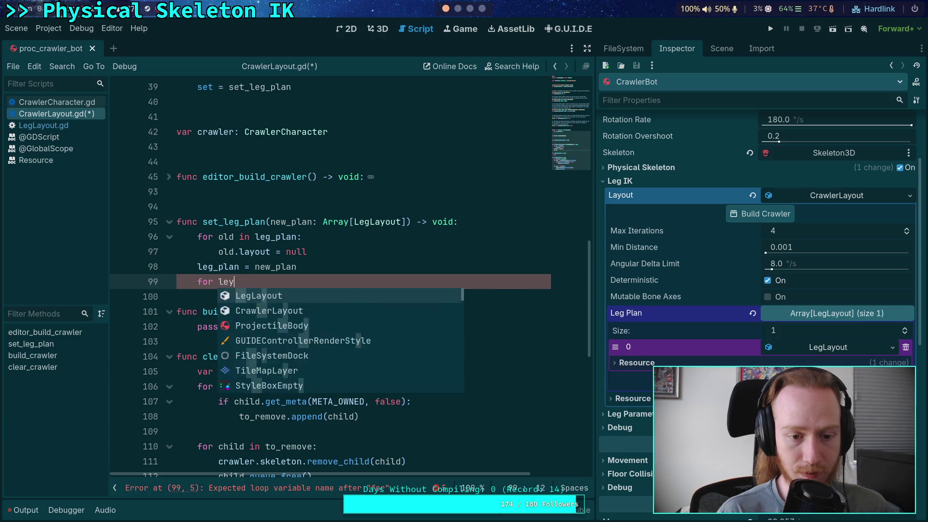
pyautogui.write('leg_plan:')
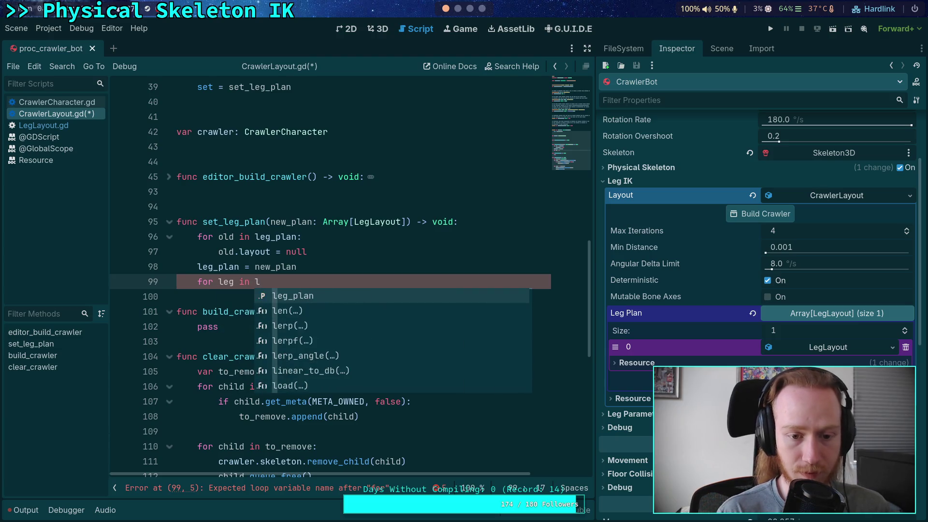
pyautogui.press('Return')
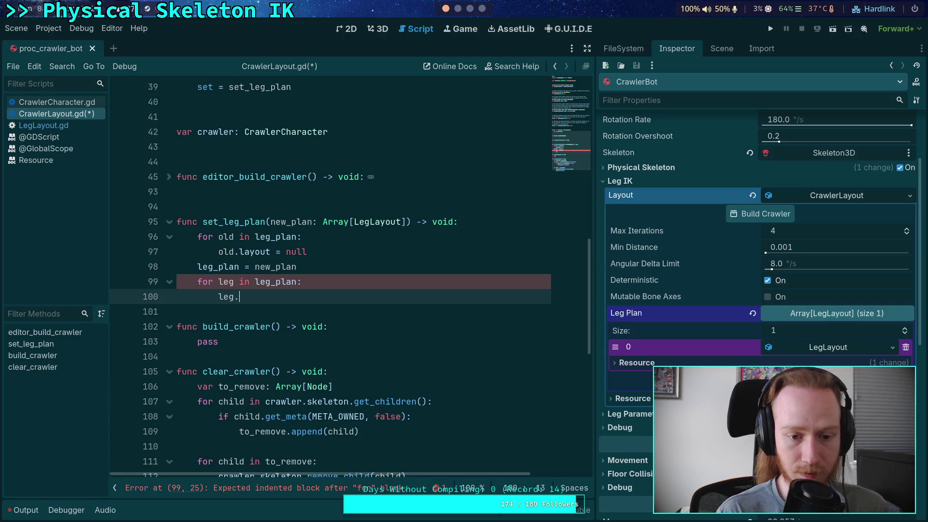
pyautogui.write('layout = self')
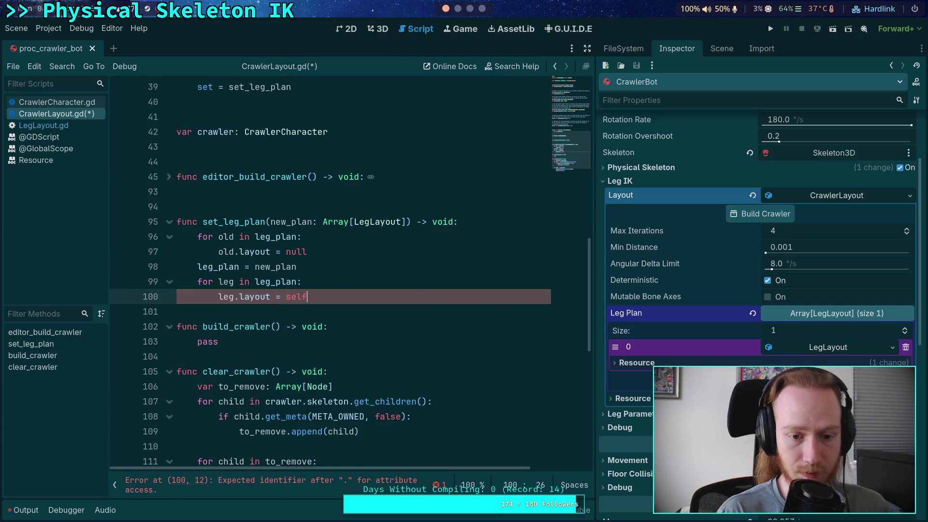
pyautogui.press('Return')
pyautogui.press('Down')
pyautogui.hotkey('ctrl', 's')
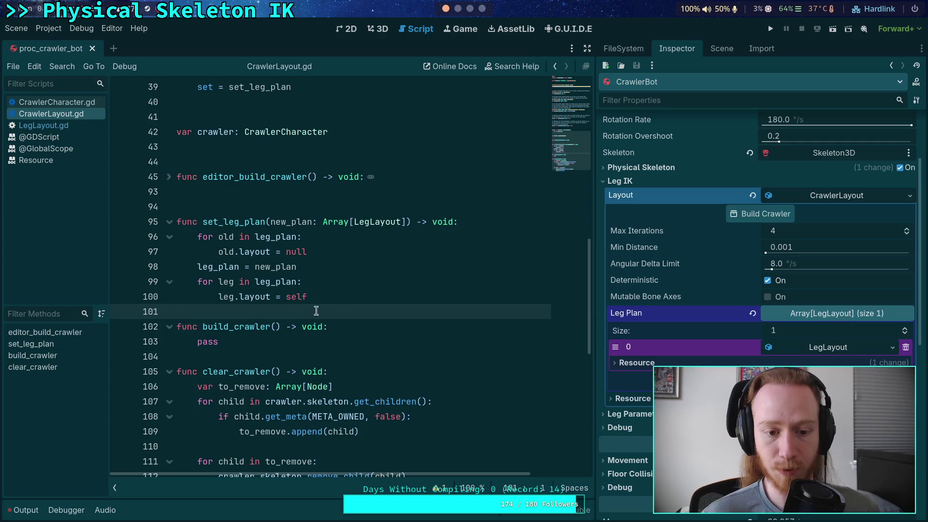
pyautogui.press('Return')
# Step: Write get_bone_names() -> Array[StringName] with an early return when 'not crawler' or 'not crawler.skeleton'
pyautogui.write('func get_bone_n')
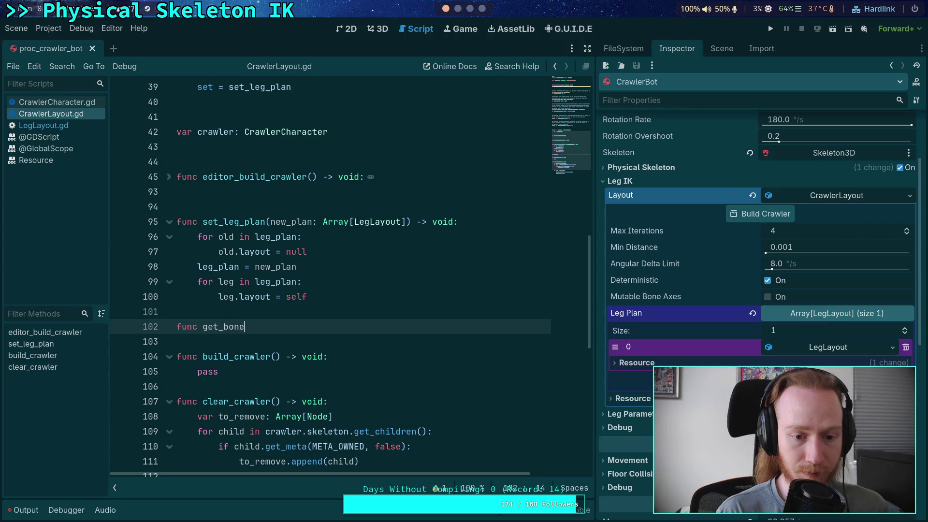
pyautogui.write('ames() -> ')
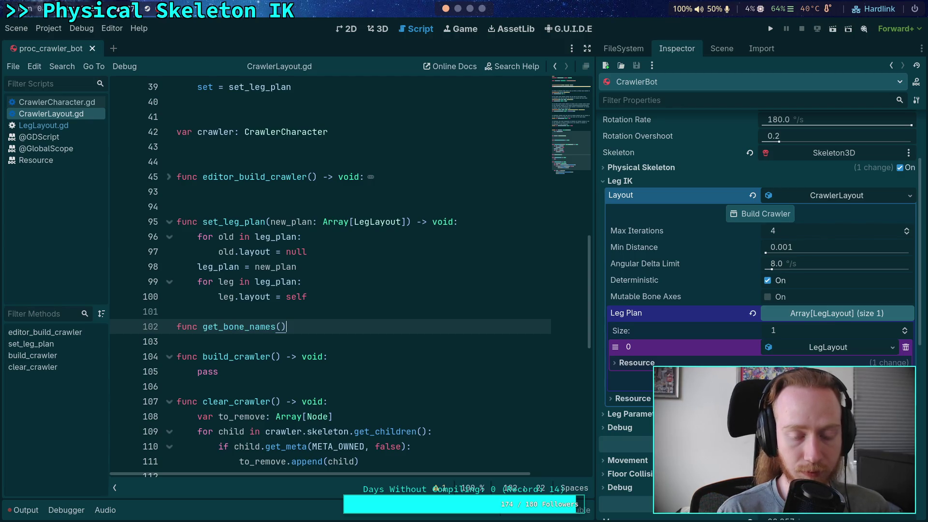
pyautogui.write('Array[St')
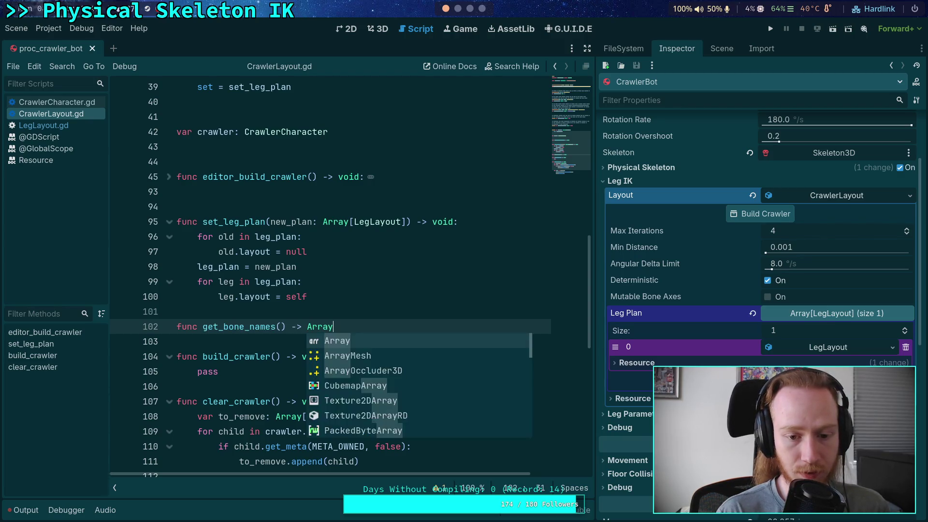
pyautogui.write('ring')
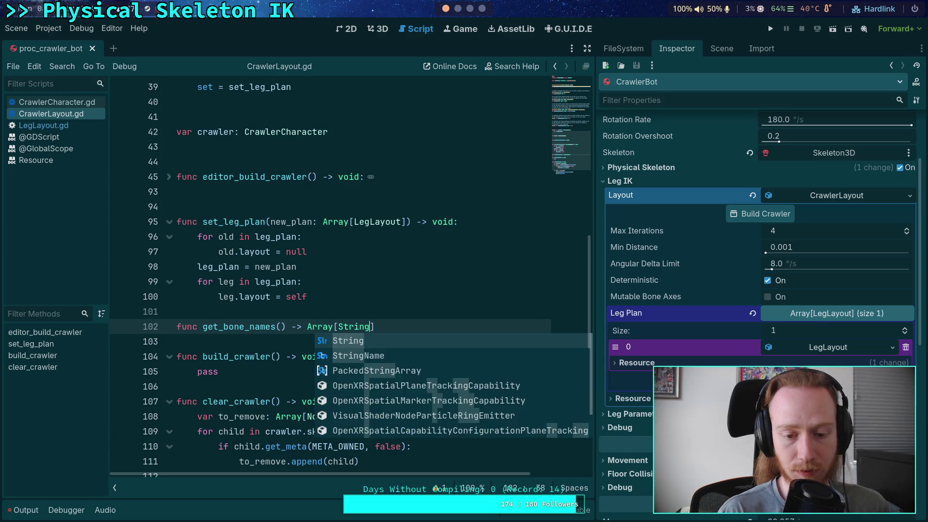
pyautogui.write('Name')
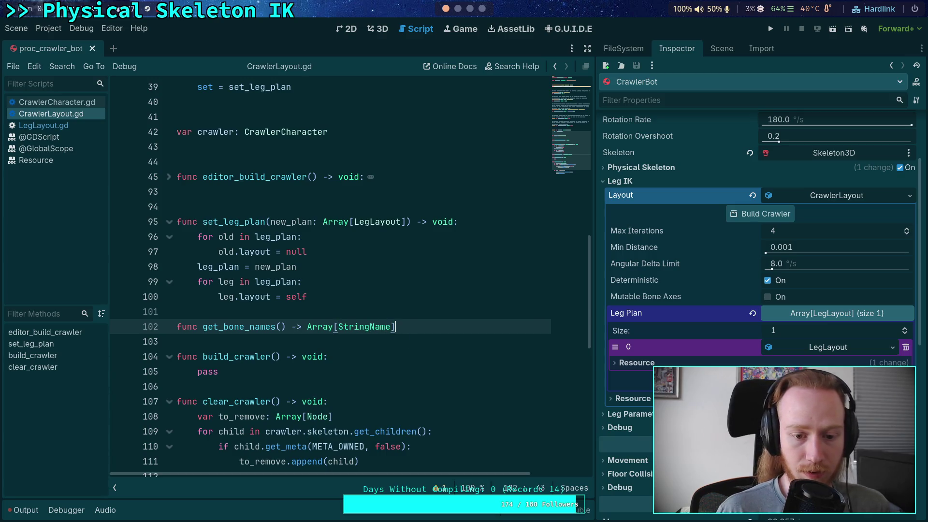
pyautogui.press('Return')
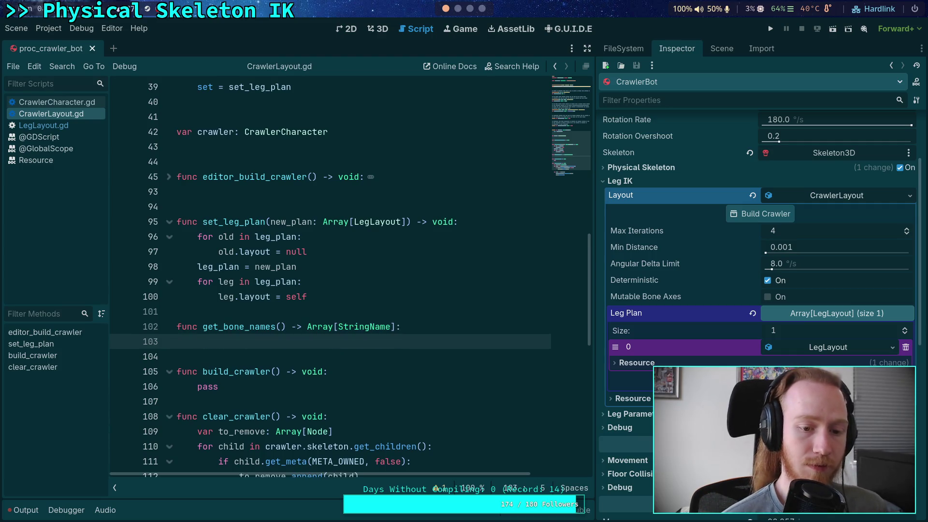
pyautogui.scroll(1, 378, 329)
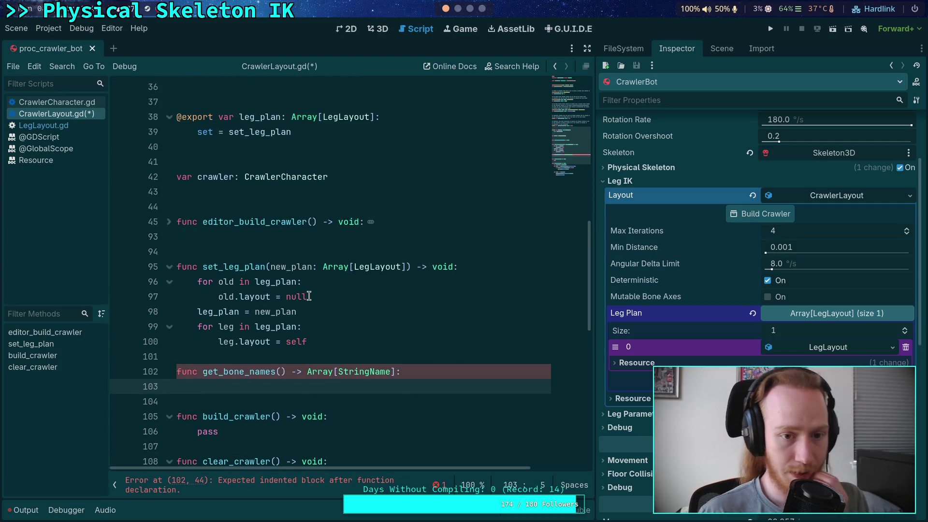
pyautogui.scroll(-2, 377, 329)
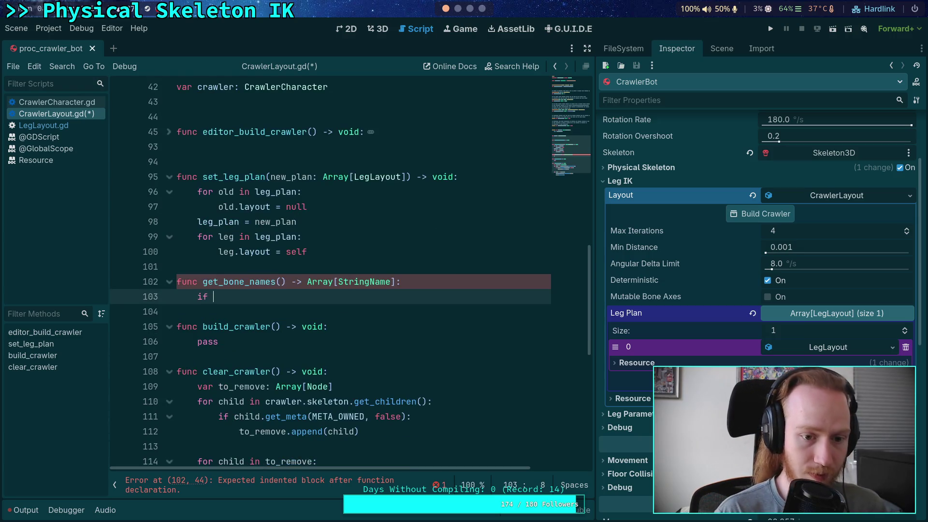
pyautogui.write('not crawler')
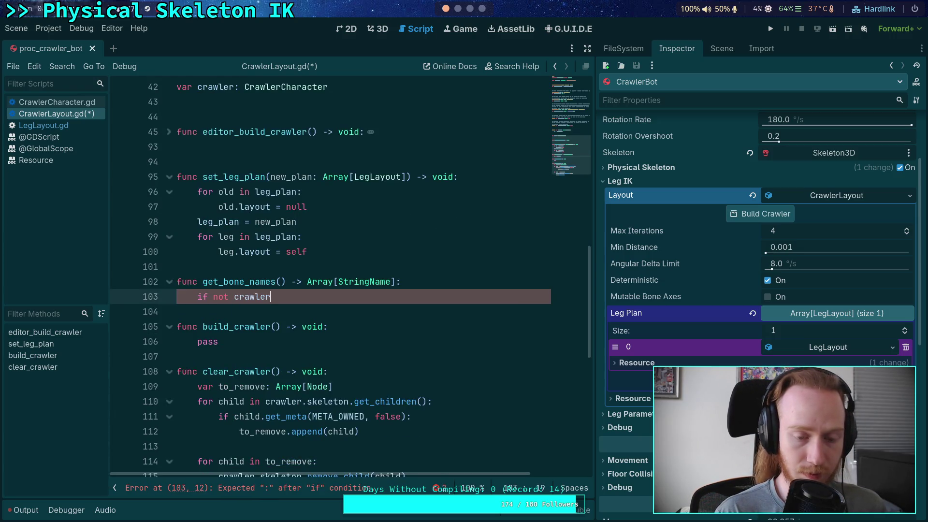
pyautogui.keyDown('shift'); pyautogui.click(216, 297); pyautogui.keyUp('shift')
pyautogui.write('(')
pyautogui.press('End')
pyautogui.write('or (not crawler.')
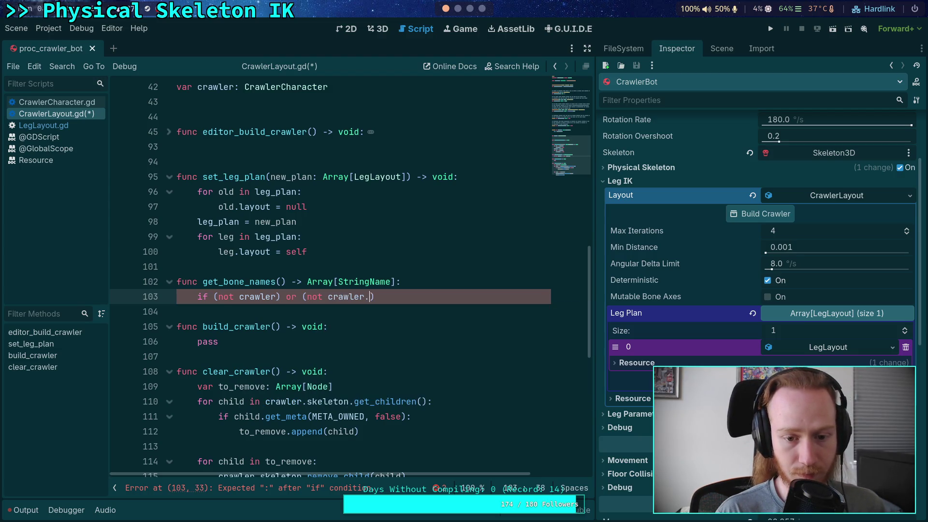
pyautogui.write('skeleton):')
pyautogui.press('Return')
pyautogui.write('return')
pyautogui.press('Return')
pyautogui.press('Return')
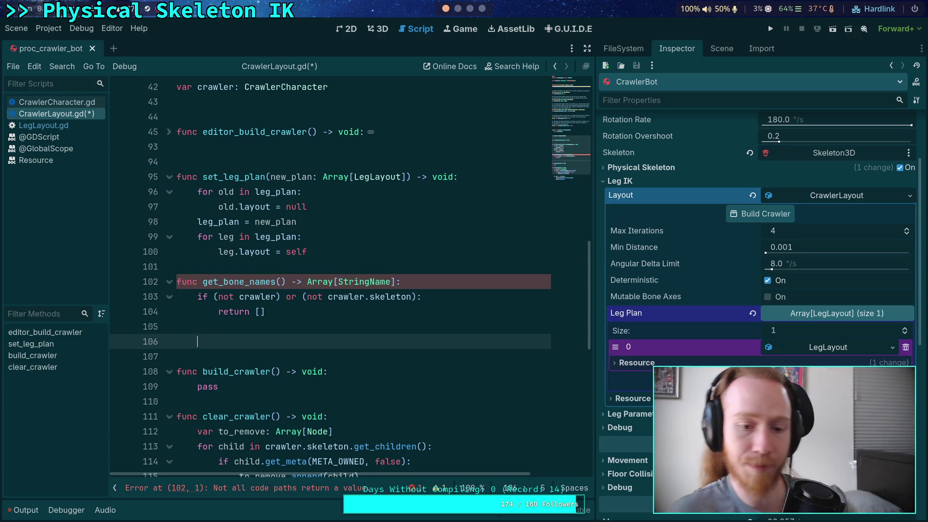
# Step: Select and review the guard clause lines, then go to the crawler variable declaration
pyautogui.scroll(2, 330, 384)
pyautogui.moveTo(223, 425)
pyautogui.mouseDown()
pyautogui.moveTo(225, 397)
pyautogui.moveTo(194, 385)
pyautogui.mouseUp()
pyautogui.moveTo(207, 438); pyautogui.dragTo(197, 386)
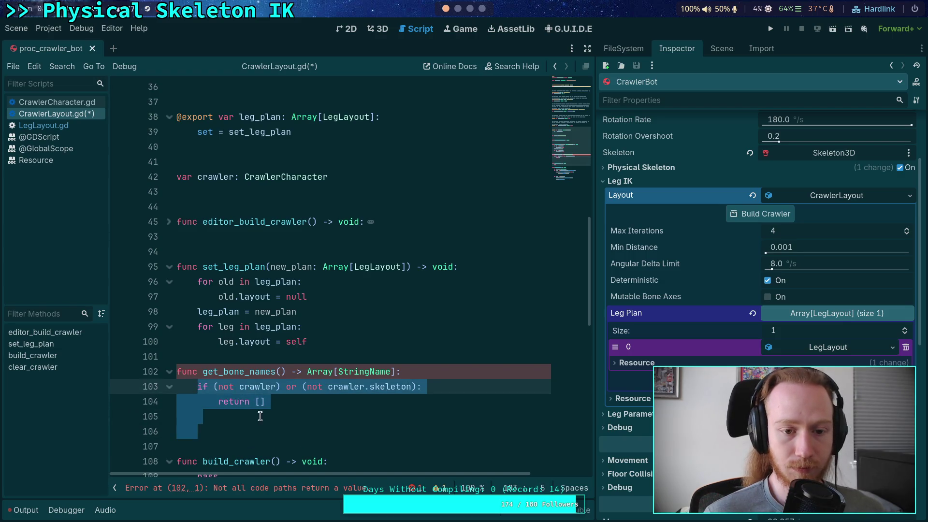
pyautogui.click(242, 434)
pyautogui.hotkey('shift', 'Up')
pyautogui.click(220, 425)
pyautogui.hotkey('shift', 'Up')
pyautogui.moveTo(220, 424); pyautogui.dragTo(198, 387)
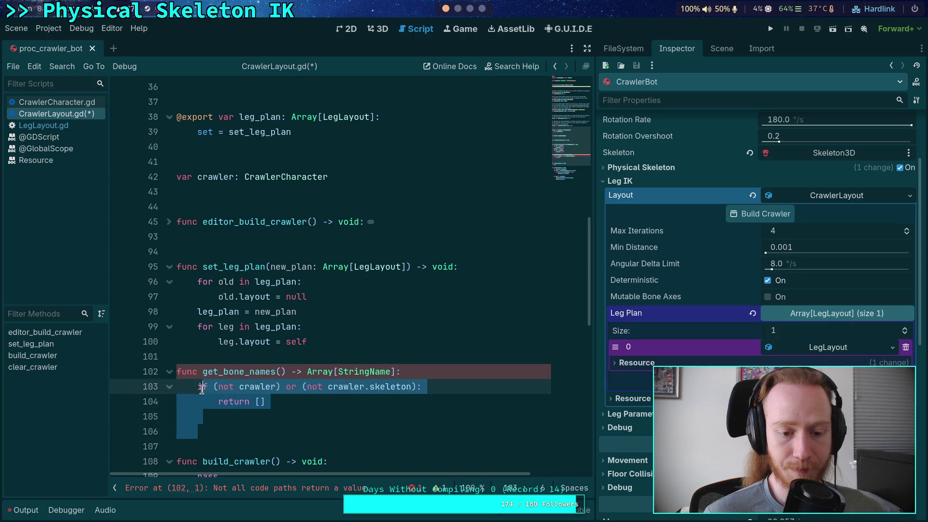
pyautogui.scroll(2, 347, 288)
pyautogui.scroll(-2, 346, 288)
pyautogui.click(391, 180)
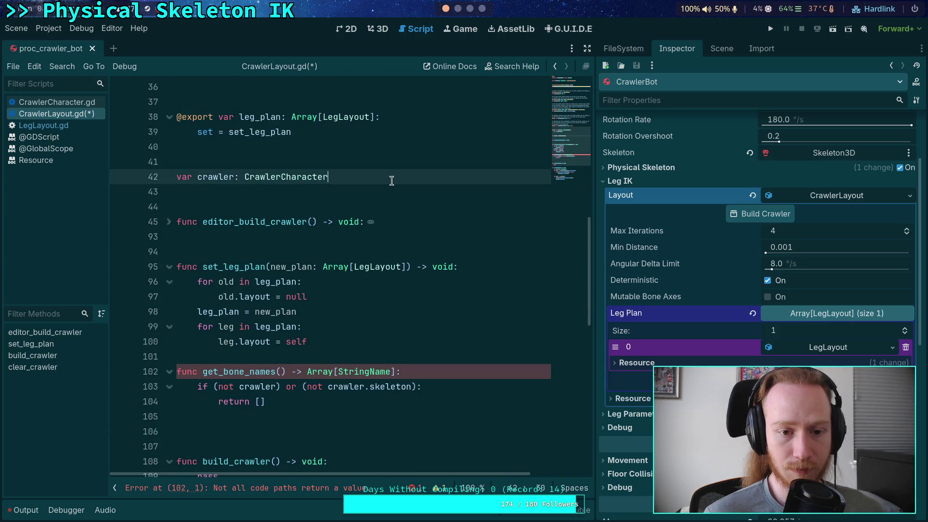
# Step: Declare 'var bone_names: Array[StringName]' and add a crawler.skeleton.get_bone_name() call in get_bone_names
pyautogui.press('Return')
pyautogui.write('var bone_')
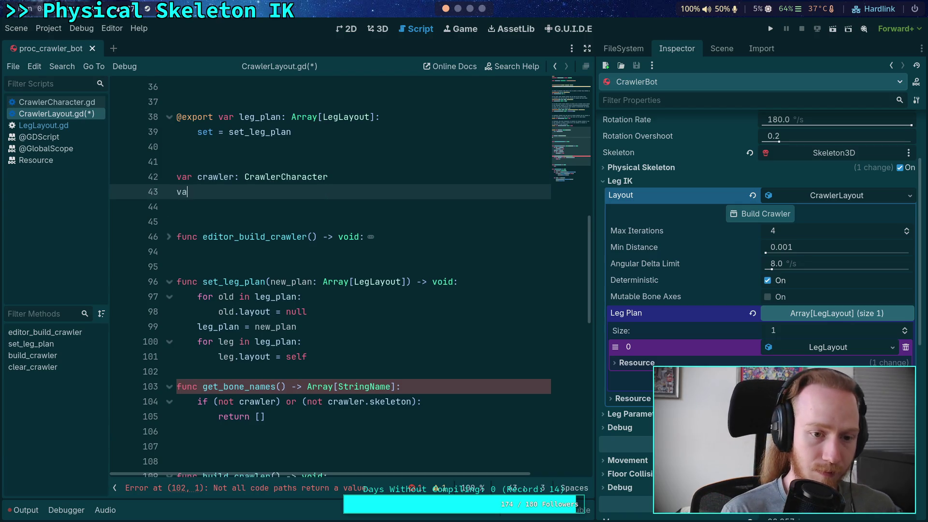
pyautogui.write('names: A')
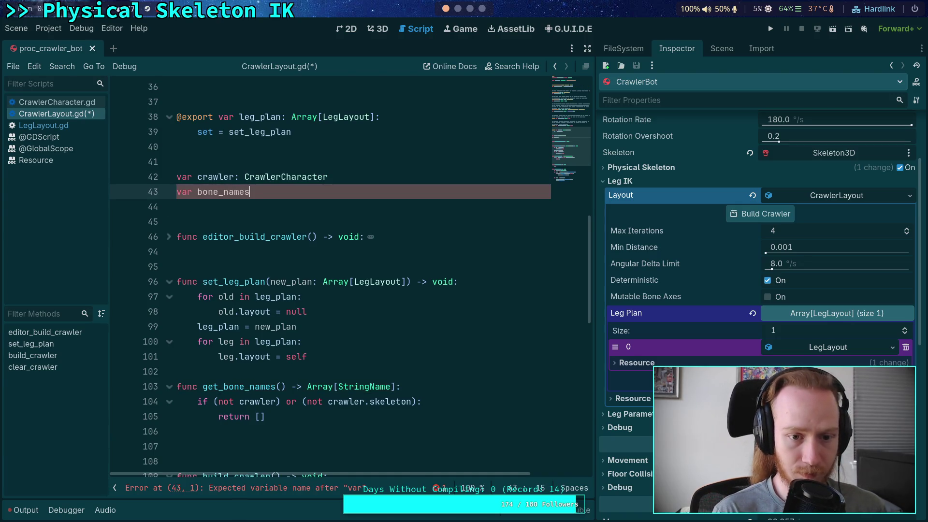
pyautogui.write('rray[S')
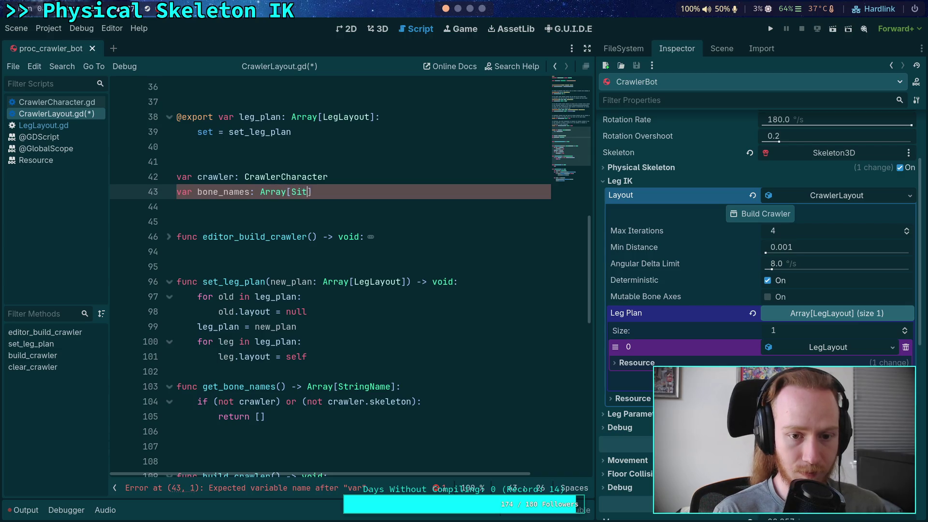
pyautogui.write('tringName')
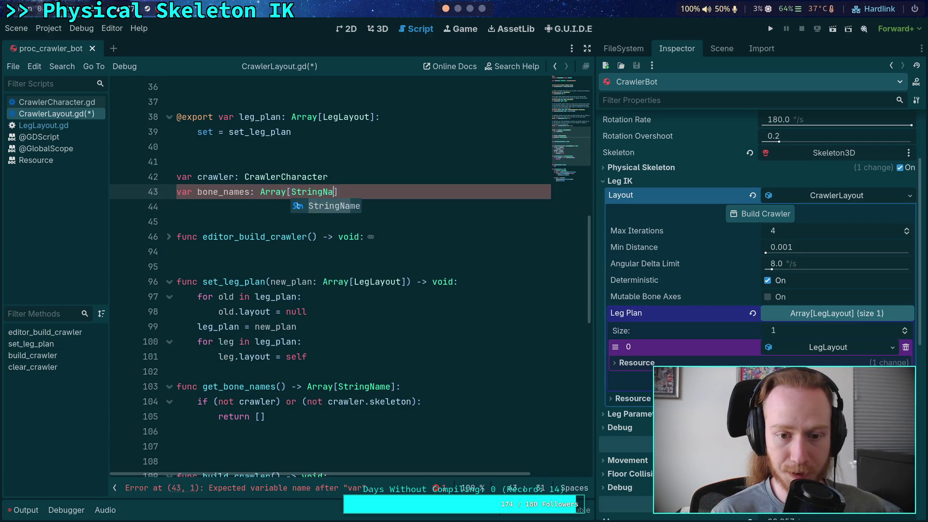
pyautogui.click(371, 438)
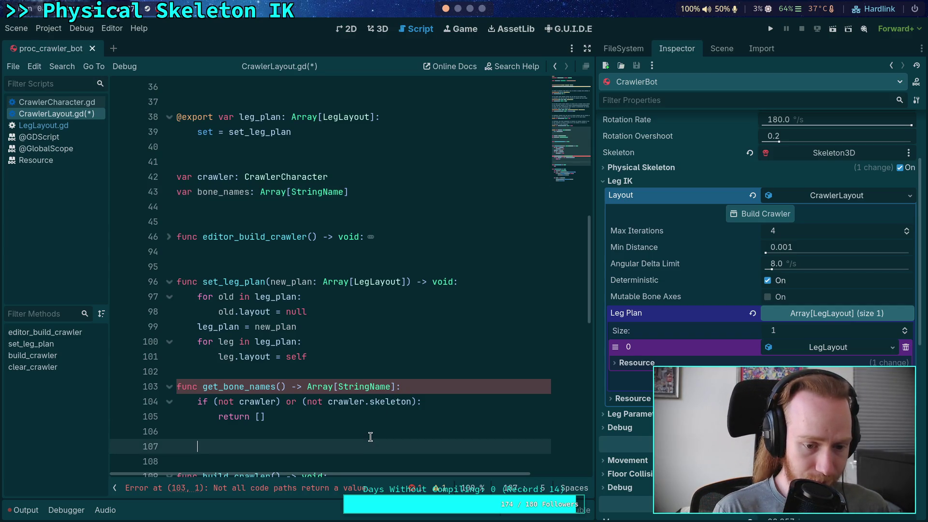
pyautogui.write('crawler.ske')
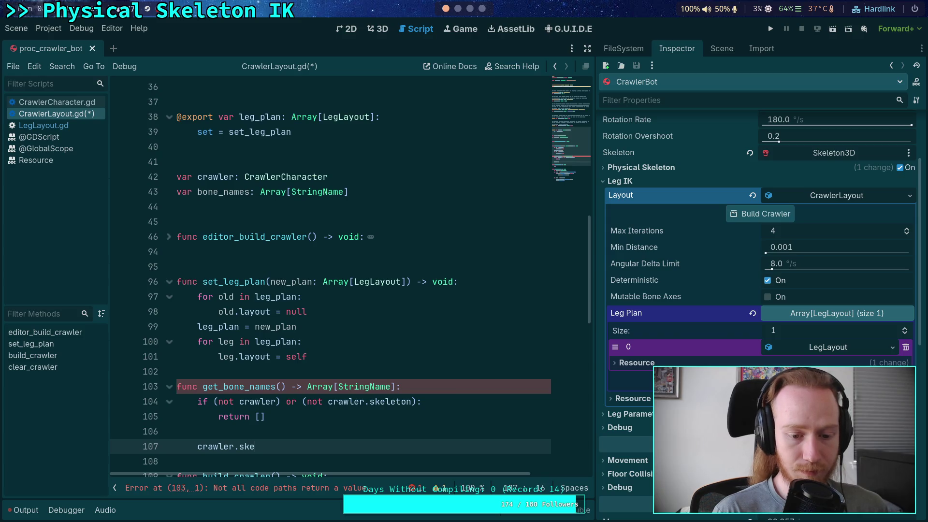
pyautogui.write('leton.bone')
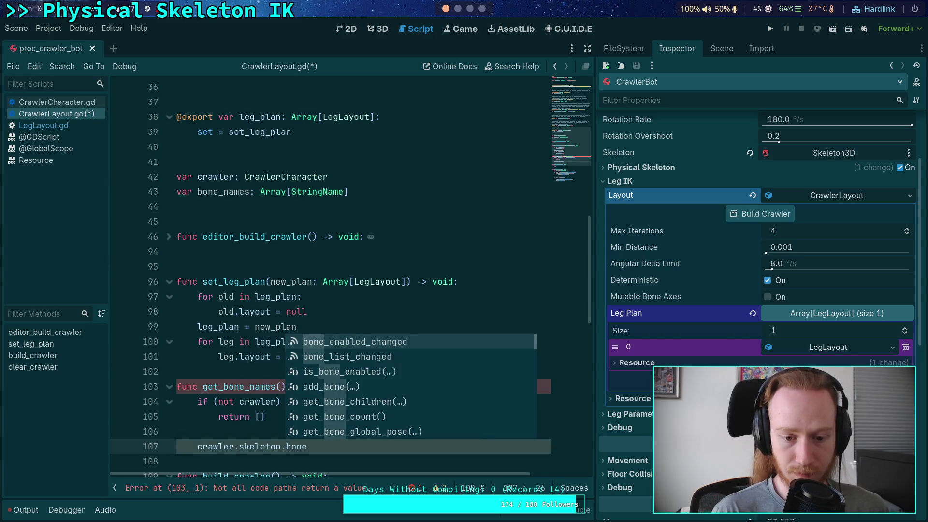
pyautogui.press('Down')
pyautogui.press('Down')
pyautogui.press('Down')
pyautogui.press('Down')
pyautogui.press('Down')
pyautogui.press('Down')
pyautogui.press('Return')
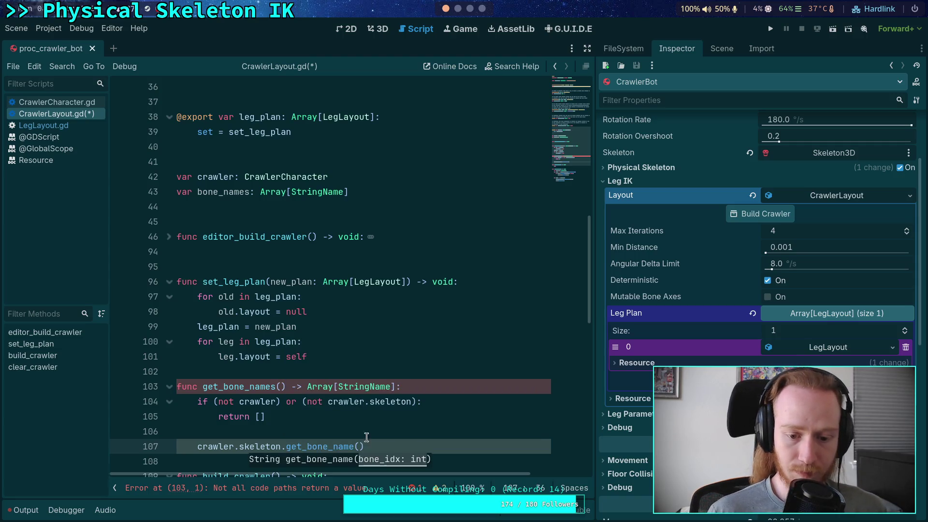
# Step: Change get_bone_names' return type and bone_names to Array[String], then select the placeholder get_bone_name() line
pyautogui.moveTo(371, 386); pyautogui.dragTo(391, 386)
pyautogui.press('Delete')
pyautogui.moveTo(347, 191); pyautogui.dragTo(322, 191)
pyautogui.press('Delete')
pyautogui.scroll(-3, 383, 297)
pyautogui.click(429, 276)
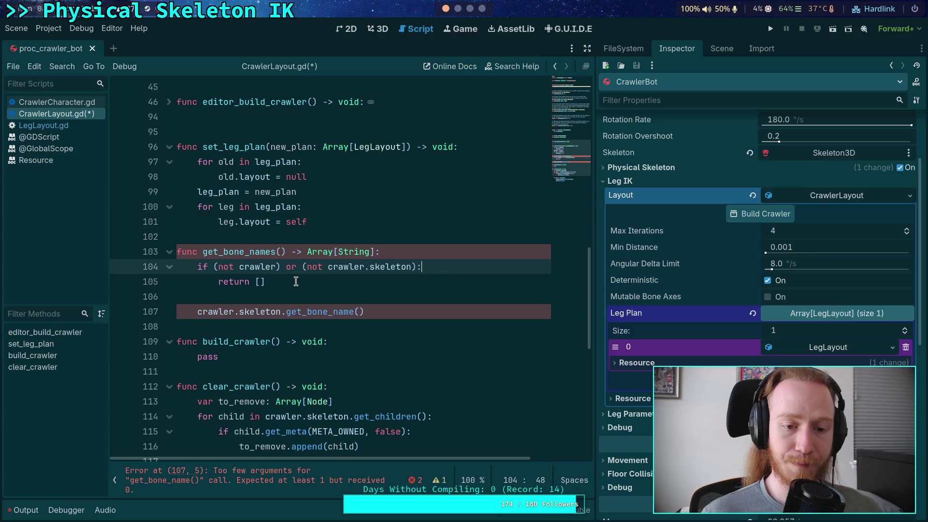
pyautogui.scroll(3, 296, 282)
pyautogui.scroll(-2, 345, 203)
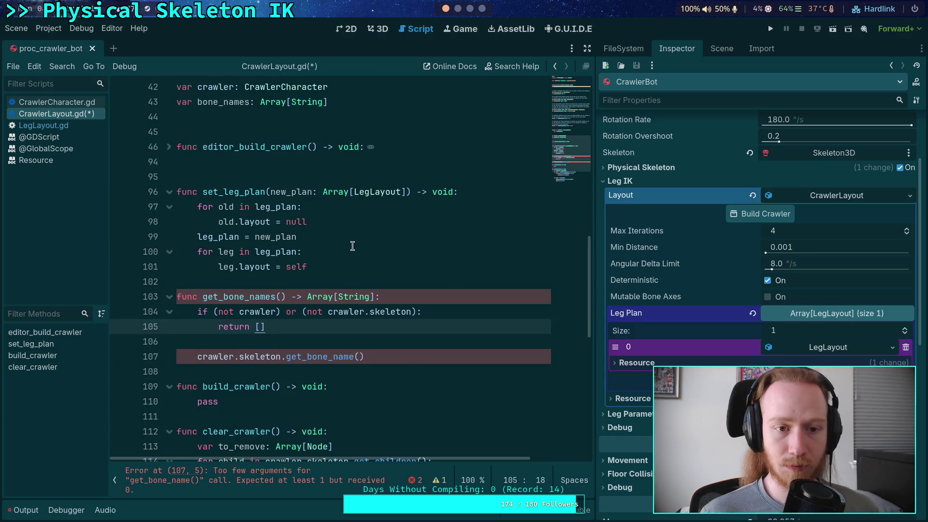
pyautogui.scroll(2, 348, 232)
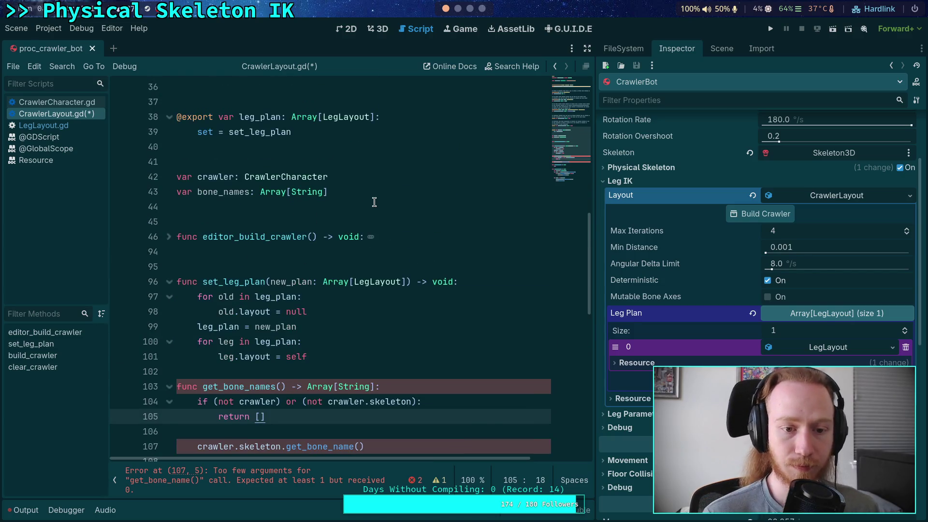
pyautogui.scroll(-2, 376, 310)
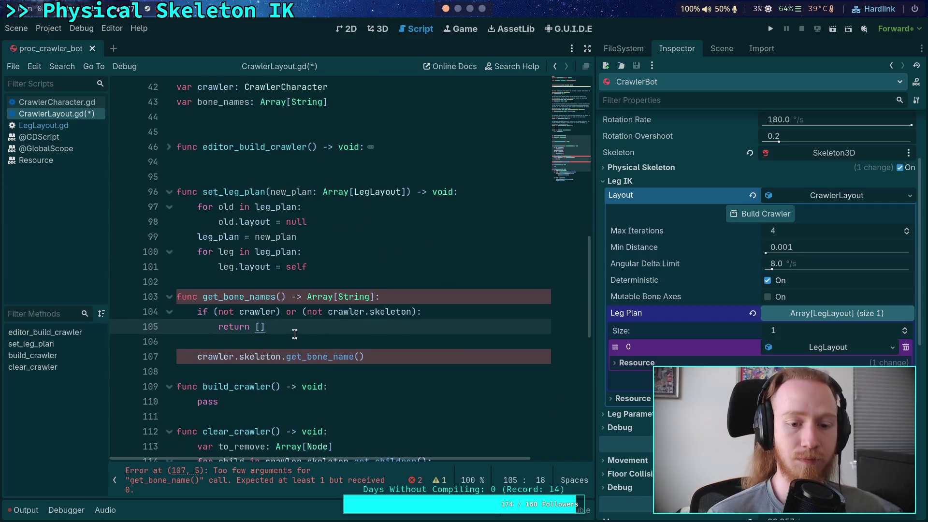
pyautogui.moveTo(417, 356); pyautogui.dragTo(196, 356)
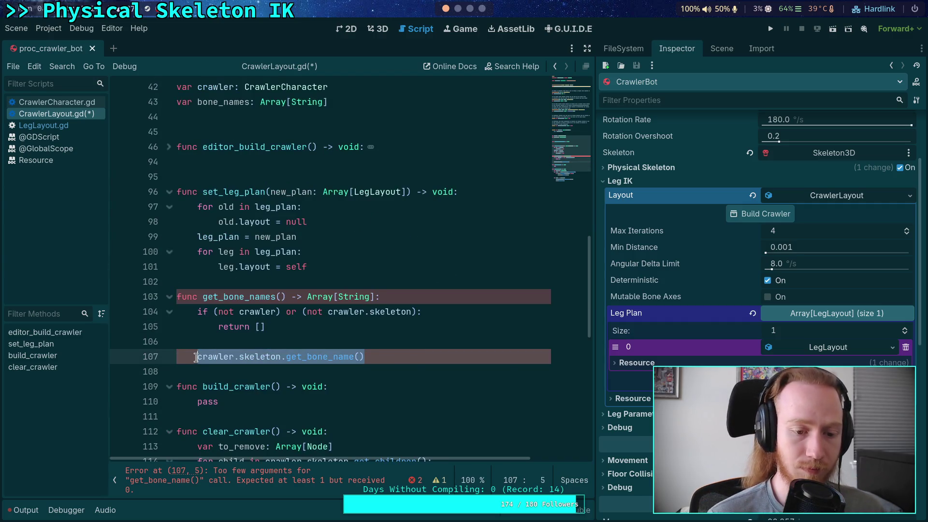
# Step: Return the cached bone_names early when bone_names.size() > 0
pyautogui.write('if bone_names.len')
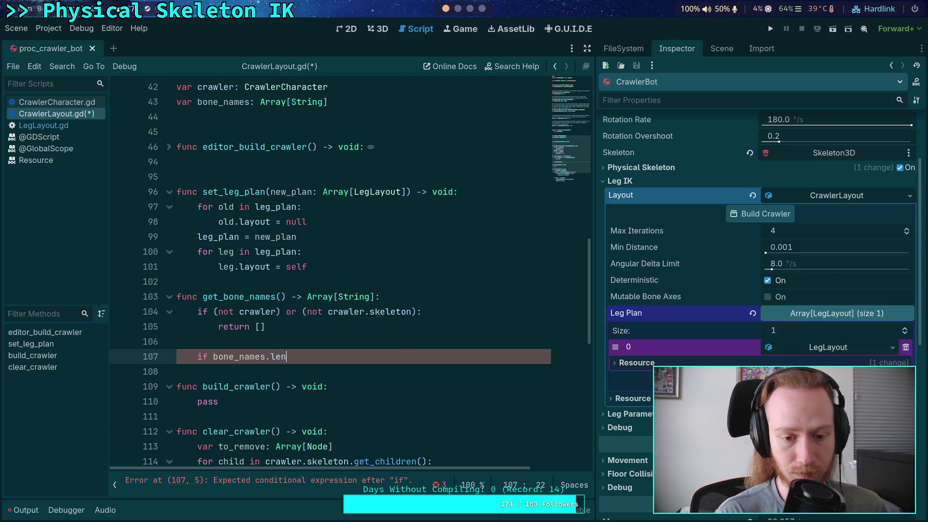
pyautogui.press('BackSpace')
pyautogui.press('BackSpace')
pyautogui.press('BackSpace')
pyautogui.write('si')
pyautogui.press('Return')
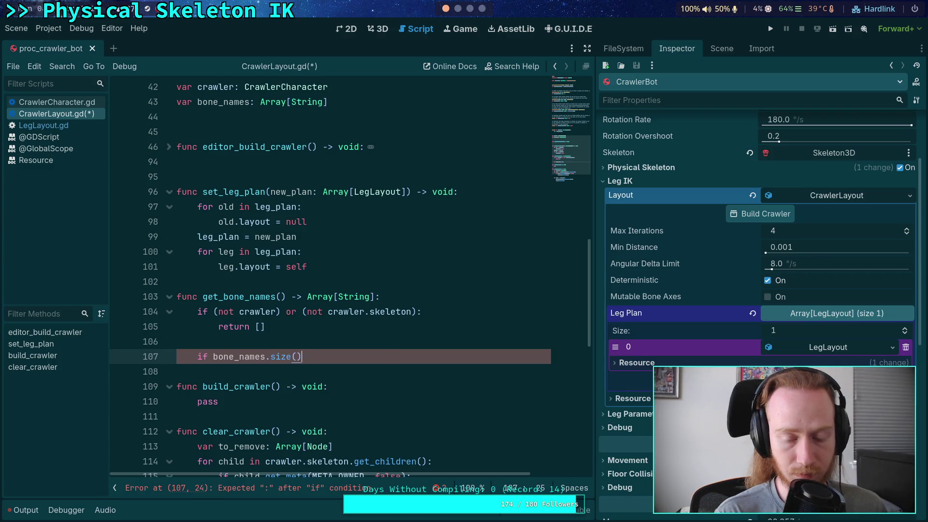
pyautogui.write('0:')
pyautogui.press('Return')
pyautogui.write('retun')
pyautogui.press('BackSpace')
pyautogui.write('rn bone_name')
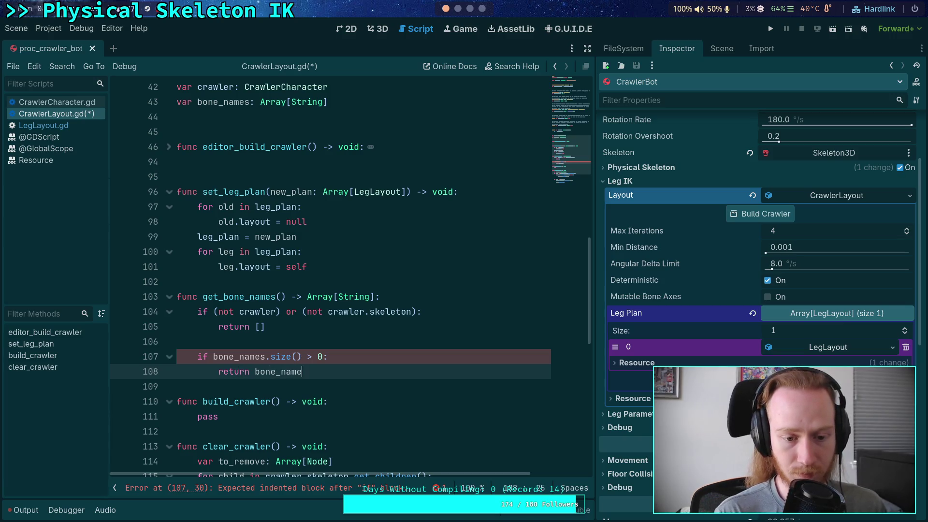
pyautogui.write('s')
pyautogui.press('Return')
pyautogui.press('Return')
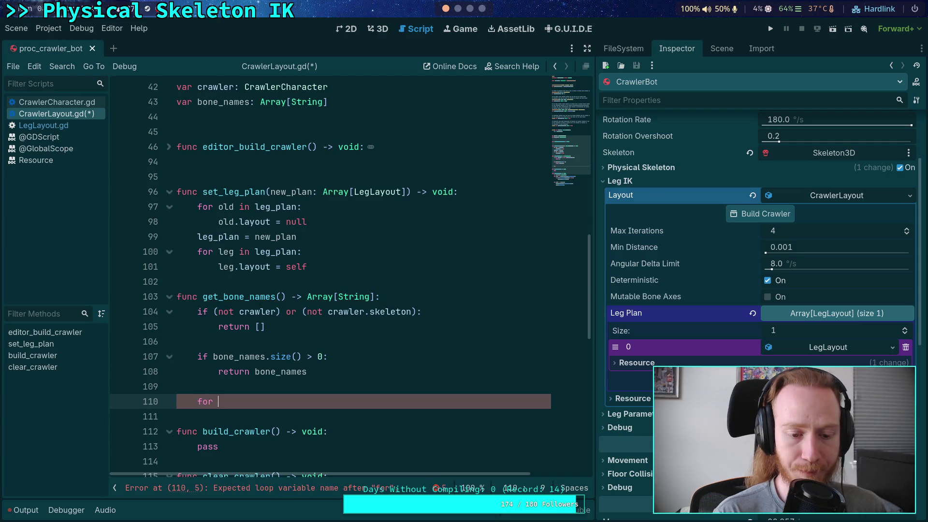
# Step: Loop 'for bone_idx in range(crawler.skeleton.get_bone_count()):' and begin bone_names.append() in its body
pyautogui.write('bone_idx in ')
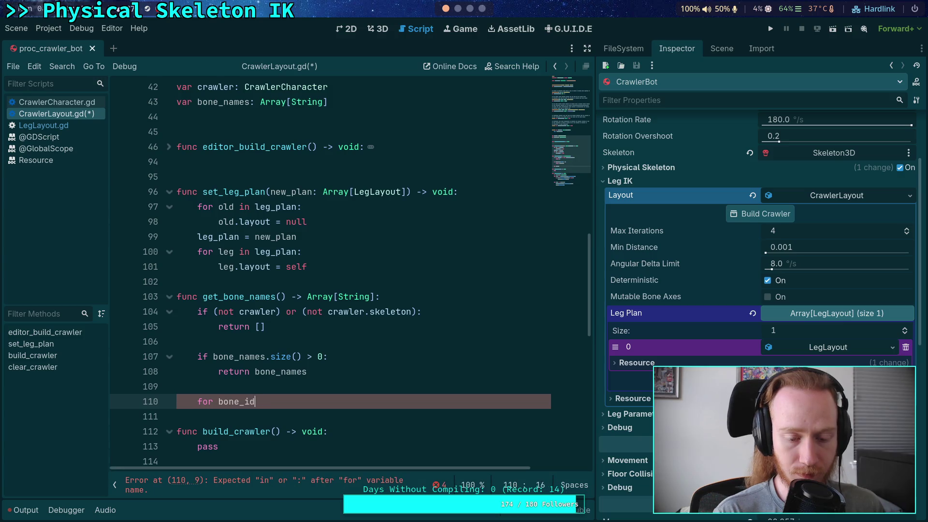
pyautogui.write('crawler.ske')
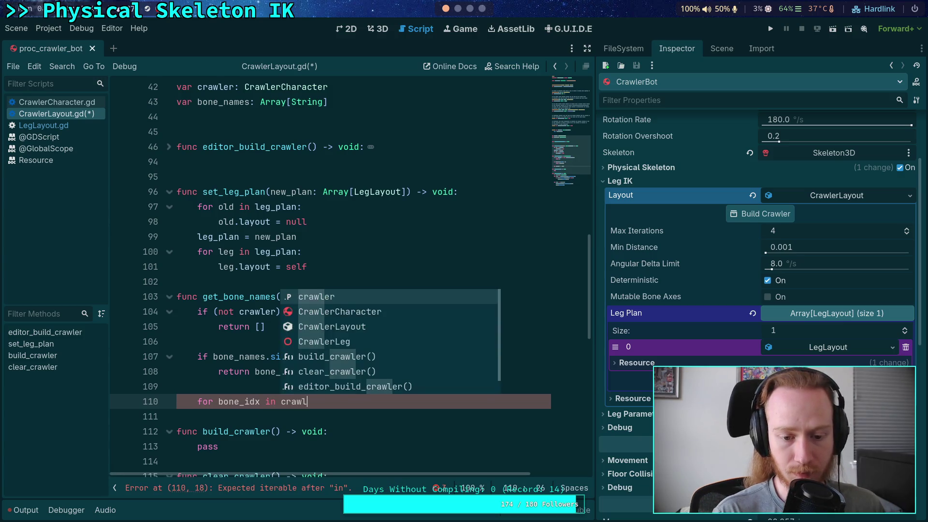
pyautogui.press('Return')
pyautogui.press('BackSpace')
pyautogui.press('BackSpace')
pyautogui.press('BackSpace')
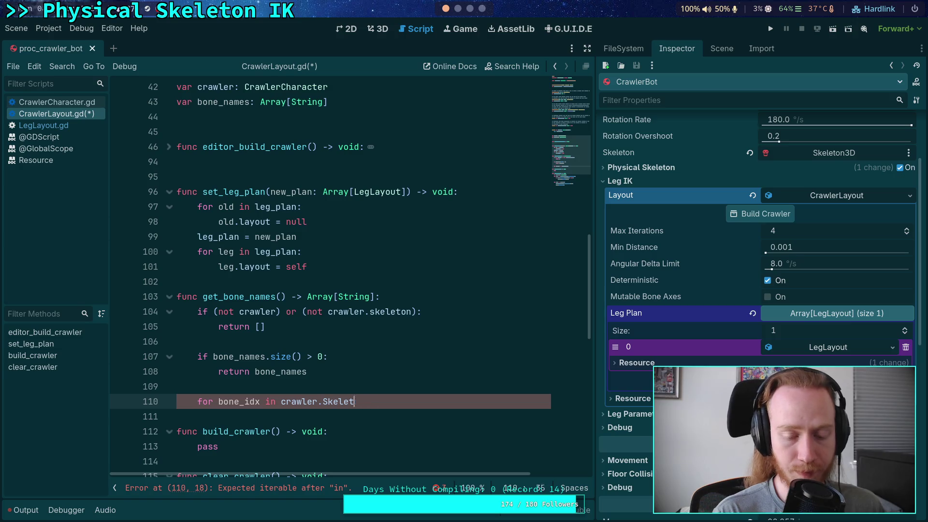
pyautogui.write('ske')
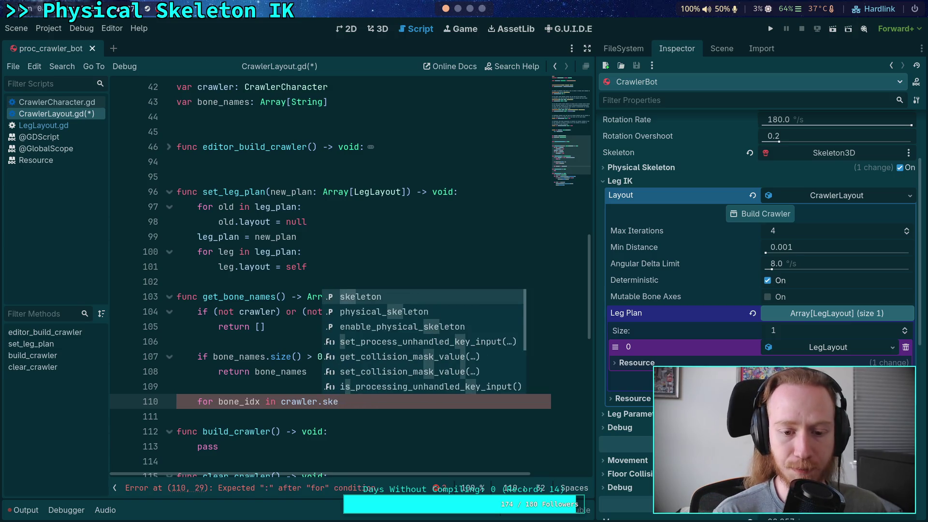
pyautogui.press('Return')
pyautogui.write('bone_co')
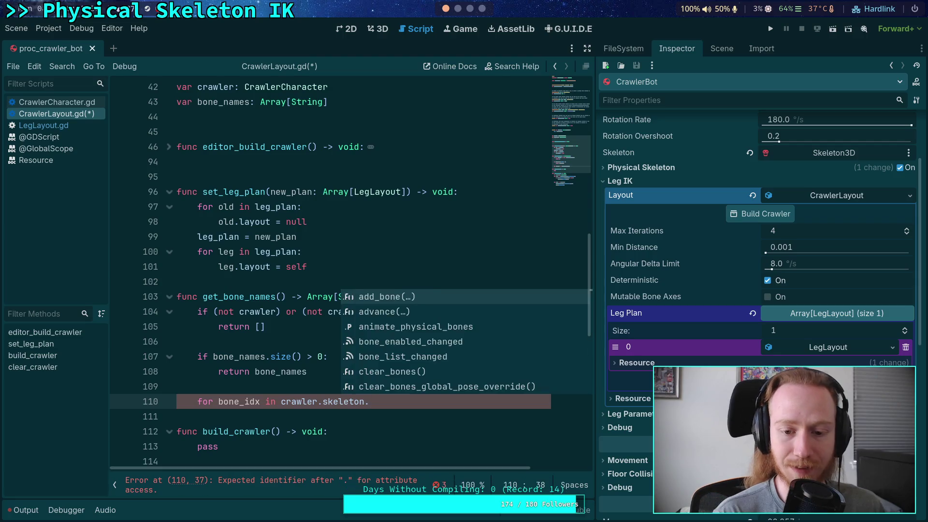
pyautogui.press('Return')
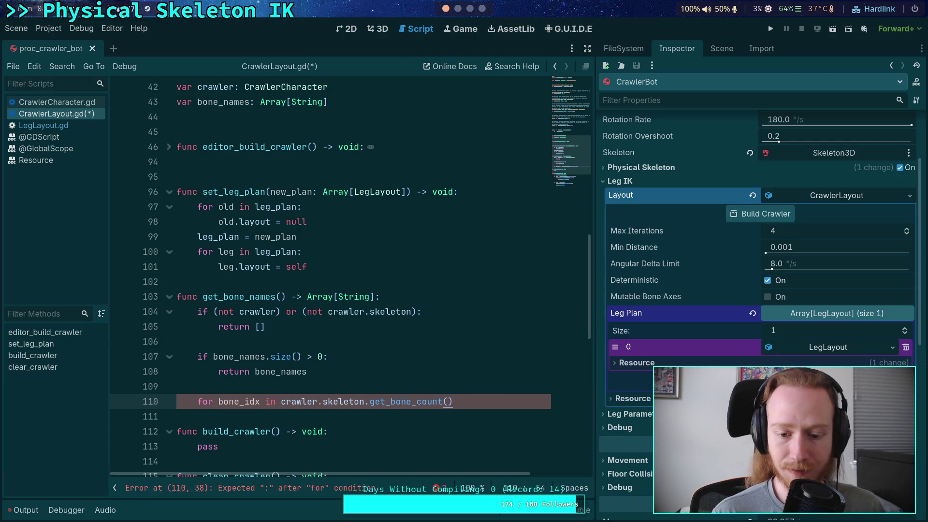
pyautogui.click(281, 402)
pyautogui.write('range(')
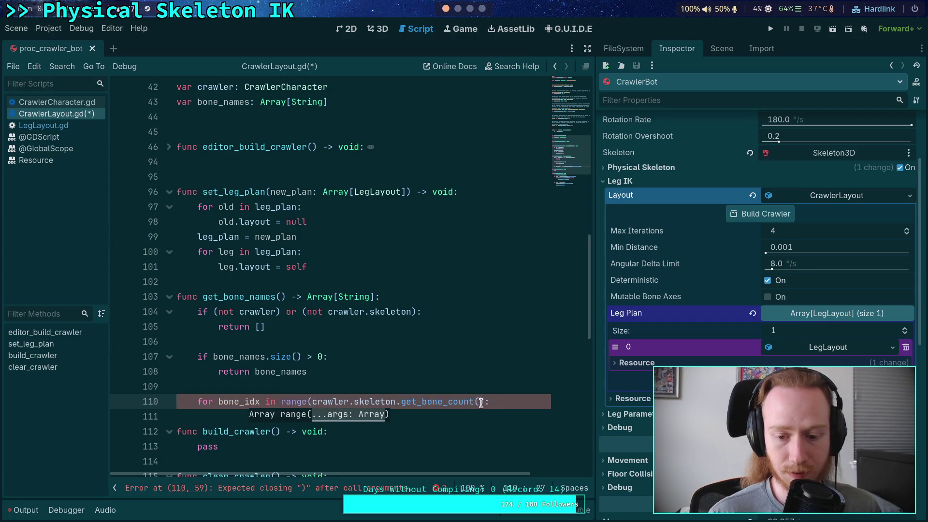
pyautogui.click(481, 403)
pyautogui.write(')')
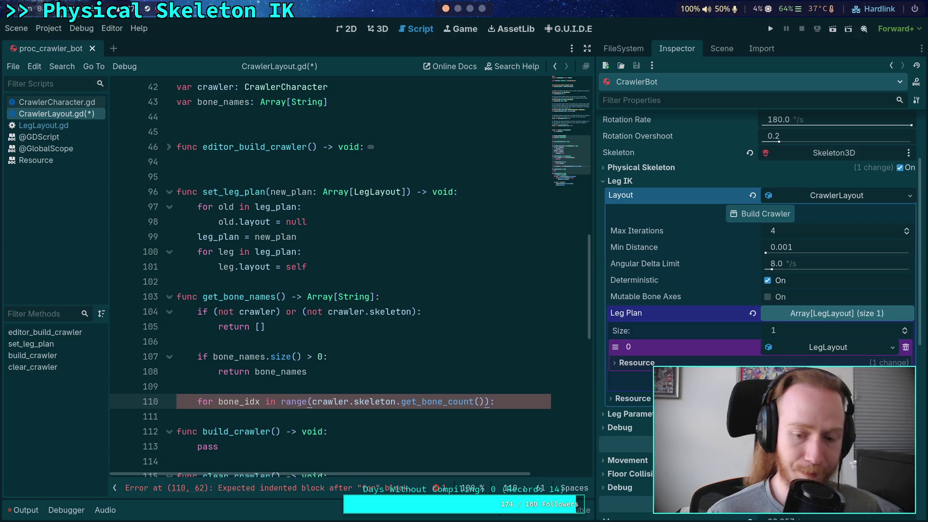
pyautogui.press('Return')
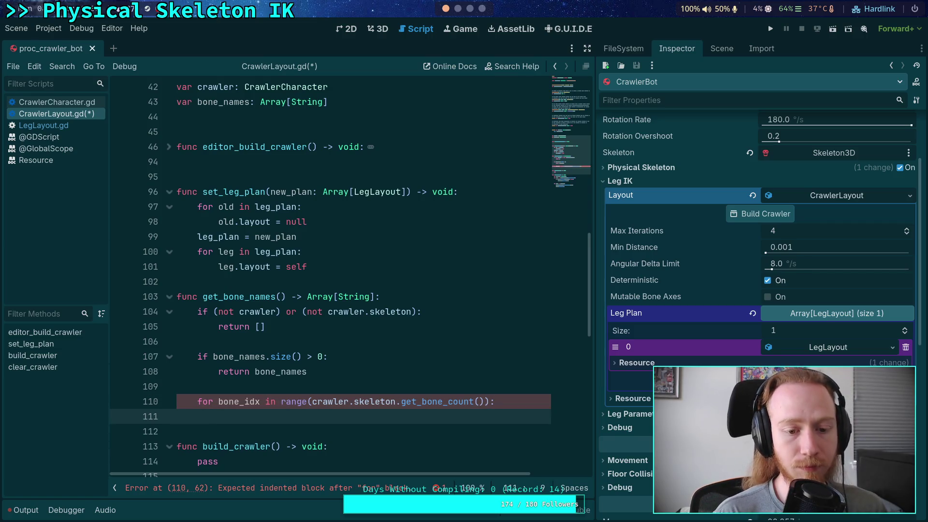
pyautogui.write('bone_names.append')
pyautogui.press('Return')
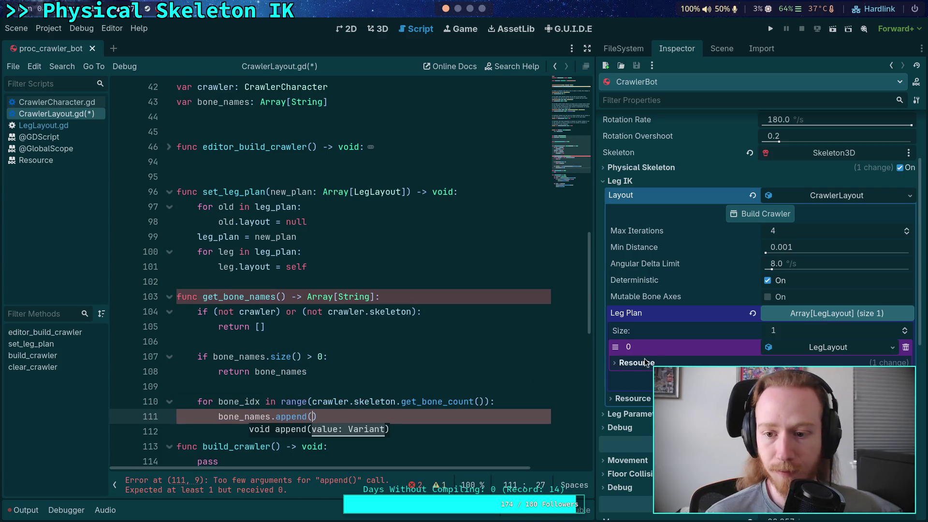
# Step: Select the LegIKModifier node and open its Root Bone Name dropdown in the Inspector
pyautogui.scroll(3, 687, 242)
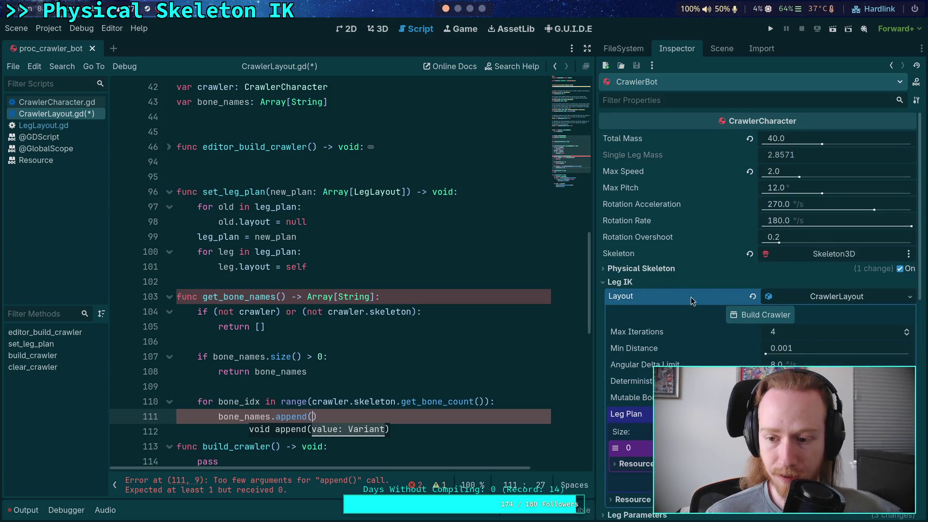
pyautogui.click(721, 49)
pyautogui.click(669, 141)
pyautogui.click(691, 50)
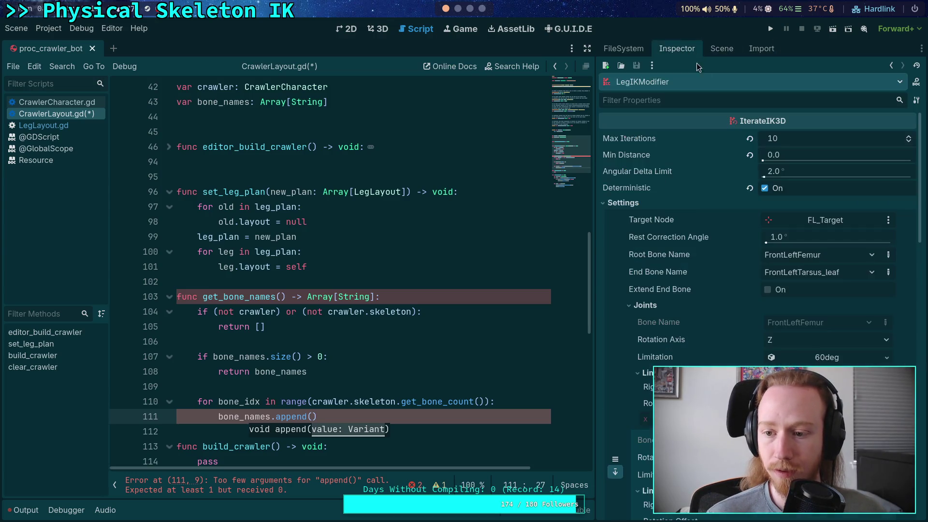
pyautogui.click(799, 256)
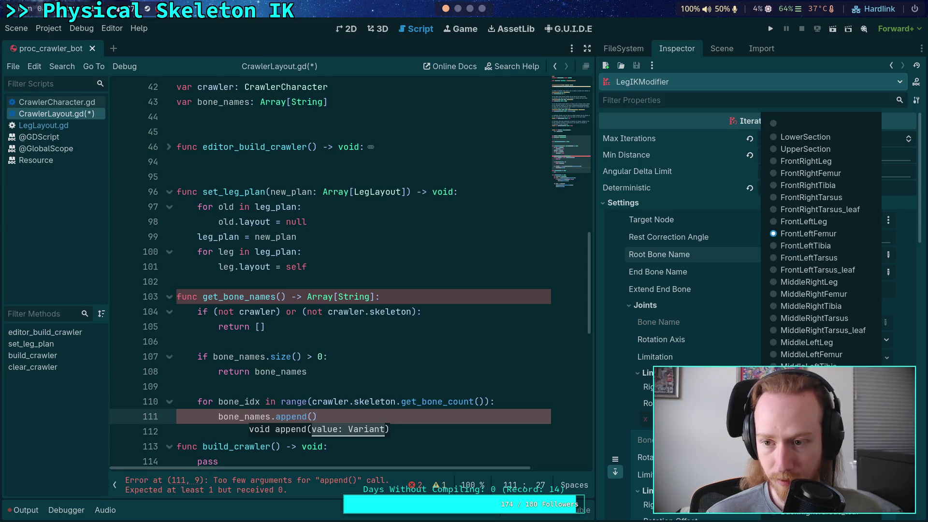
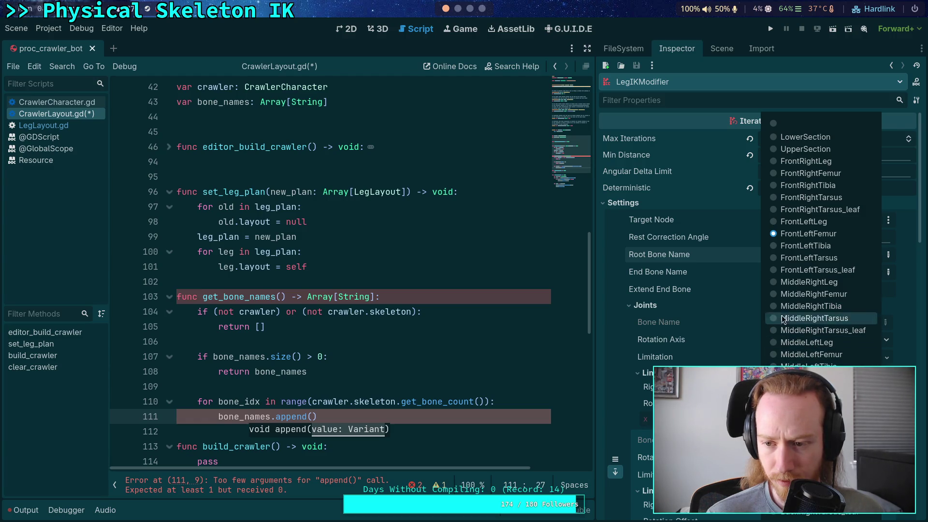
# Step: Keep FrontLeftFemur in the bone list and show Skeleton3D's bone properties in the Inspector
pyautogui.click(651, 256)
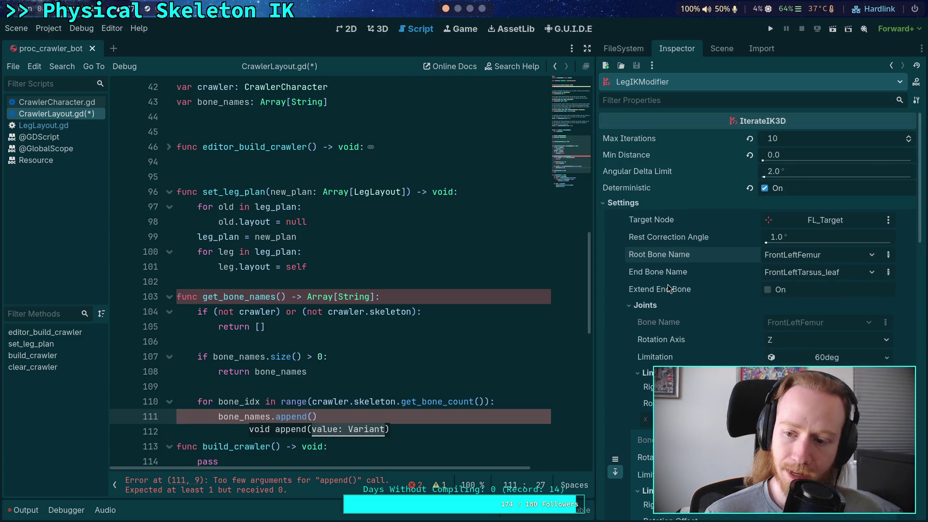
pyautogui.click(722, 48)
pyautogui.click(656, 117)
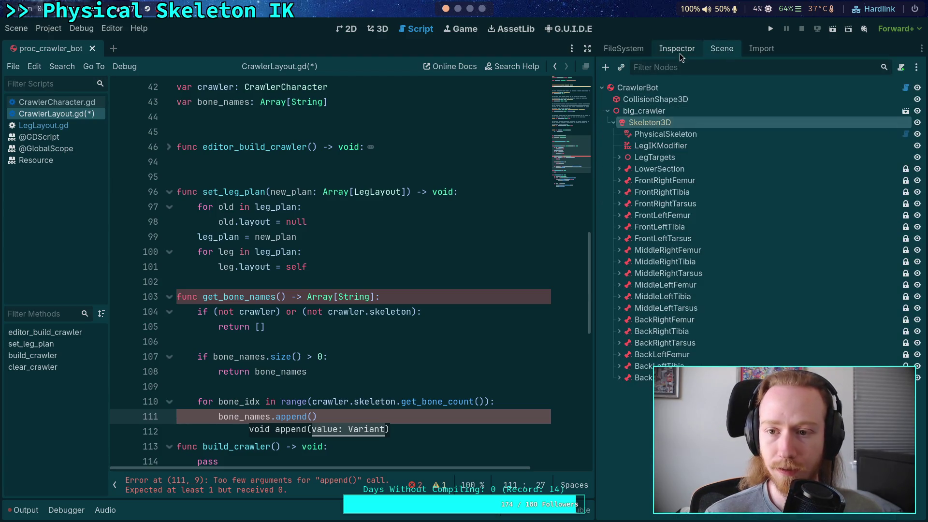
pyautogui.click(677, 49)
# Step: Expand FrontRightLeg in the Bones tree to reveal its femur, tibia, tarsus and leaf bones
pyautogui.click(621, 157)
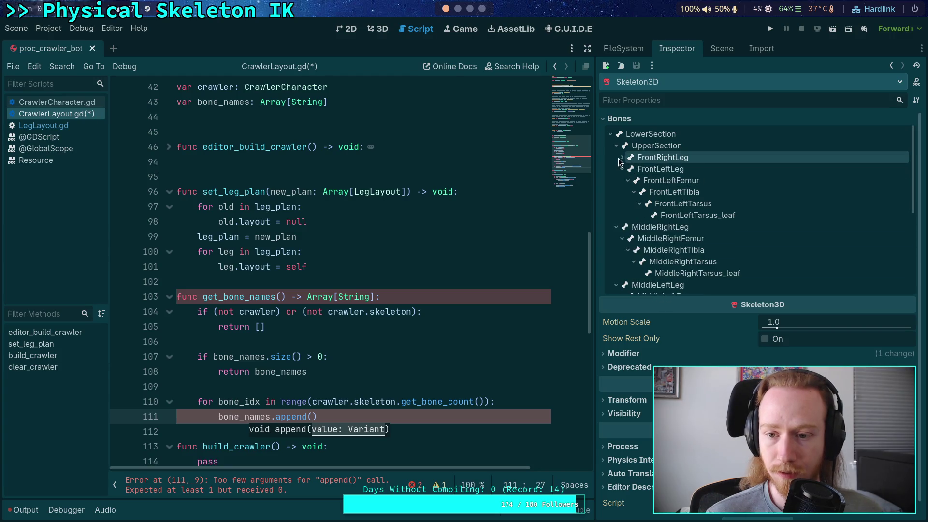
pyautogui.click(622, 169)
pyautogui.click(622, 157)
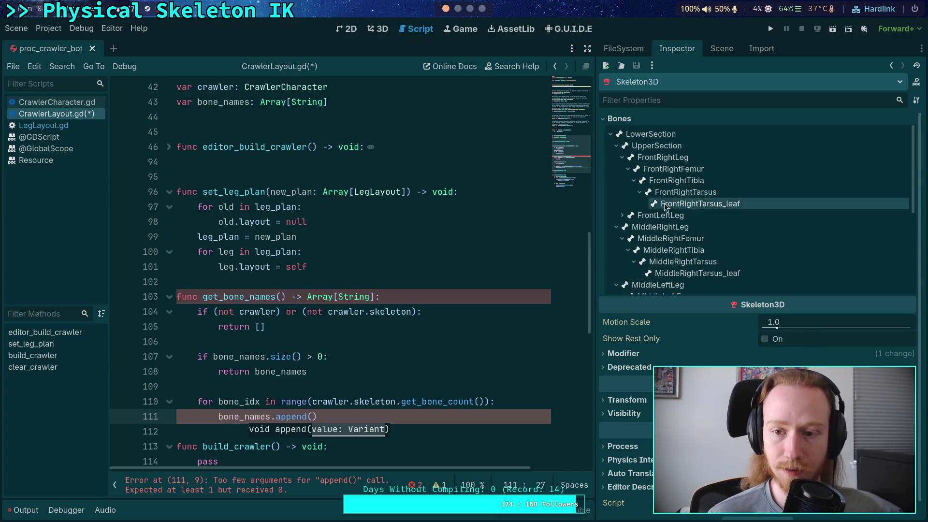
pyautogui.scroll(-1, 404, 372)
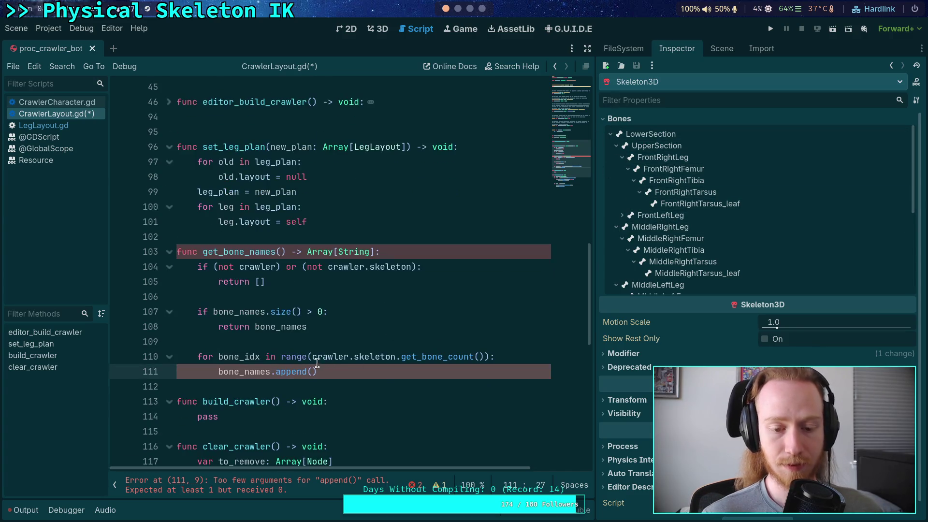
# Step: Complete the loop line as append(crawler.skeleton.get_bone_name(bone_idx))
pyautogui.write('crawler.s')
pyautogui.write('keleton.go')
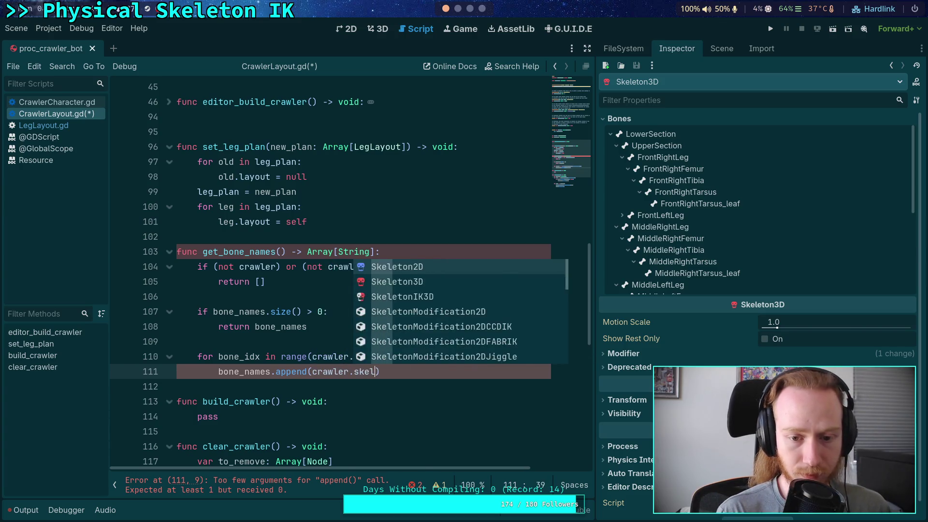
pyautogui.press('BackSpace')
pyautogui.write('et_bone_')
pyautogui.write('name')
pyautogui.press('Return')
pyautogui.write('bone_idx))')
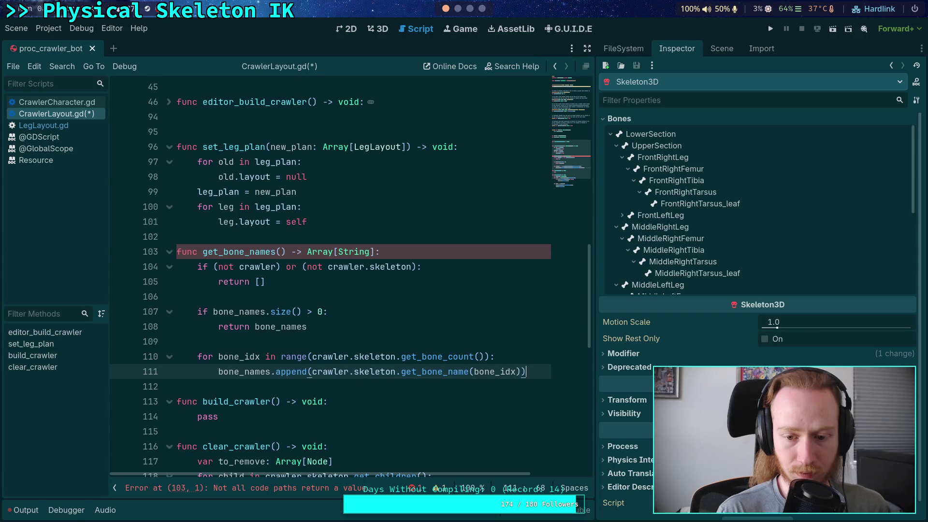
pyautogui.press('Return')
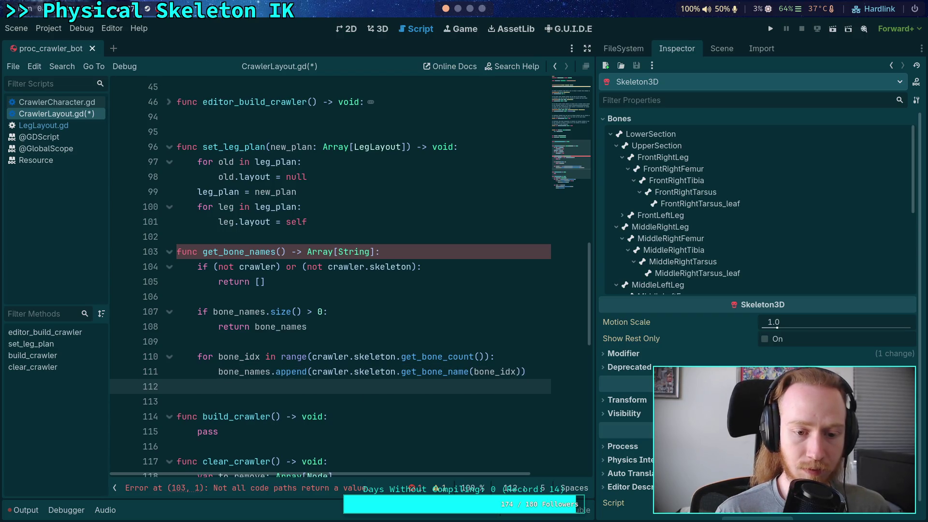
# Step: Change the size comparison from > to == and indent the loop into the if block
pyautogui.doubleClick(310, 312)
pyautogui.write('==')
pyautogui.hotkey('alt', 'Up')
pyautogui.hotkey('alt', 'Up')
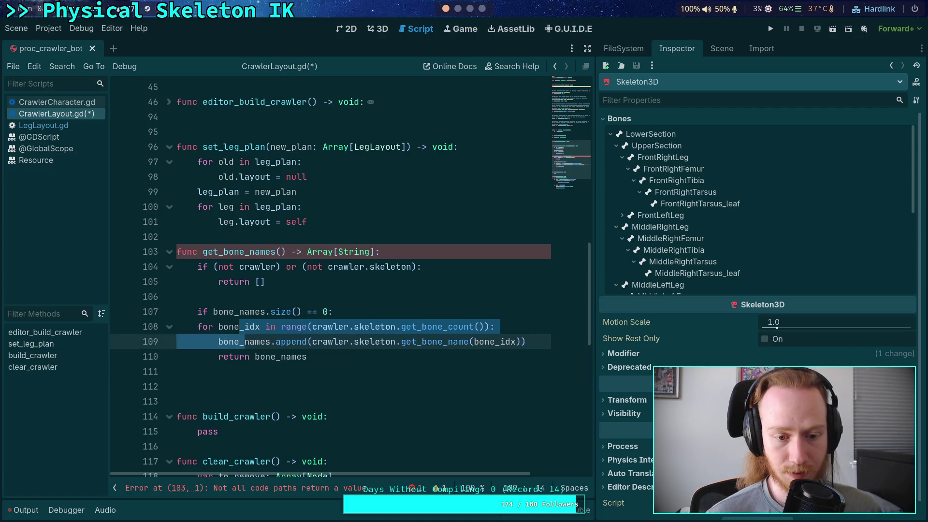
pyautogui.press('Tab')
pyautogui.click(261, 356)
pyautogui.hotkey('shift', 'Tab')
# Step: Tidy the blank lines before return bone_names, save CrawlerLayout.gd, and switch to LegLayout.gd
pyautogui.click(306, 384)
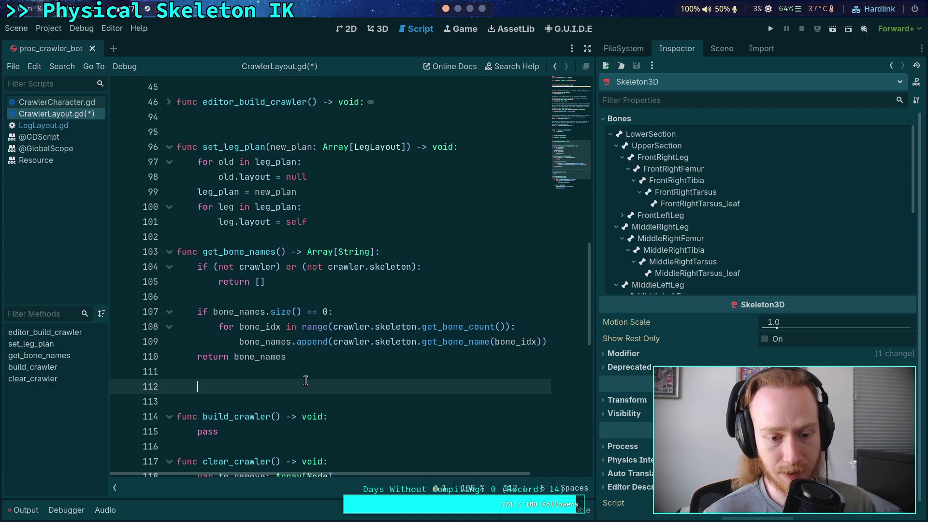
pyautogui.press('BackSpace')
pyautogui.press('BackSpace')
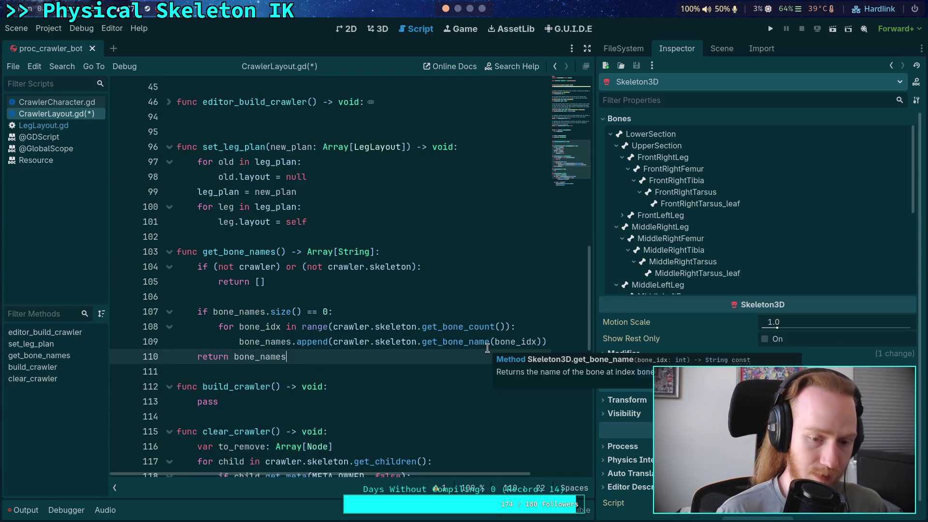
pyautogui.hotkey('ctrl', 'shift', 'Return')
pyautogui.hotkey('ctrl', 's')
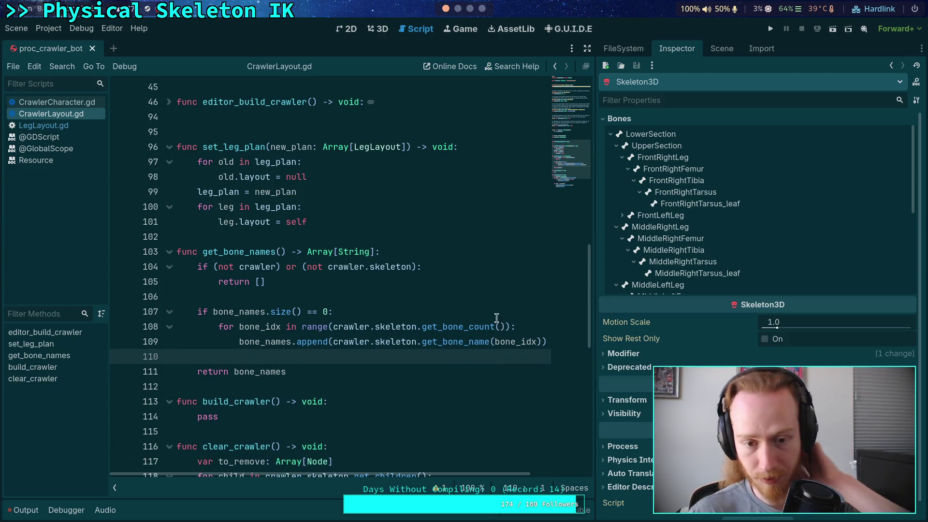
pyautogui.click(290, 269)
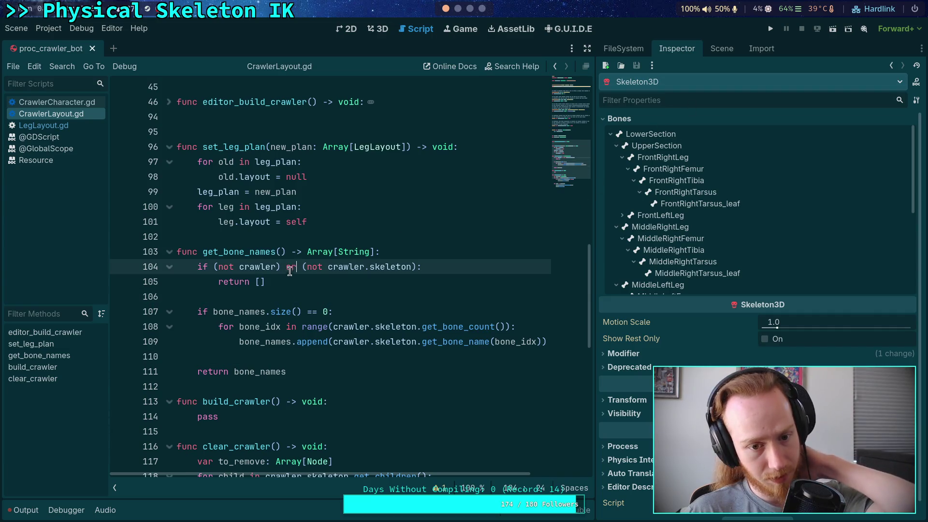
pyautogui.click(73, 126)
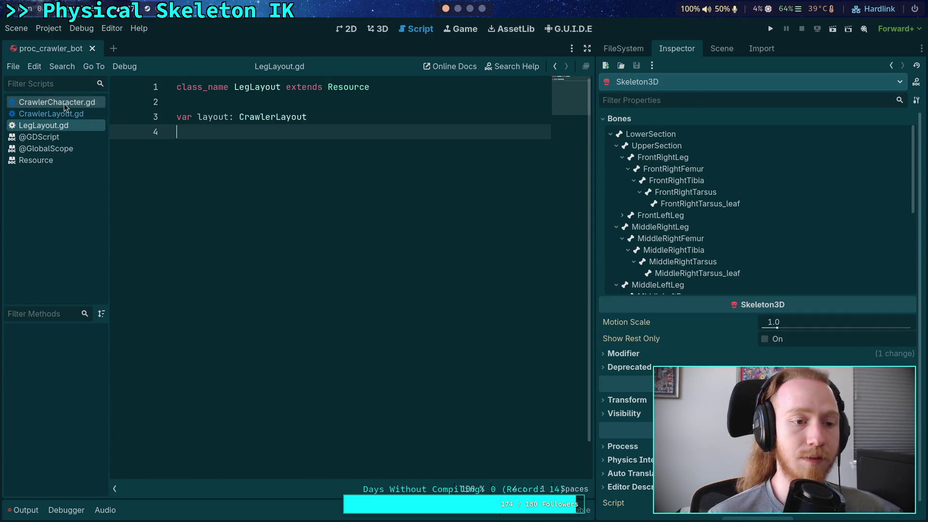
# Step: Add a blank line below the layout variable and inspect the FR_Femur_Body node's properties
pyautogui.press('Return')
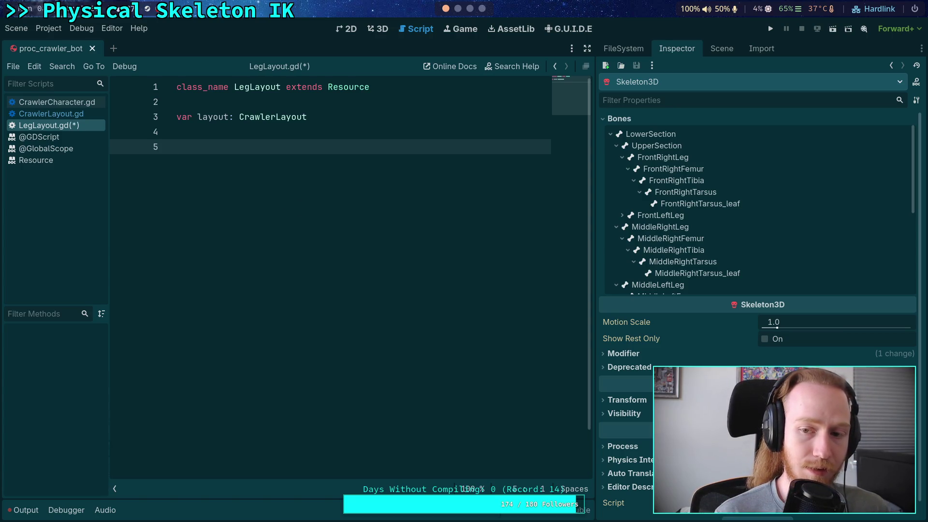
pyautogui.click(721, 48)
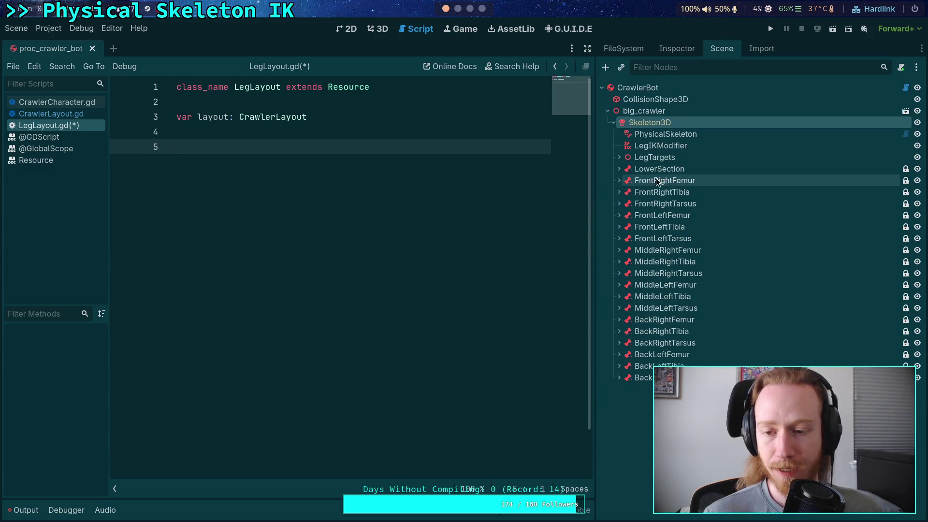
pyautogui.click(619, 181)
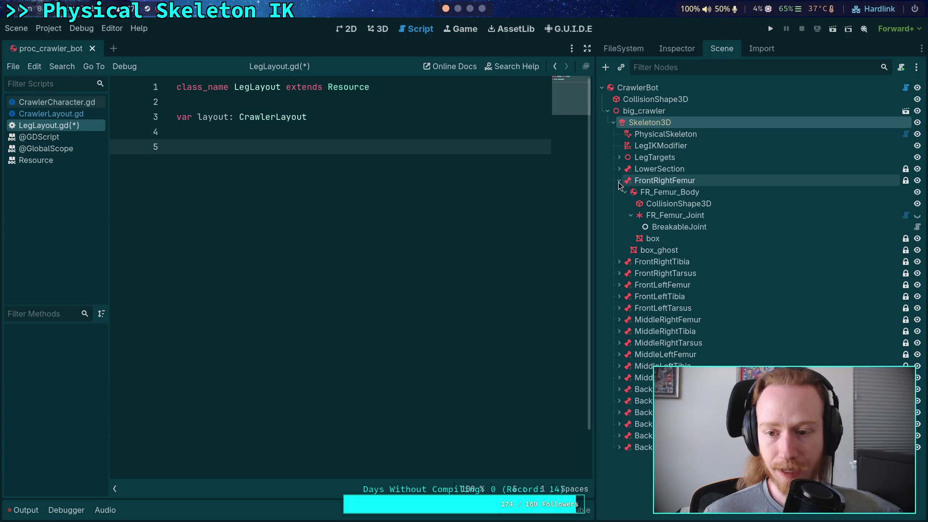
pyautogui.click(672, 194)
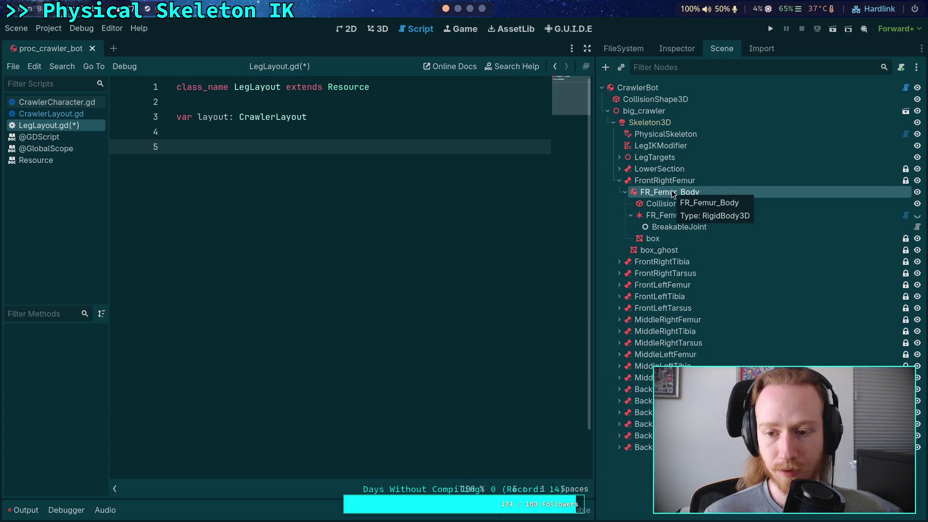
pyautogui.click(679, 49)
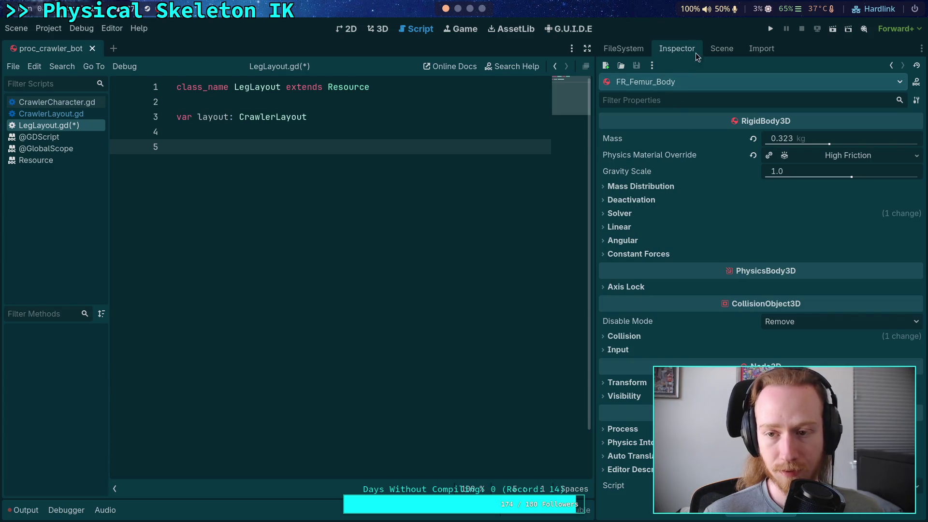
pyautogui.click(722, 49)
# Step: Expand LegTargets and check FL_Leg's Ground Detection Bone, leaving it on FrontLeftTarsus_leaf
pyautogui.doubleClick(661, 164)
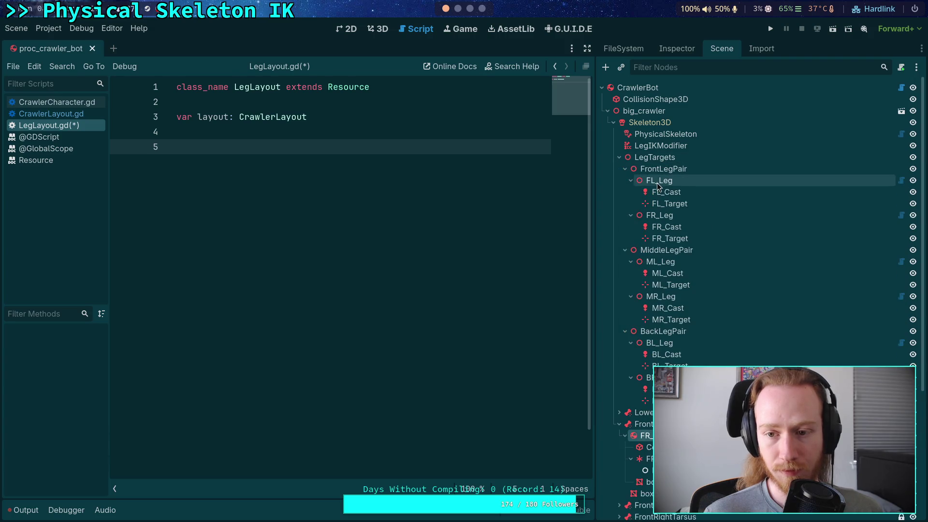
pyautogui.click(661, 204)
pyautogui.click(659, 180)
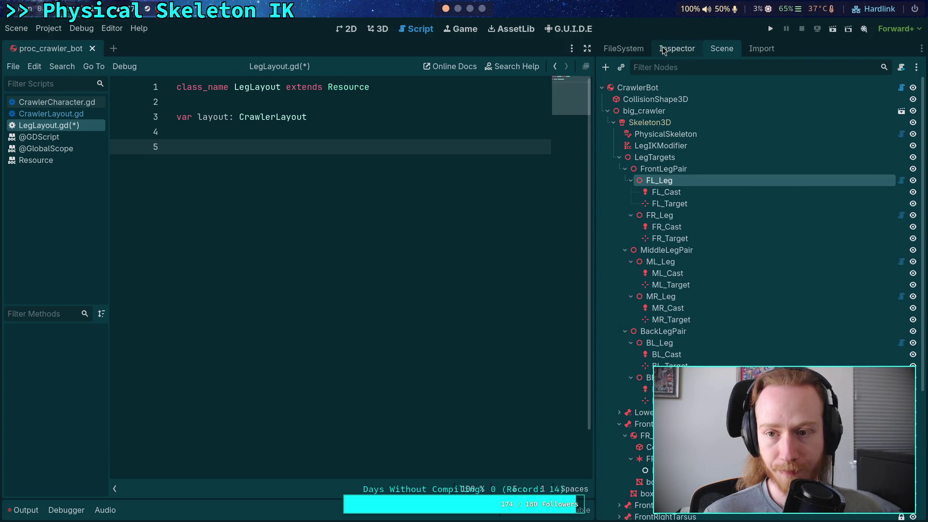
pyautogui.click(676, 48)
pyautogui.click(644, 171)
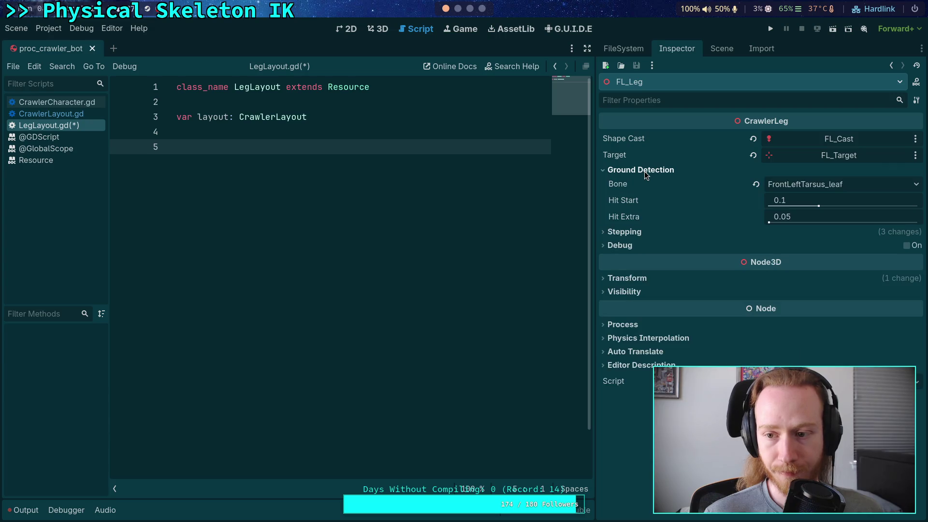
pyautogui.moveTo(620, 187)
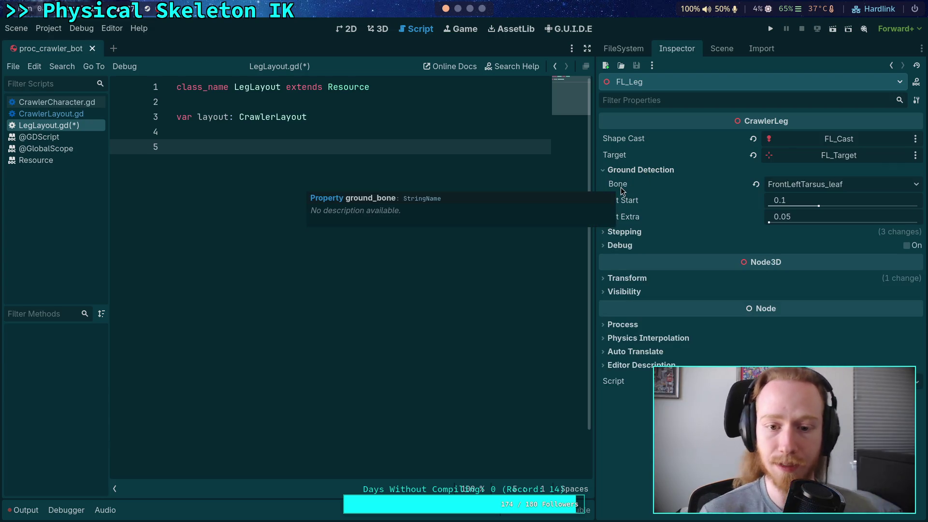
pyautogui.click(846, 182)
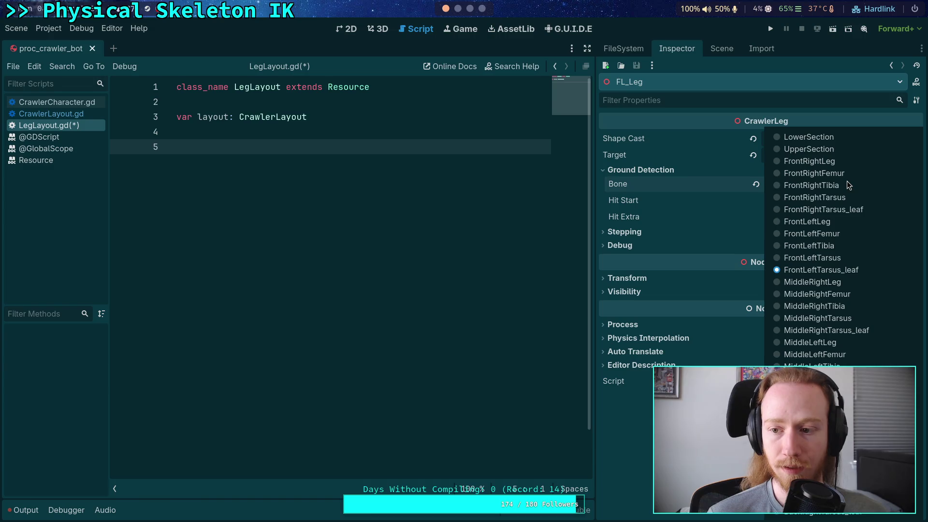
pyautogui.click(625, 187)
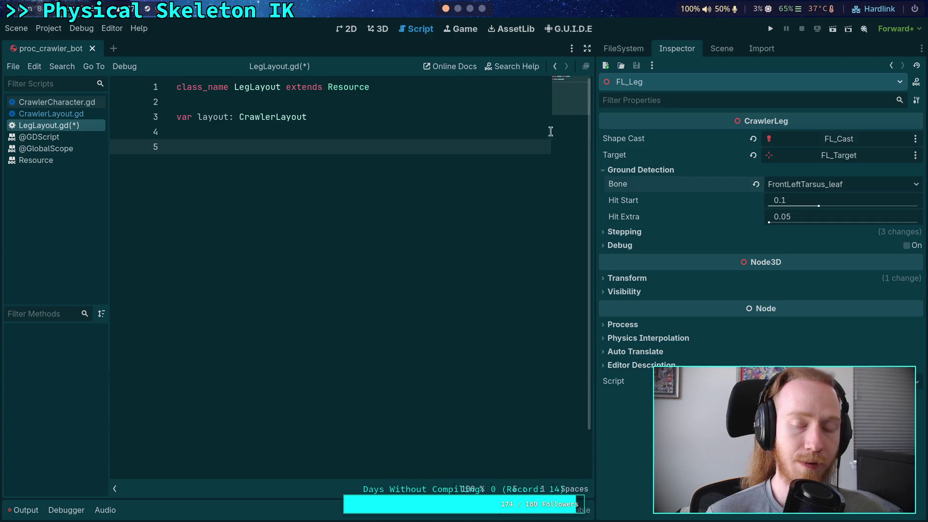
pyautogui.click(916, 381)
# Step: In CrawlerLeg.gd, bring the _validate_property function into view and widen the code editor
pyautogui.click(918, 440)
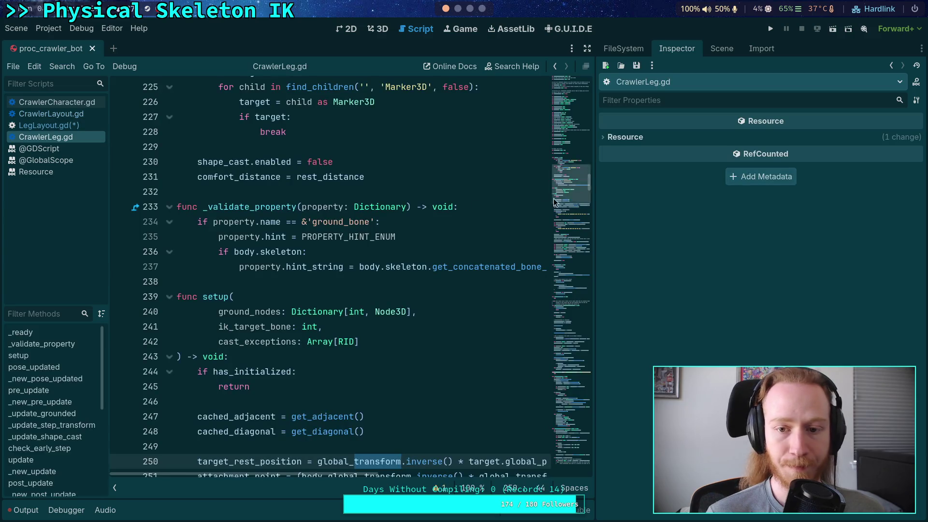
pyautogui.scroll(20, 483, 193)
pyautogui.click(551, 110)
pyautogui.scroll(-9, 580, 104)
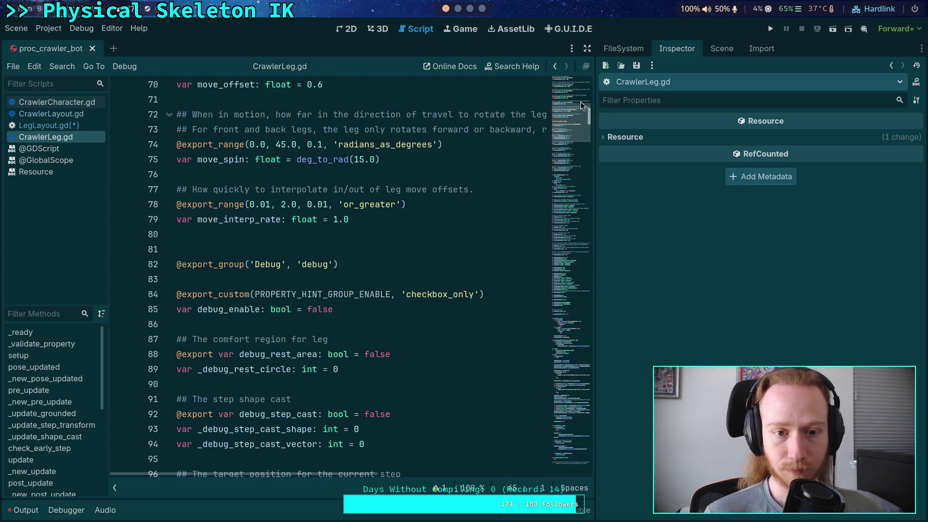
pyautogui.moveTo(589, 112)
pyautogui.mouseDown()
pyautogui.moveTo(575, 184)
pyautogui.moveTo(573, 176)
pyautogui.mouseUp()
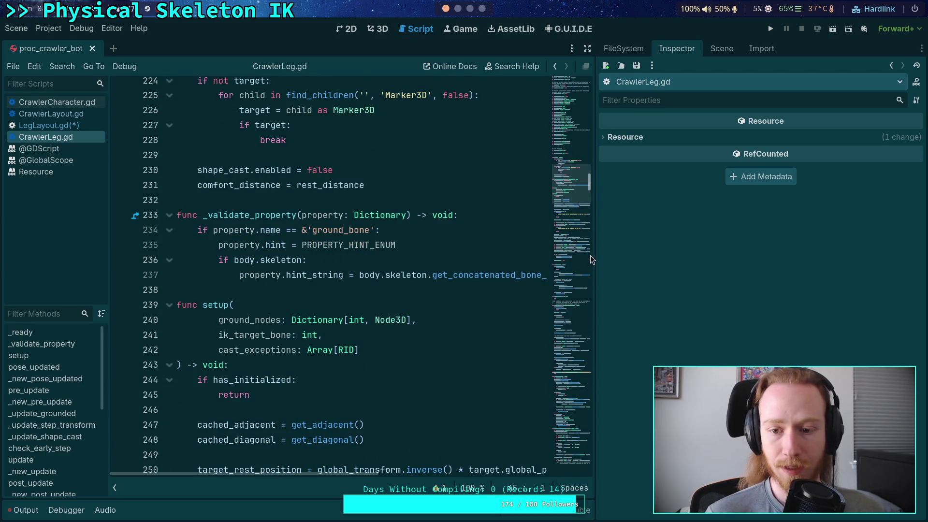
pyautogui.moveTo(595, 271); pyautogui.dragTo(696, 270)
# Step: Copy the ground_bone enum-hint block on lines 234–237, then switch to LegLayout.gd
pyautogui.moveTo(197, 236); pyautogui.dragTo(614, 283)
pyautogui.rightClick(308, 251)
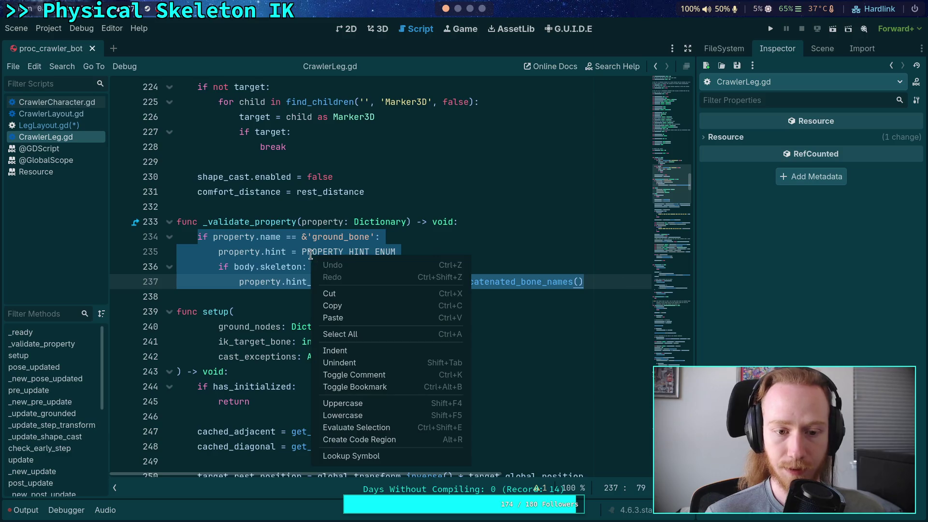
pyautogui.click(343, 306)
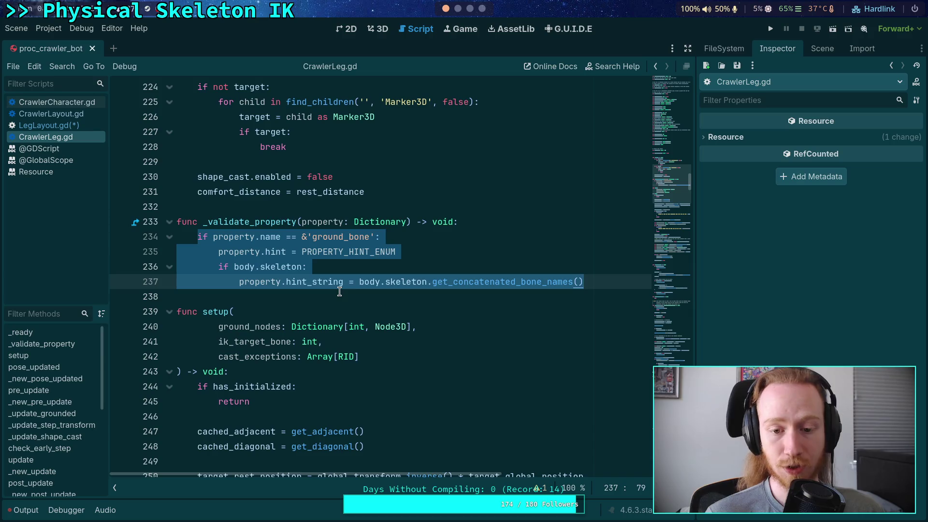
pyautogui.moveTo(501, 283)
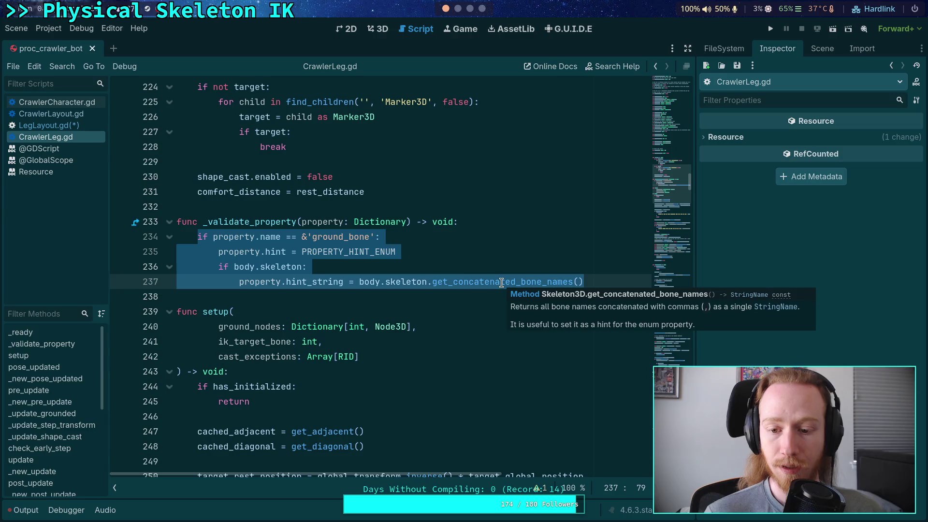
pyautogui.rightClick(307, 261)
pyautogui.click(328, 315)
pyautogui.click(83, 124)
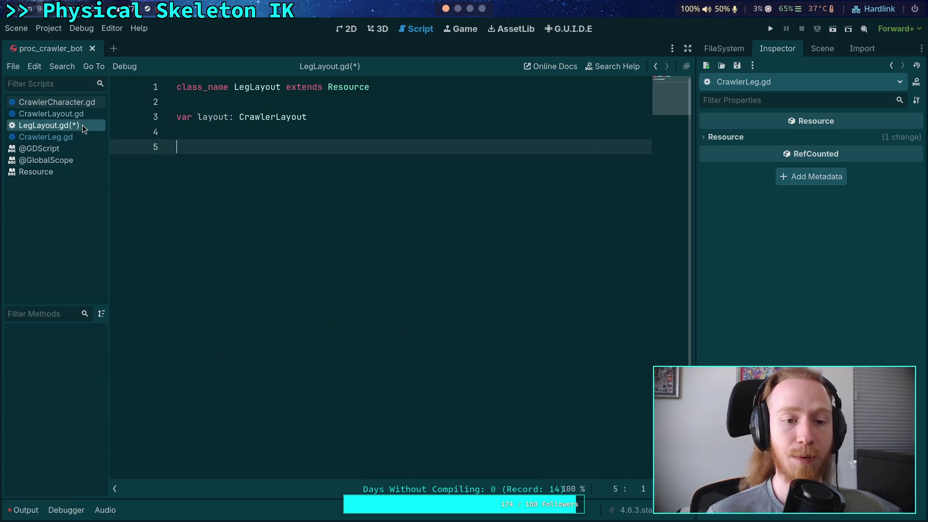
# Step: In CrawlerLayout.gd, delete the var bone_names declaration
pyautogui.click(51, 113)
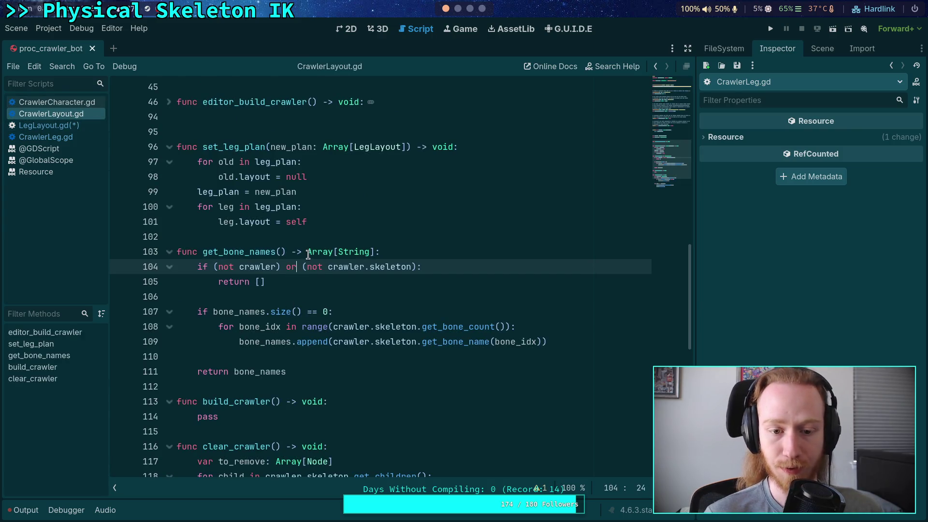
pyautogui.scroll(6, 308, 254)
pyautogui.moveTo(362, 326); pyautogui.dragTo(369, 305)
pyautogui.press('BackSpace')
pyautogui.scroll(-3, 370, 303)
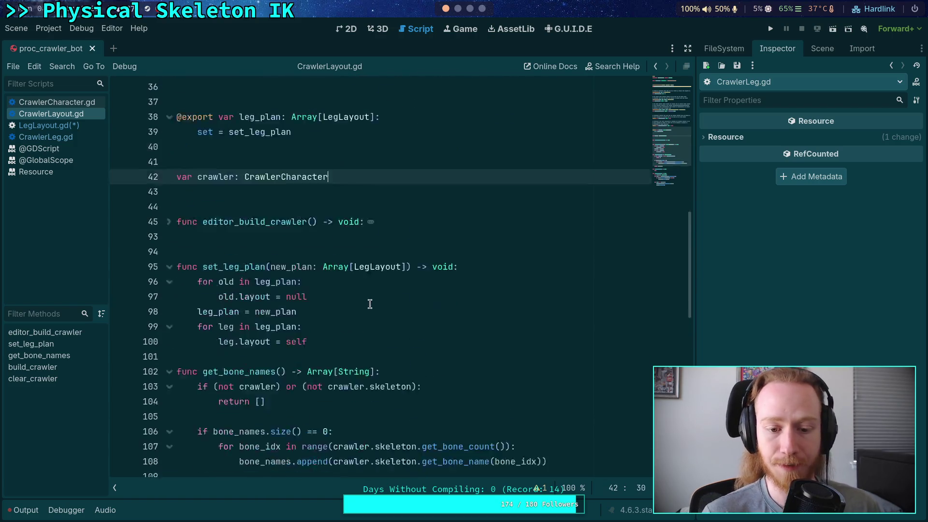
pyautogui.scroll(-1, 369, 303)
# Step: Add a line returning crawler.skeleton.get_concatenated_bone_names() inside get_bone_names
pyautogui.click(341, 328)
pyautogui.click(305, 327)
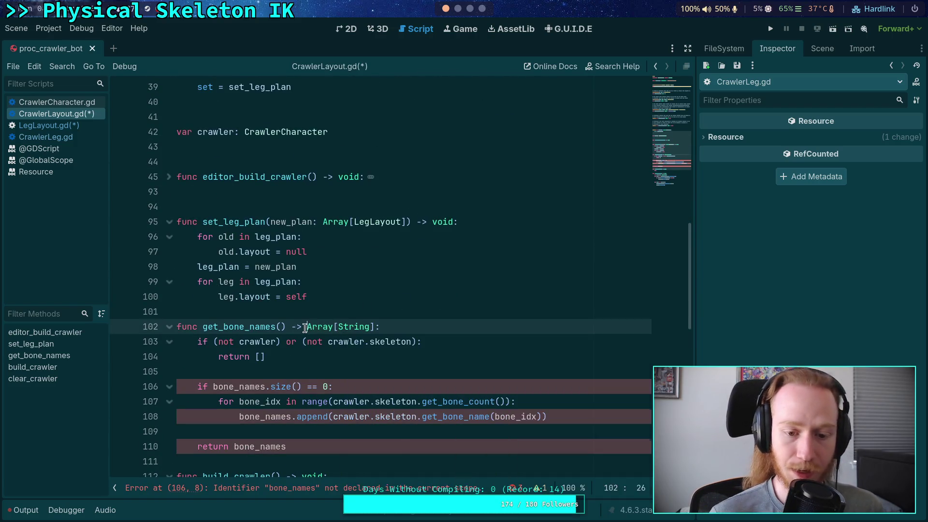
pyautogui.moveTo(304, 327); pyautogui.dragTo(376, 328)
pyautogui.click(372, 386)
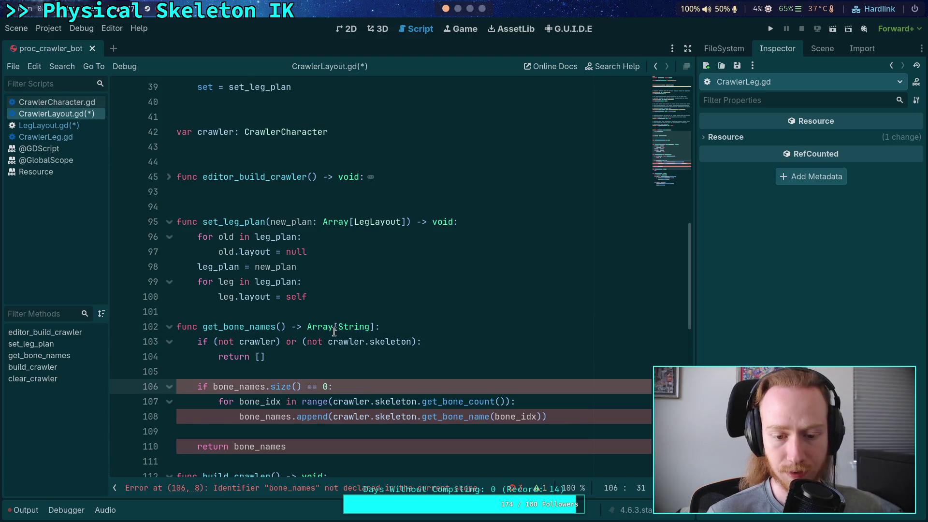
pyautogui.click(390, 369)
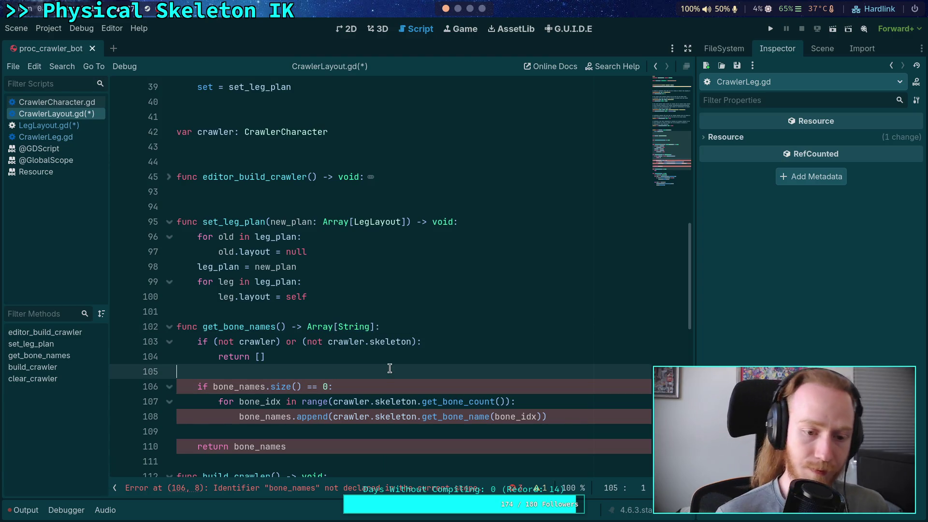
pyautogui.press('Return')
pyautogui.press('Up')
pyautogui.press('Return')
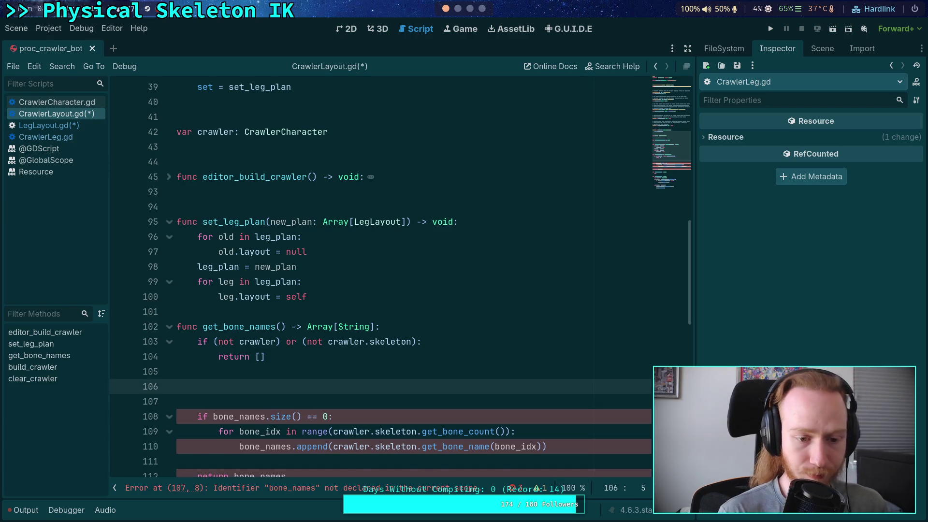
pyautogui.write('eturn crawler.ske')
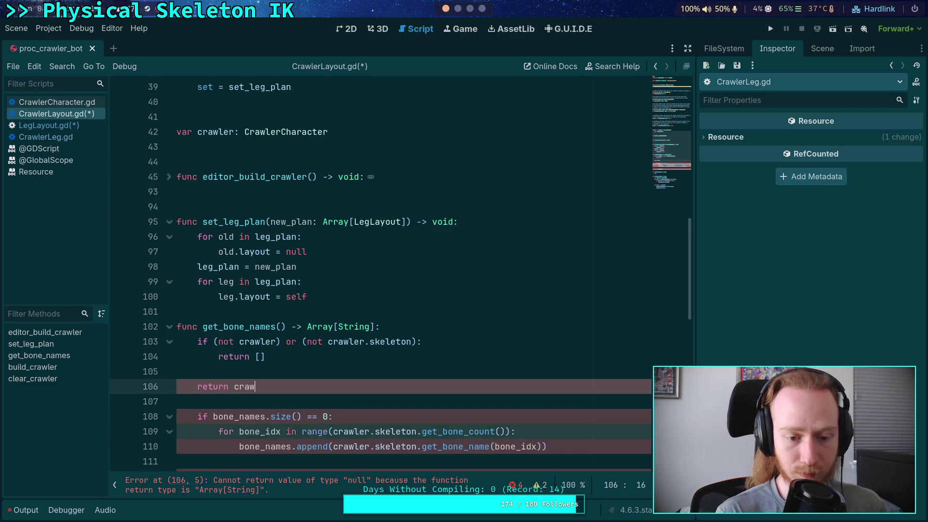
pyautogui.press('Return')
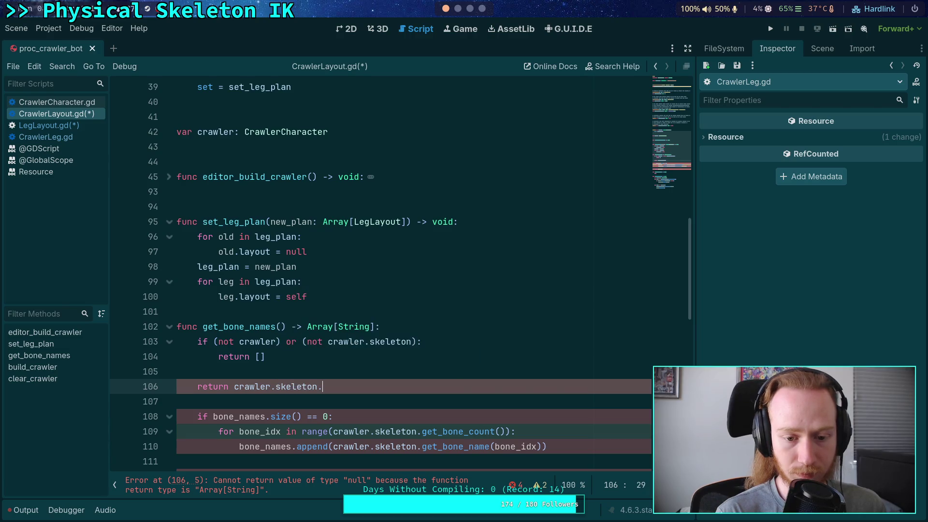
pyautogui.write('.get_co')
pyautogui.press('Return')
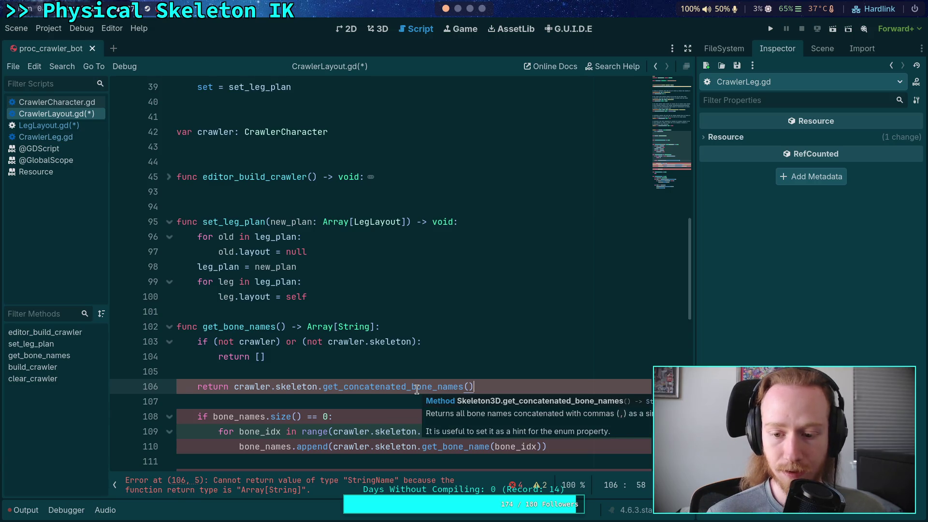
# Step: Change get_bone_names' return type from Array[String] to StringName and delete the old caching loop
pyautogui.moveTo(308, 326); pyautogui.dragTo(375, 326)
pyautogui.press('BackSpace')
pyautogui.write('StringName')
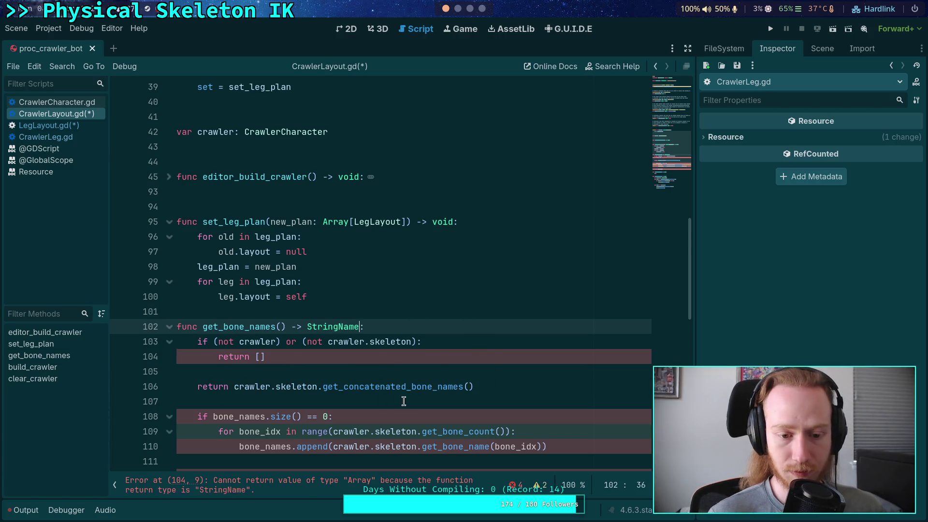
pyautogui.scroll(-3, 403, 400)
pyautogui.moveTo(305, 343); pyautogui.dragTo(285, 279)
pyautogui.press('BackSpace')
# Step: Replace the empty-array early return with &'' and save the script
pyautogui.click(275, 252)
pyautogui.click(256, 221)
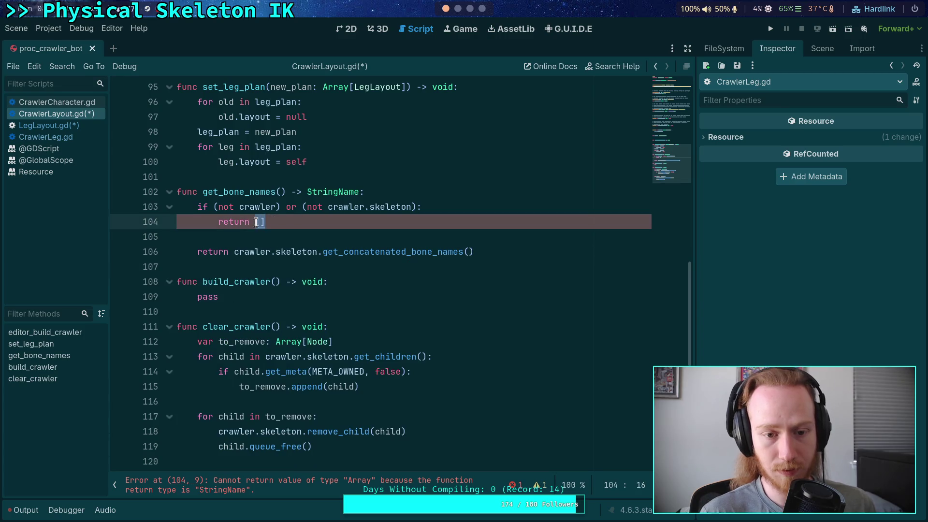
pyautogui.write('&')
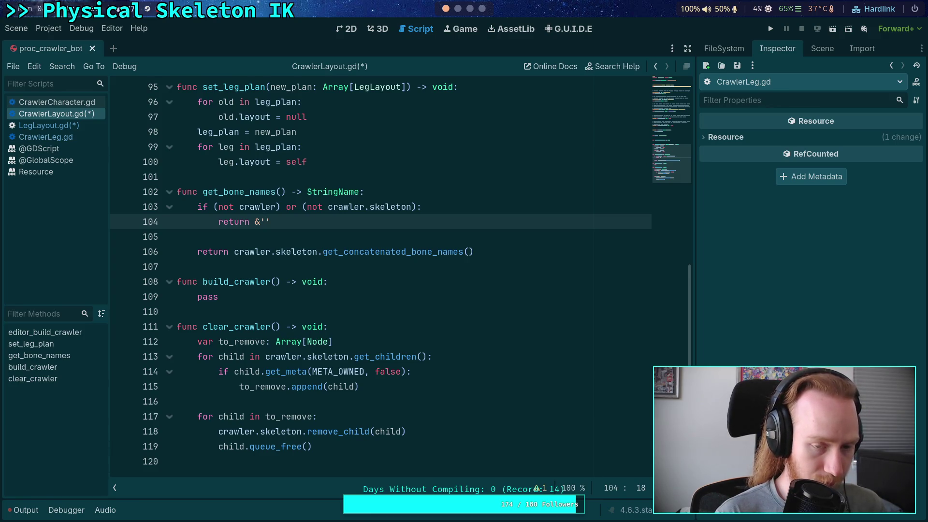
pyautogui.hotkey('ctrl', 's')
pyautogui.scroll(20, 239, 258)
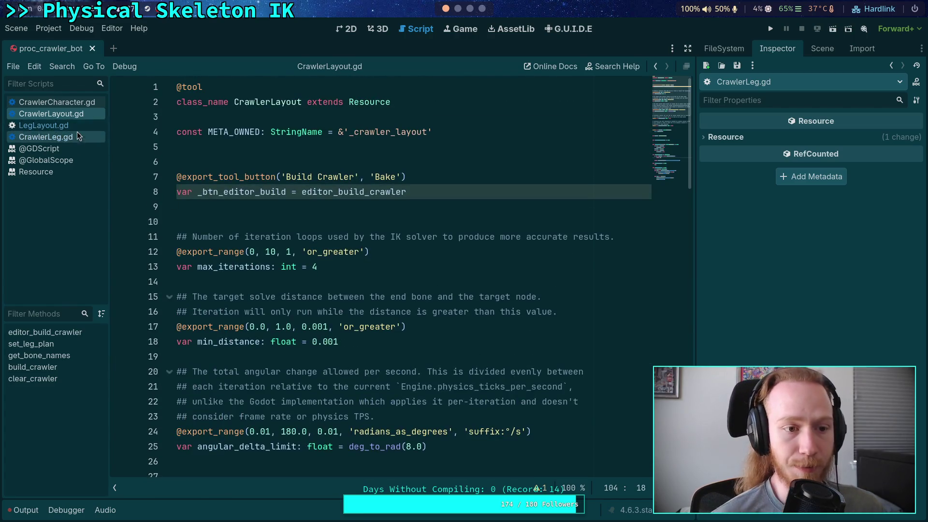
# Step: In LegLayout.gd, paste the copied ground_bone hint code under a new func _validate_property line
pyautogui.click(72, 126)
pyautogui.press('Return')
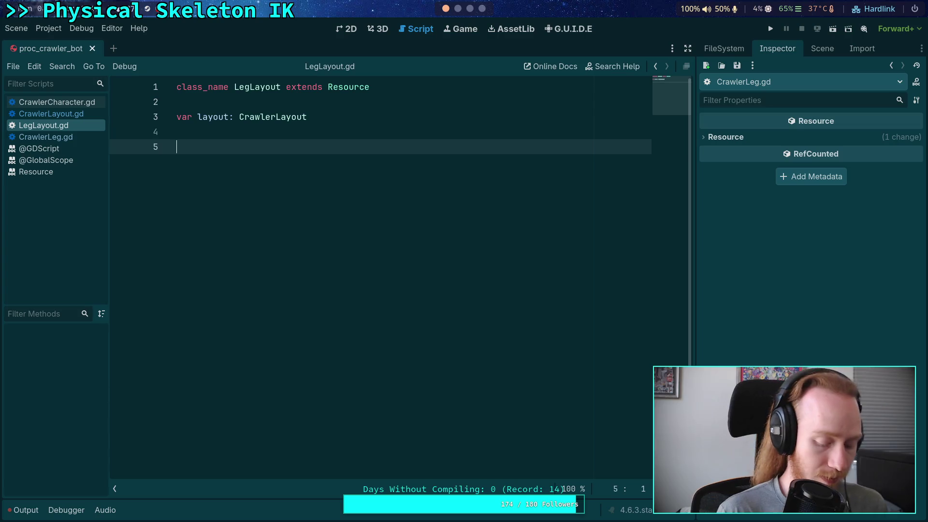
pyautogui.hotkey('ctrl', 'v')
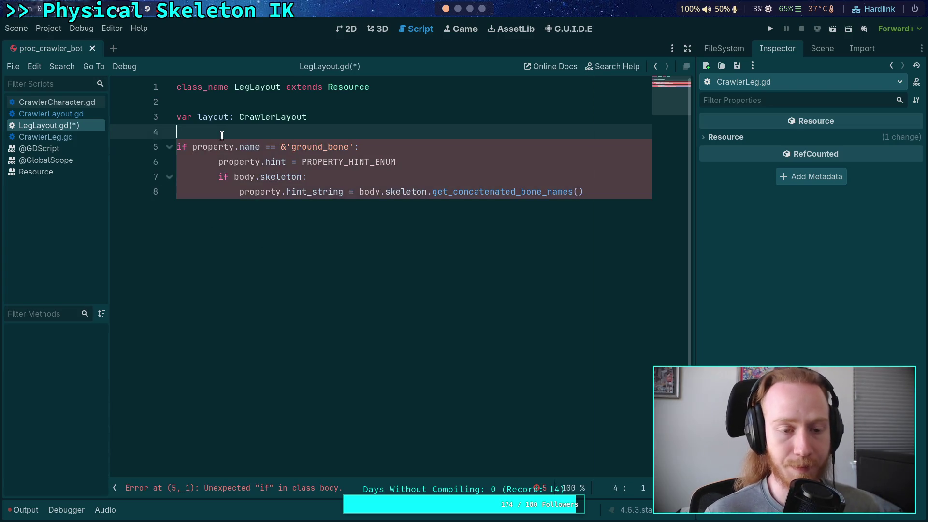
pyautogui.press('Up')
pyautogui.press('Up')
pyautogui.press('Up')
pyautogui.press('Return')
pyautogui.write('func _v')
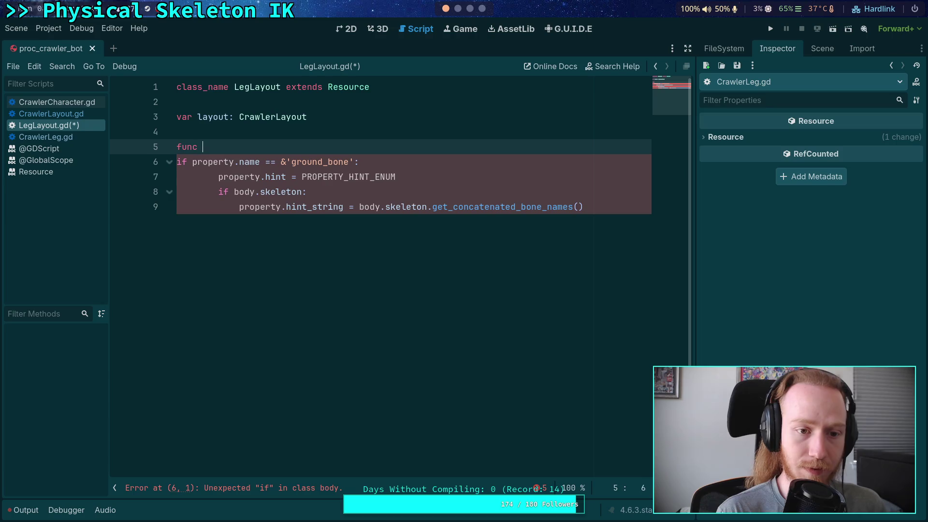
pyautogui.press('Return')
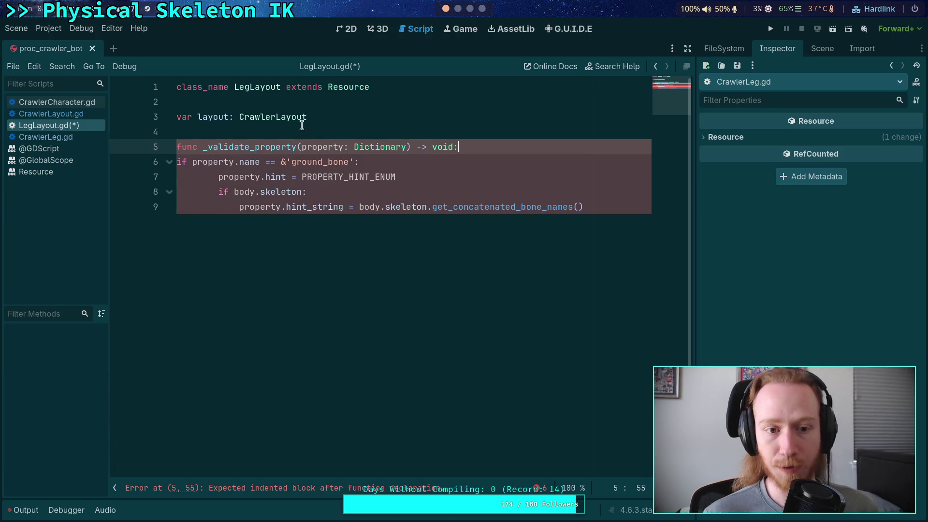
# Step: Inspect CrawlerBot's Leg Plan with its first LegLayout expanded
pyautogui.click(301, 118)
pyautogui.click(824, 48)
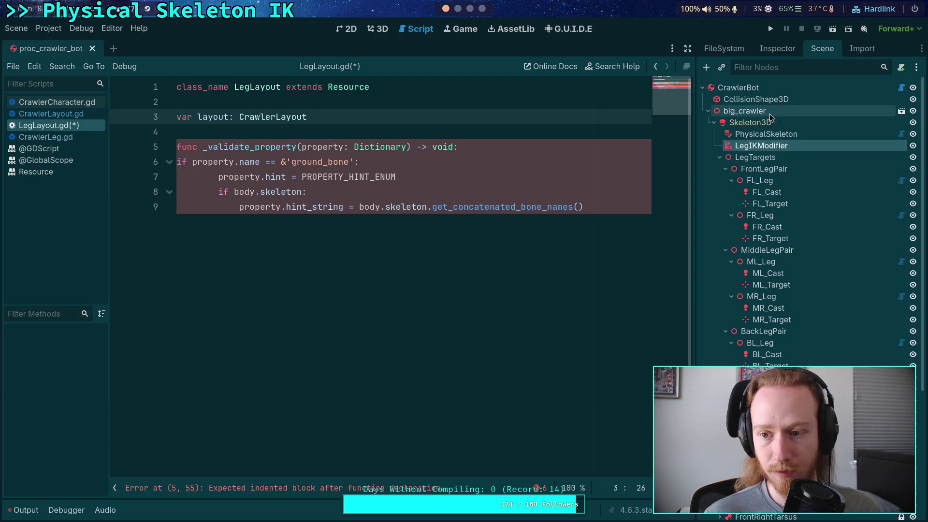
pyautogui.click(738, 88)
pyautogui.click(770, 50)
pyautogui.scroll(-3, 794, 309)
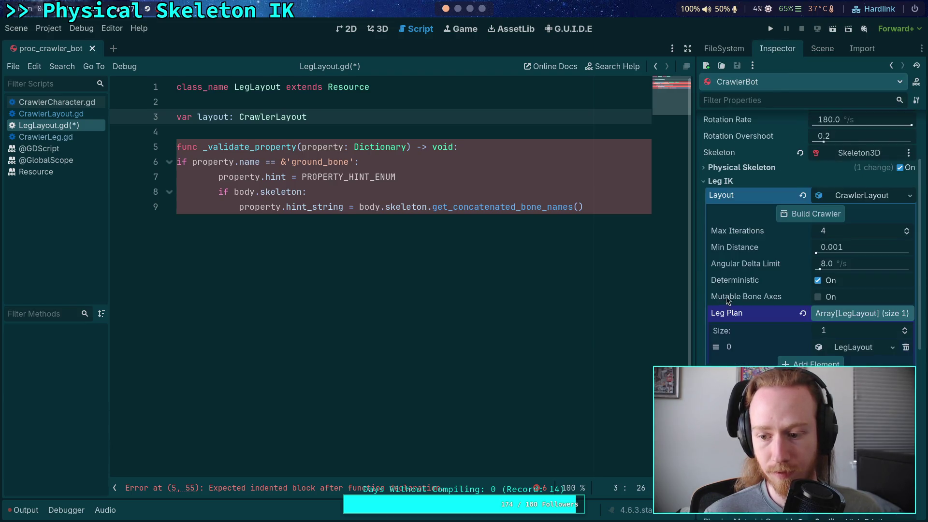
pyautogui.click(830, 334)
# Step: Insert blank lines near the layout variable and start a new annotation with @
pyautogui.click(404, 119)
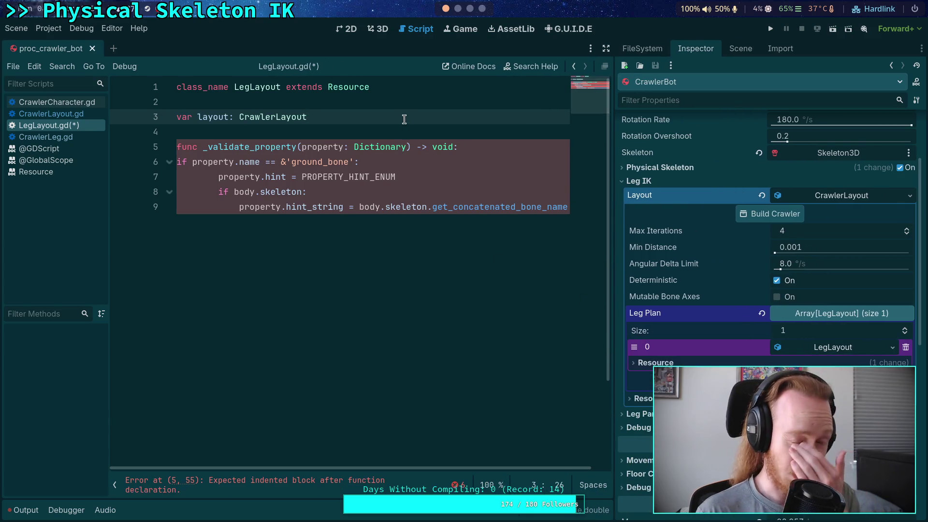
pyautogui.press('Return')
pyautogui.press('Up')
pyautogui.press('Up')
pyautogui.press('Return')
pyautogui.press('Return')
pyautogui.press('Return')
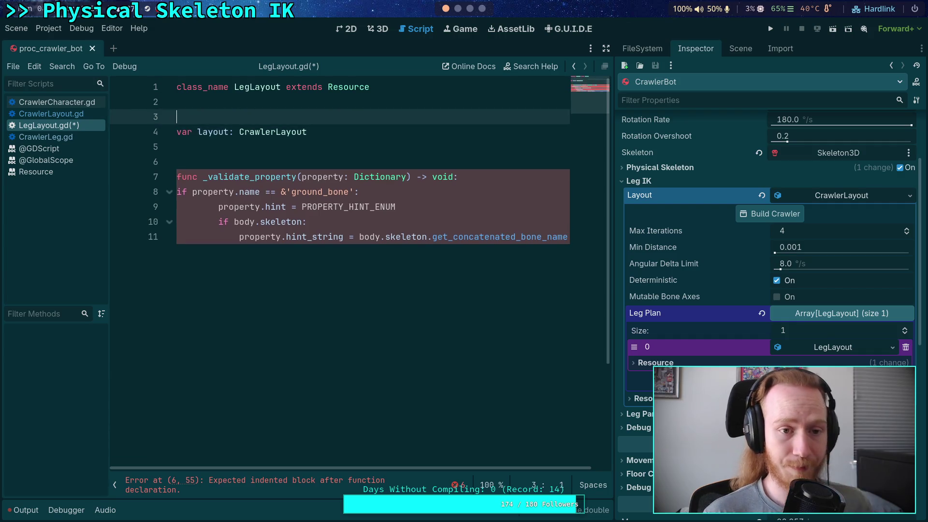
pyautogui.press('Up')
pyautogui.press('Up')
pyautogui.write('@')
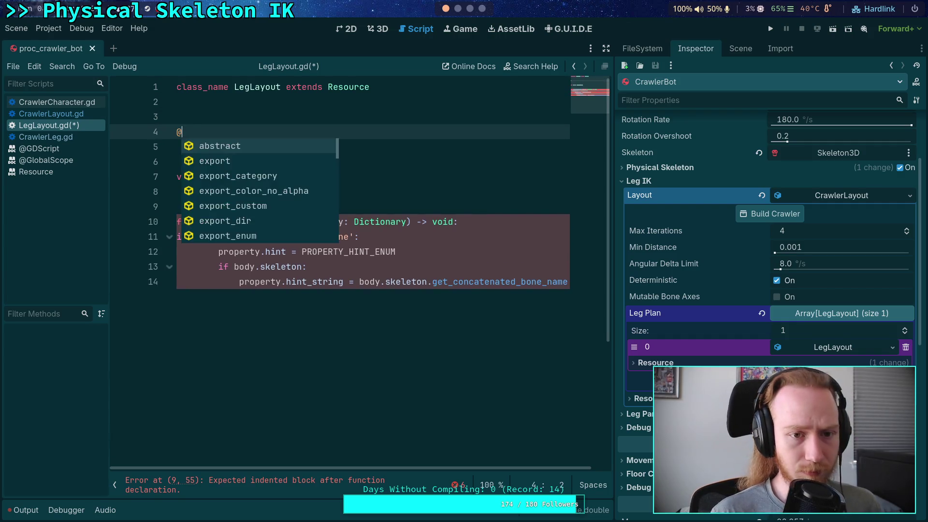
pyautogui.press('Escape')
pyautogui.press('Up')
pyautogui.press('Up')
pyautogui.press('Up')
pyautogui.press('Return')
pyautogui.press('Up')
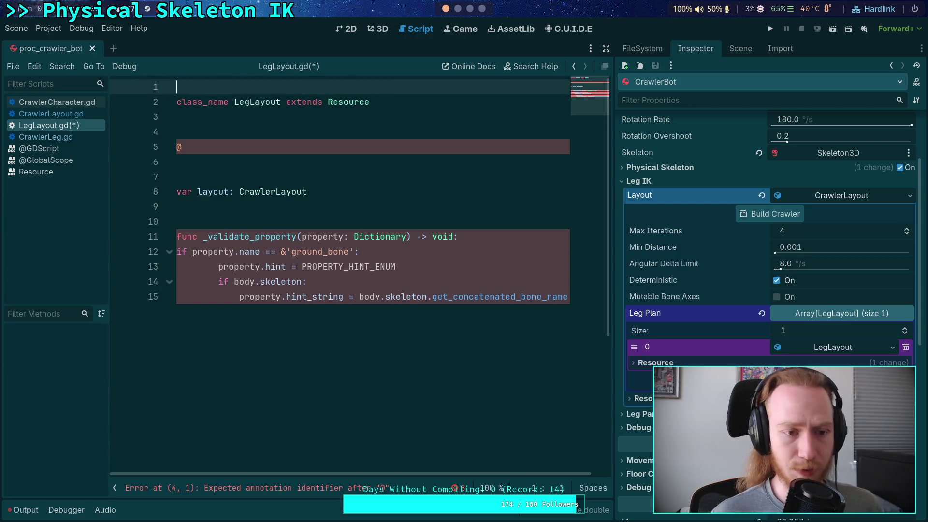
pyautogui.write('tool')
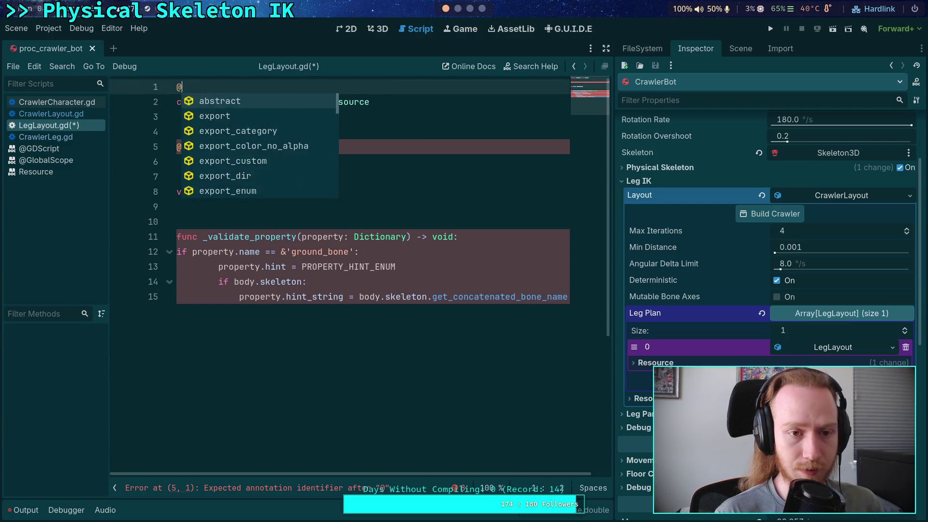
pyautogui.press('Escape')
pyautogui.hotkey('ctrl', 's')
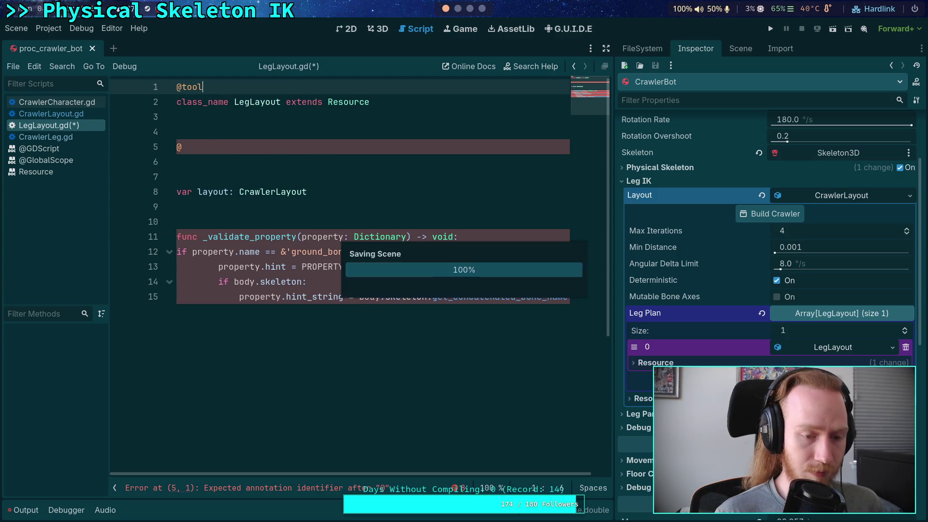
pyautogui.press('Down')
pyautogui.press('Down')
pyautogui.press('Down')
pyautogui.write('expor')
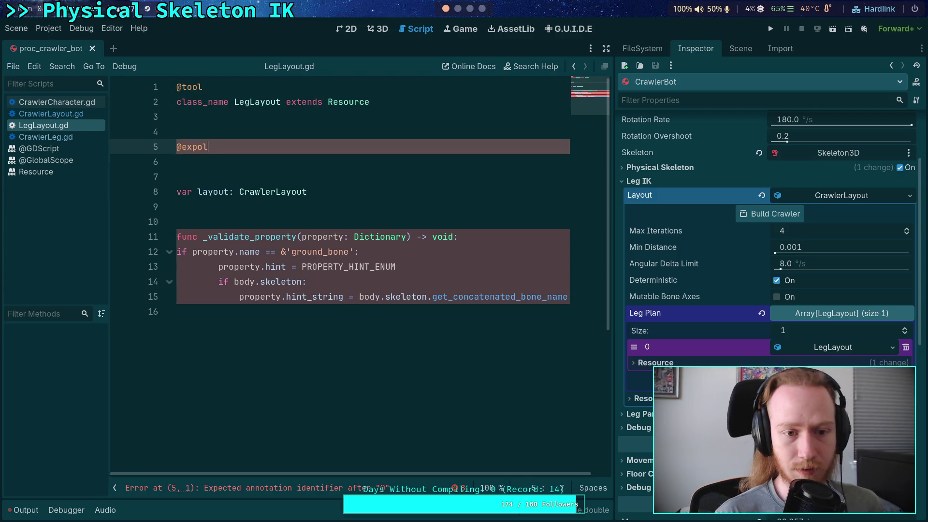
pyautogui.write('t')
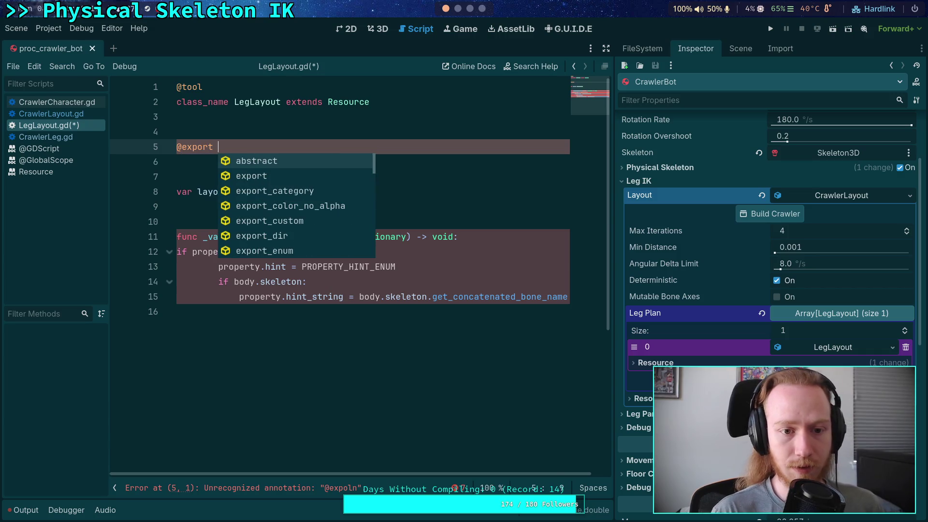
pyautogui.click(46, 137)
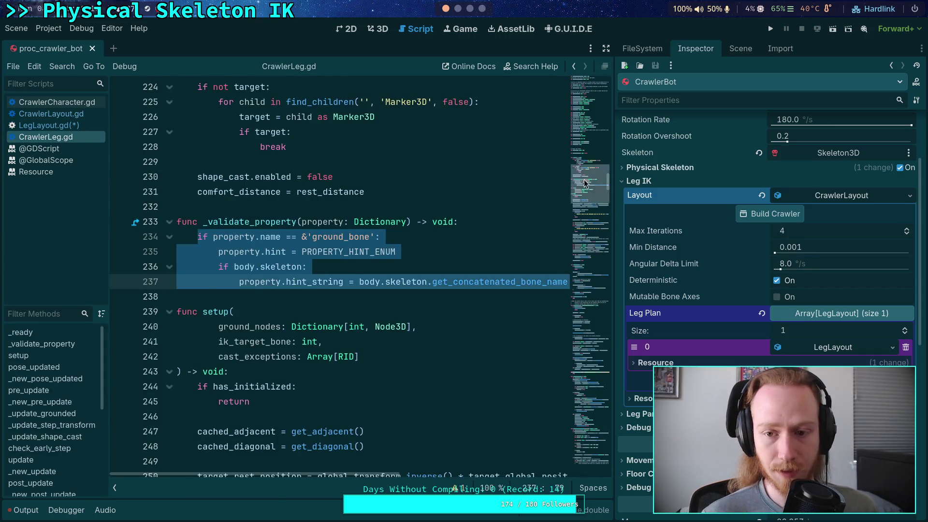
# Step: Copy CrawlerLeg.gd's ground_bone export declaration and paste it over line 5 of LegLayout.gd
pyautogui.hotkey('ctrl', 'Home')
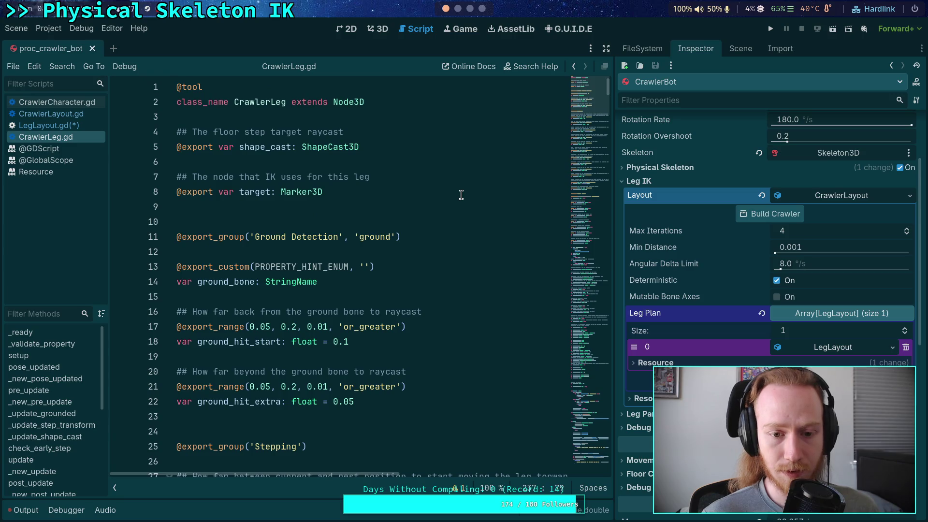
pyautogui.moveTo(327, 284); pyautogui.dragTo(169, 269)
pyautogui.rightClick(245, 271)
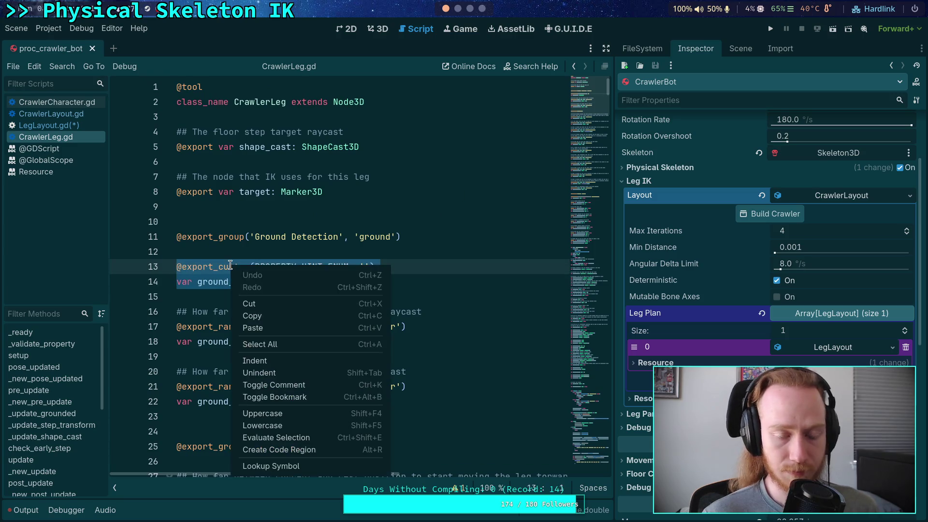
pyautogui.click(263, 312)
pyautogui.click(53, 125)
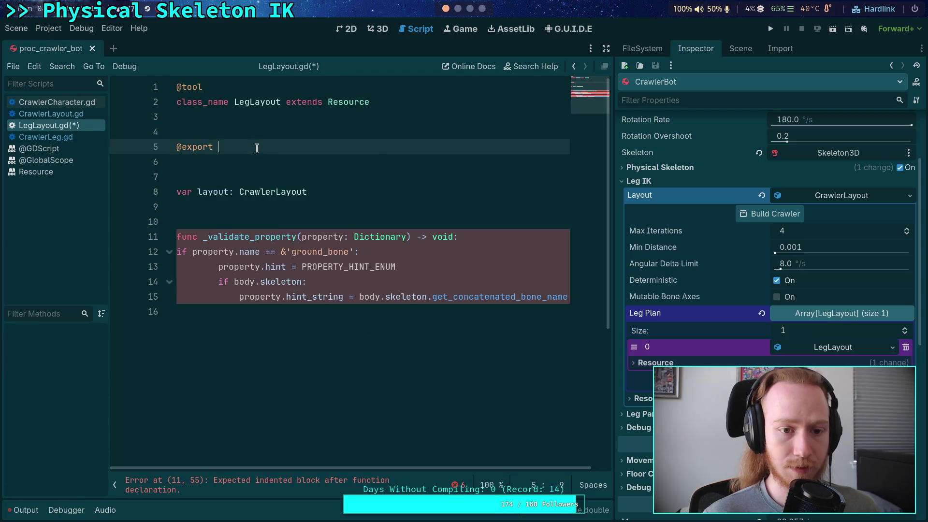
pyautogui.click(139, 147)
pyautogui.hotkey('ctrl', 'v')
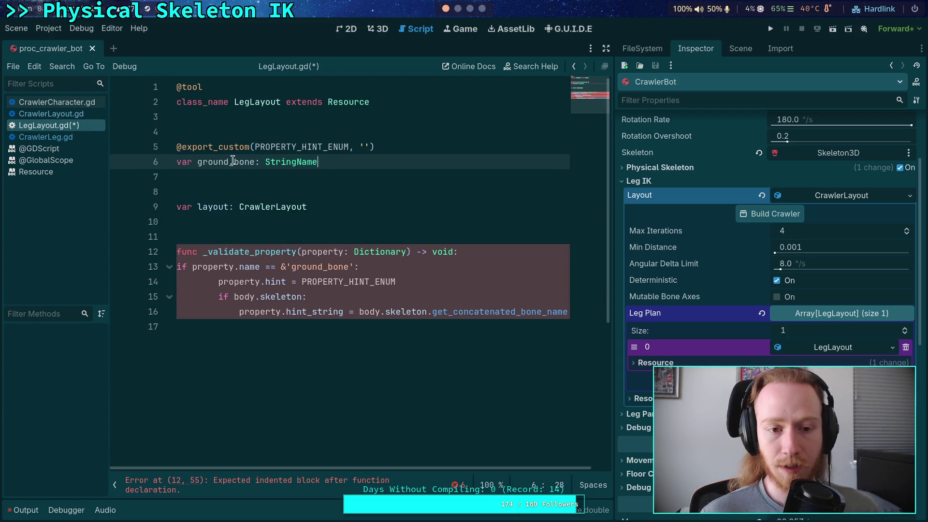
# Step: Rename the pasted property to root_bone after checking LegIKModifier's IK bone settings
pyautogui.doubleClick(232, 161)
pyautogui.click(740, 49)
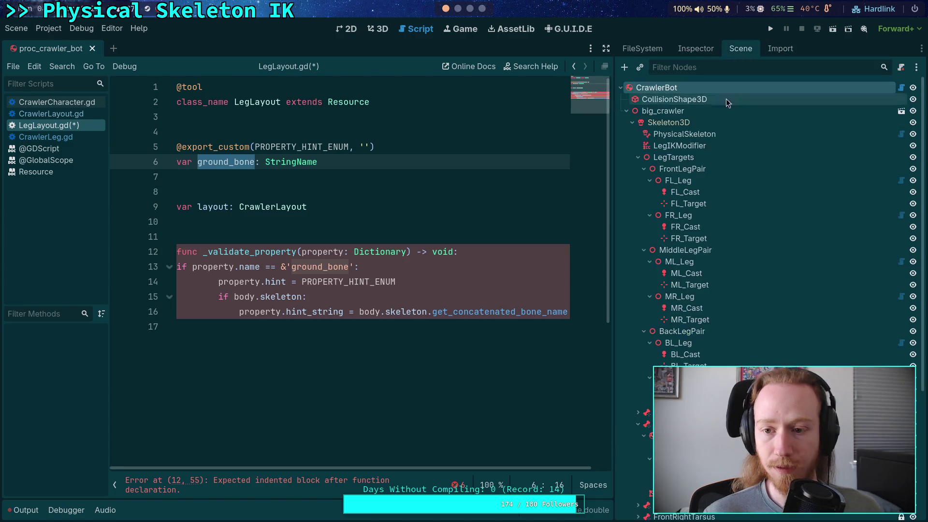
pyautogui.click(680, 144)
pyautogui.click(695, 48)
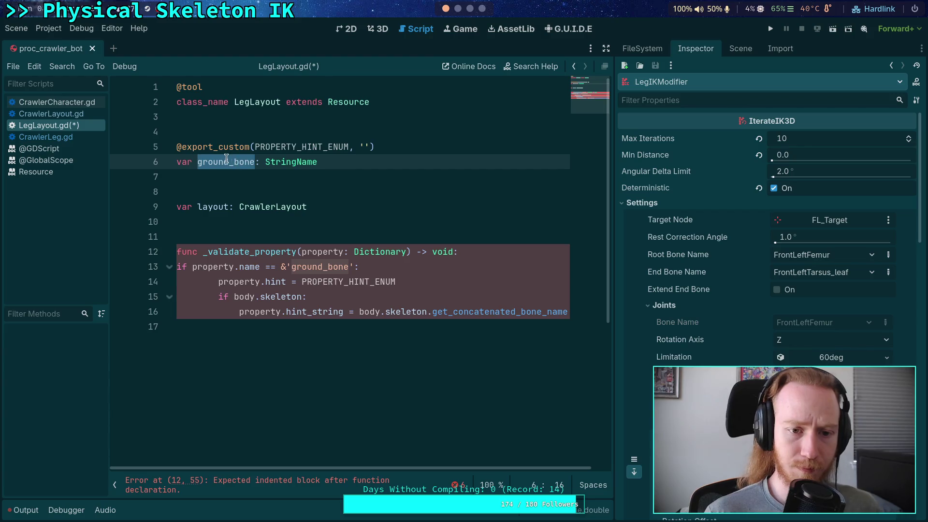
pyautogui.write('root_')
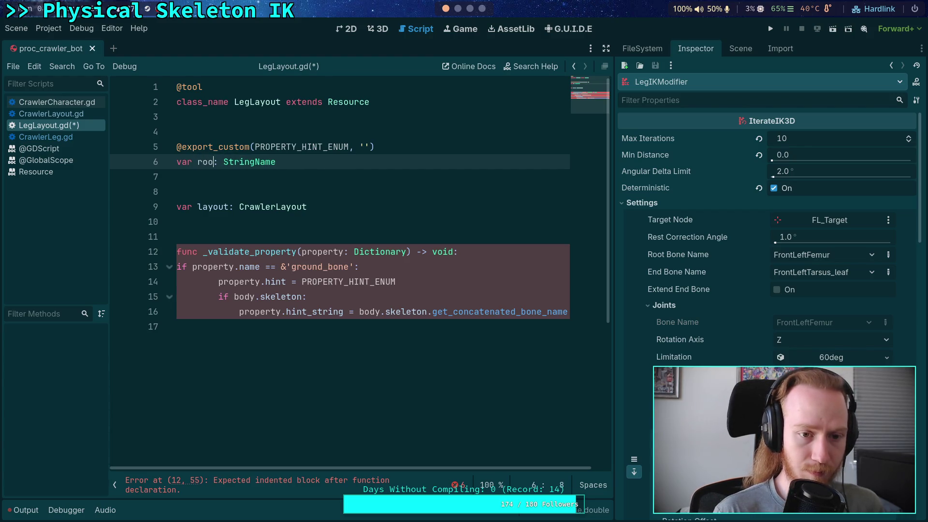
pyautogui.write('bone')
pyautogui.click(341, 164)
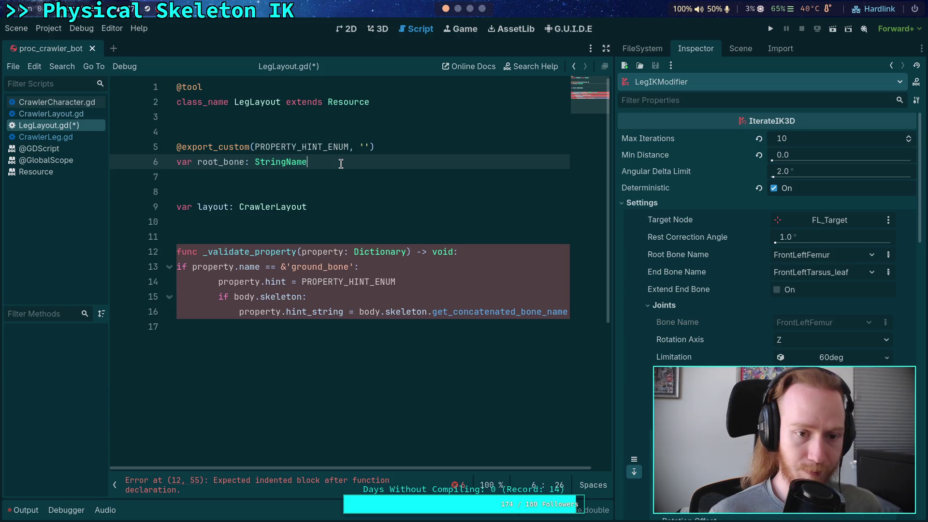
# Step: Paste a second copy below root_bone and rename it end_bone
pyautogui.press('Return')
pyautogui.hotkey('ctrl', 'v')
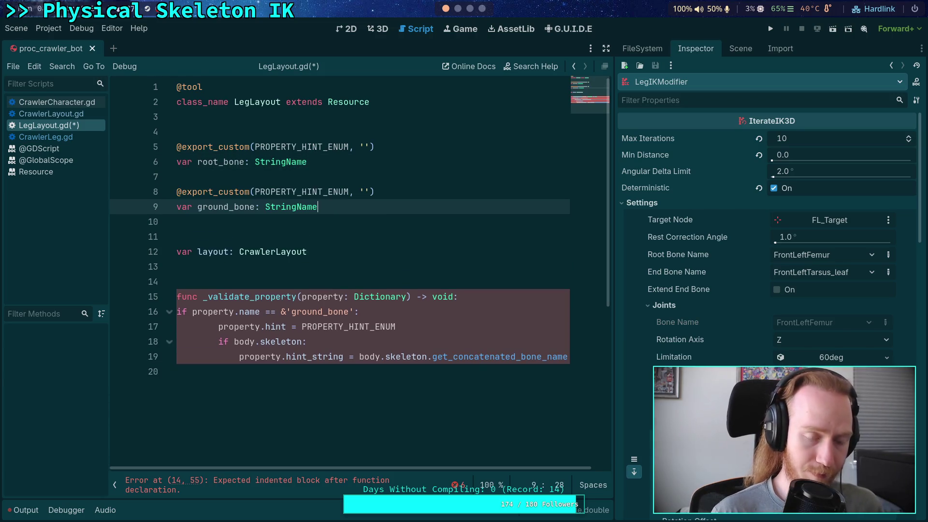
pyautogui.moveTo(197, 206); pyautogui.dragTo(229, 207)
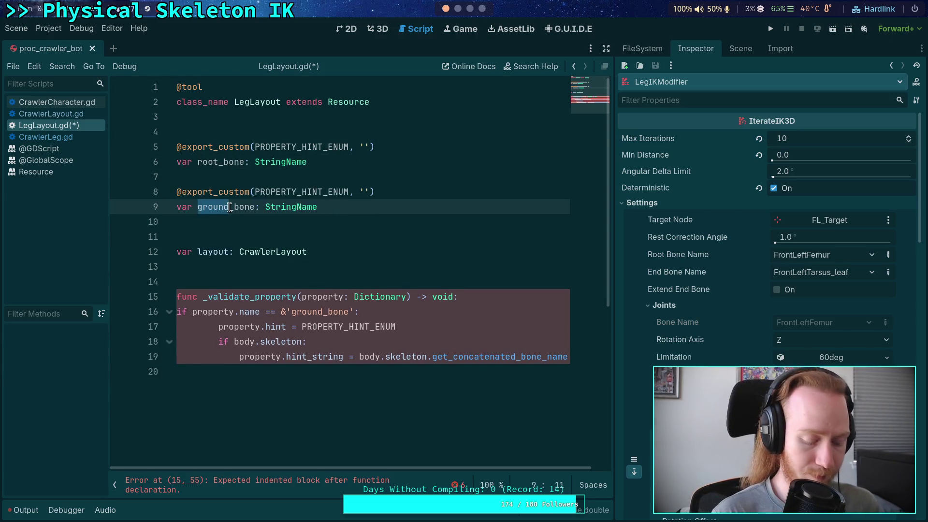
pyautogui.write('end')
pyautogui.click(265, 236)
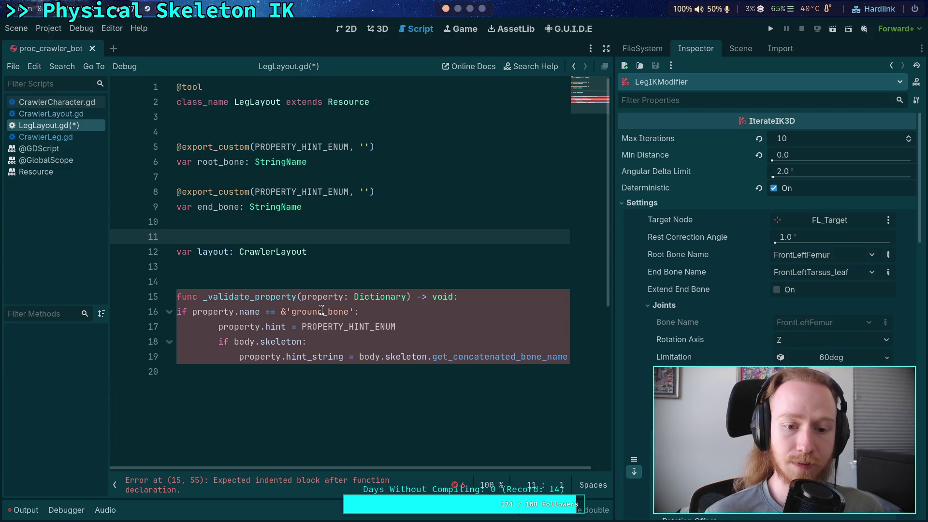
pyautogui.click(183, 312)
# Step: Turn the copied ground_bone check into a root_bone check, dropping the body.skeleton test and hint line
pyautogui.press('Tab')
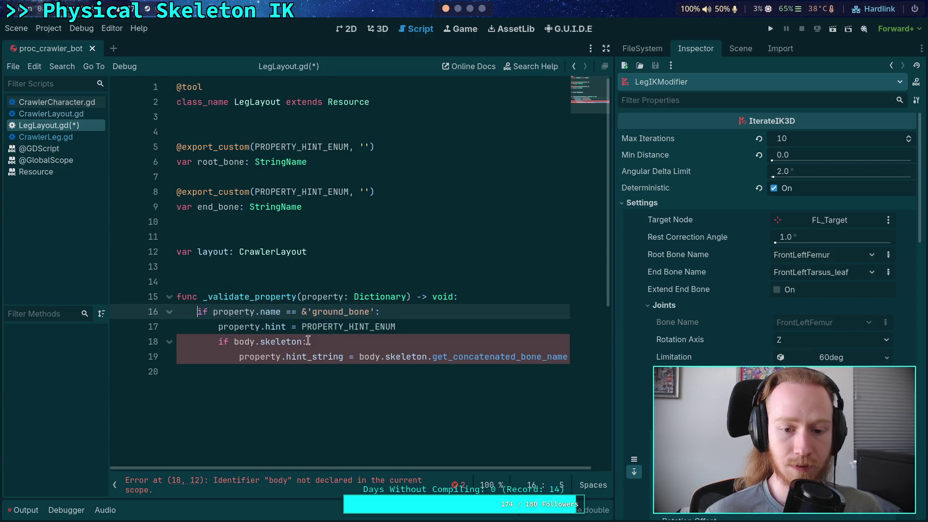
pyautogui.moveTo(311, 312); pyautogui.dragTo(343, 312)
pyautogui.write('root')
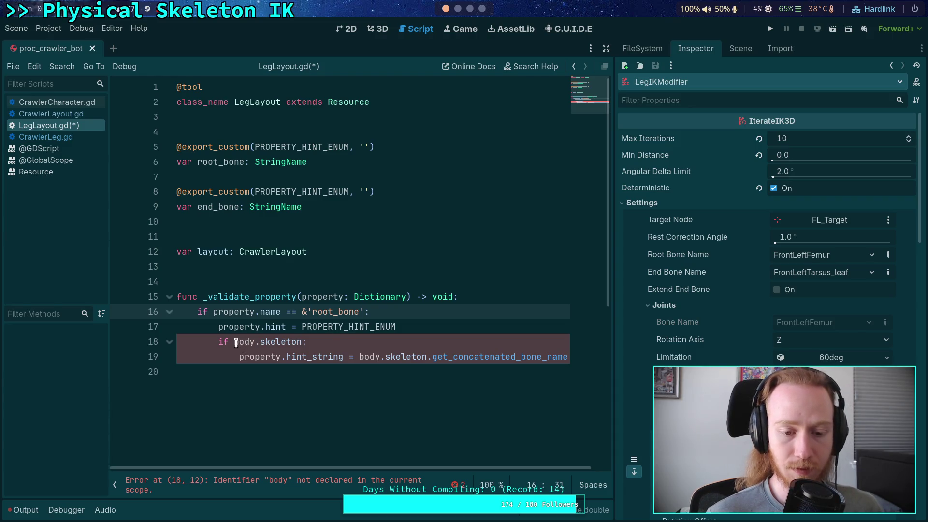
pyautogui.moveTo(238, 356); pyautogui.dragTo(219, 341)
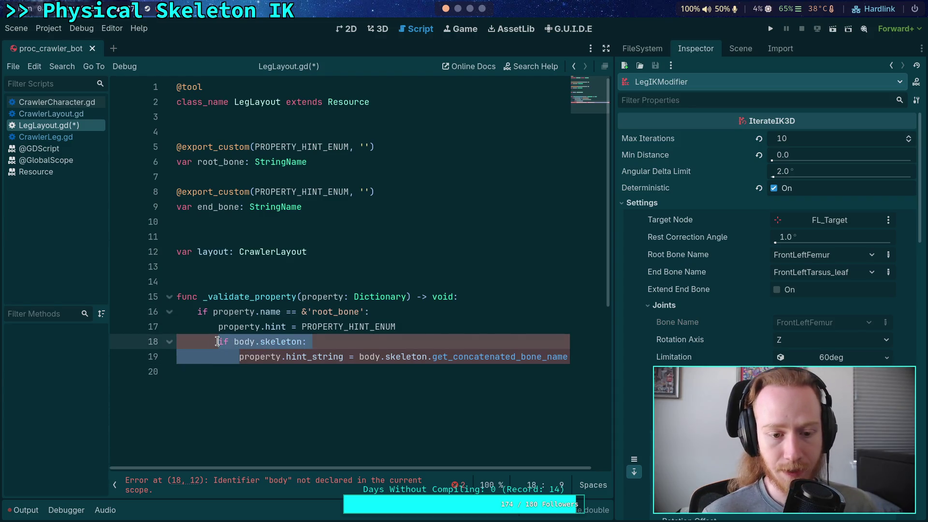
pyautogui.press('BackSpace')
pyautogui.moveTo(338, 341); pyautogui.dragTo(567, 342)
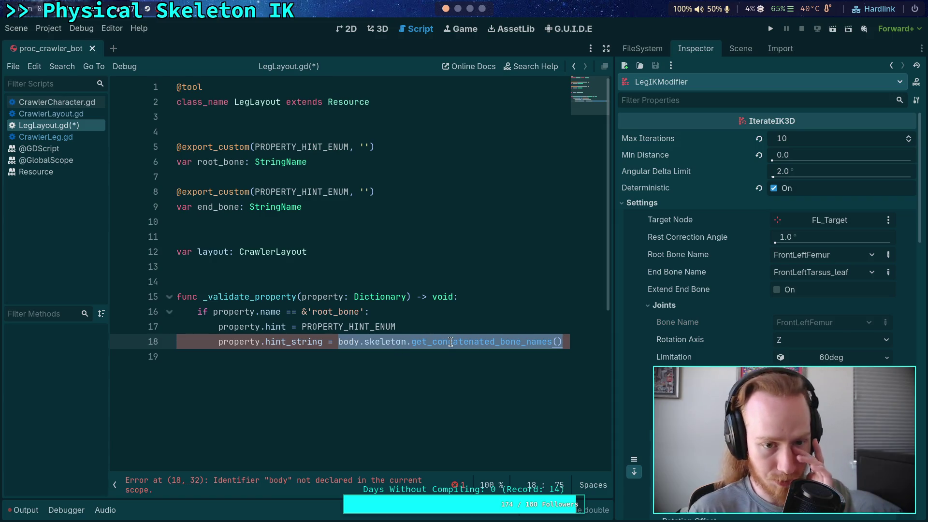
pyautogui.moveTo(418, 333); pyautogui.dragTo(418, 317)
pyautogui.press('BackSpace')
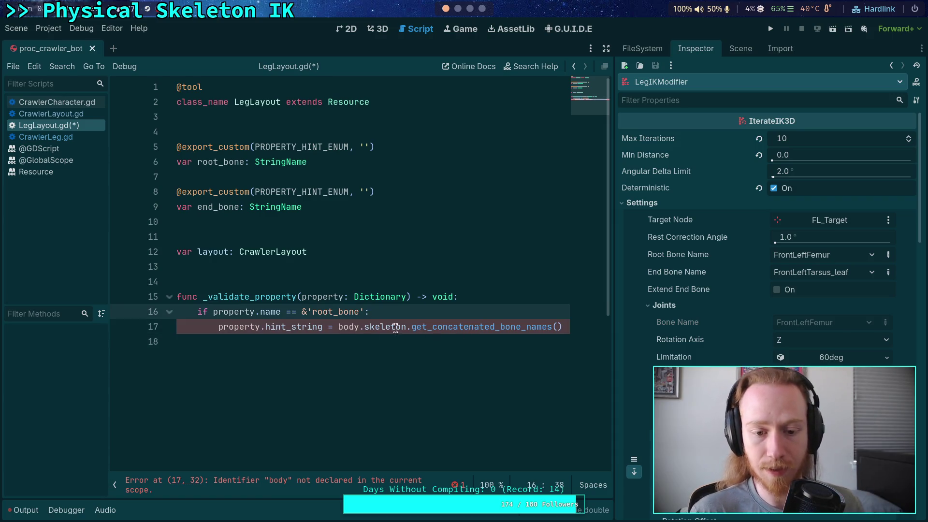
pyautogui.moveTo(338, 326); pyautogui.dragTo(560, 326)
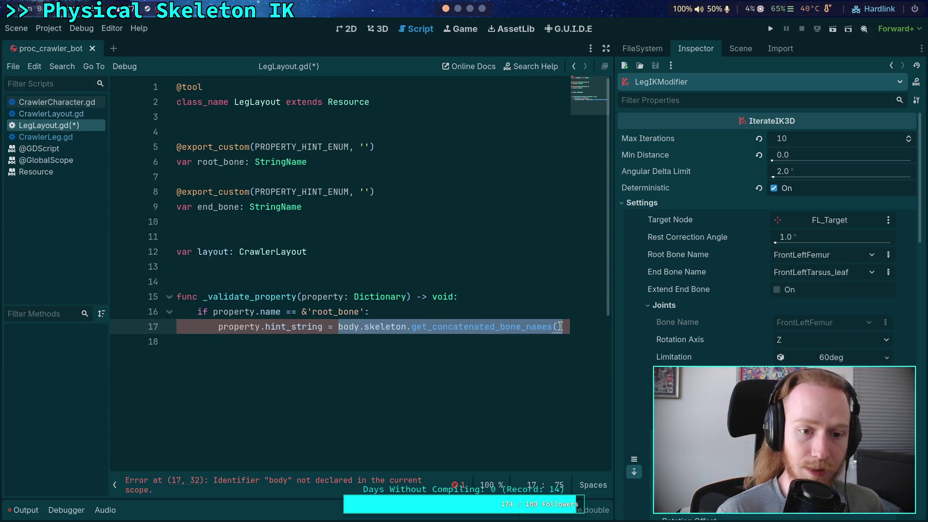
pyautogui.write('lay')
pyautogui.press('Escape')
# Step: Add '&& layout' to the root_bone check, use layout.get_bone_names() for its hint, and begin an elif line
pyautogui.click(354, 296)
pyautogui.click(377, 311)
pyautogui.press('Return')
pyautogui.write('if l')
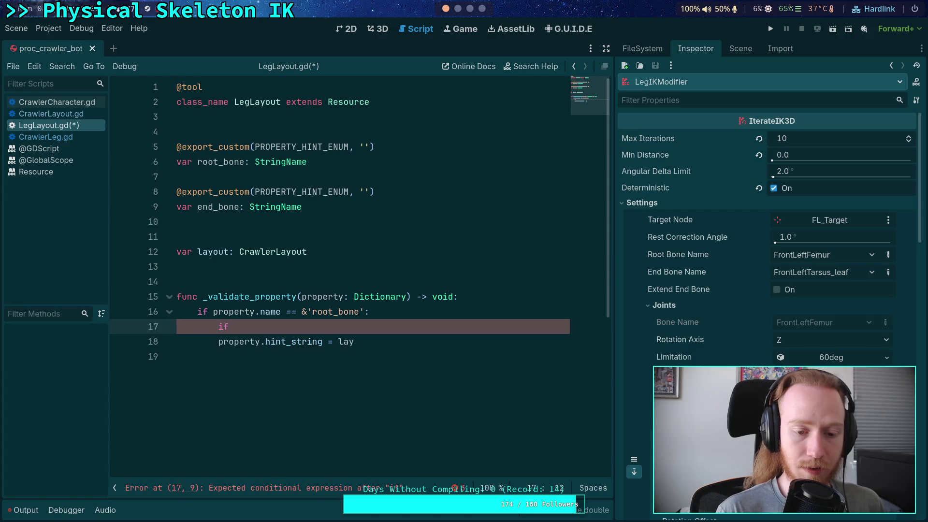
pyautogui.write('ayout')
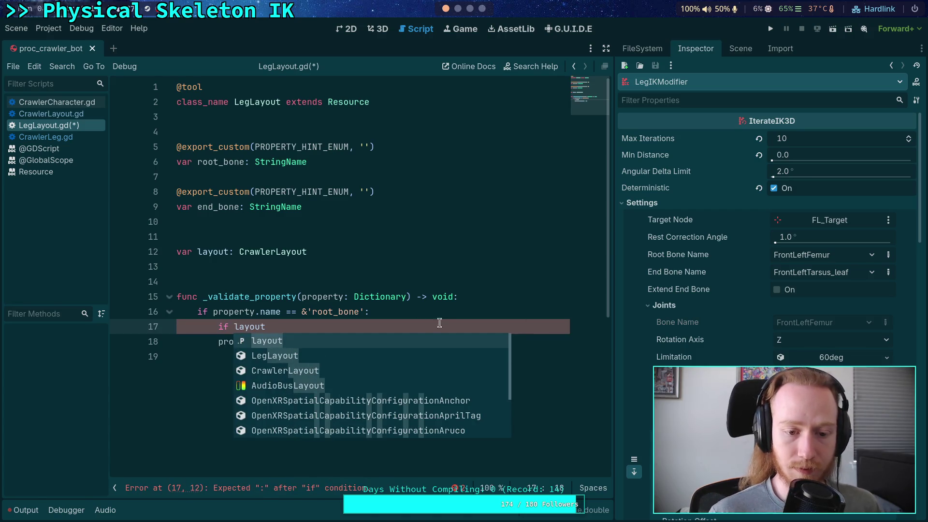
pyautogui.click(366, 311)
pyautogui.write('&& layout')
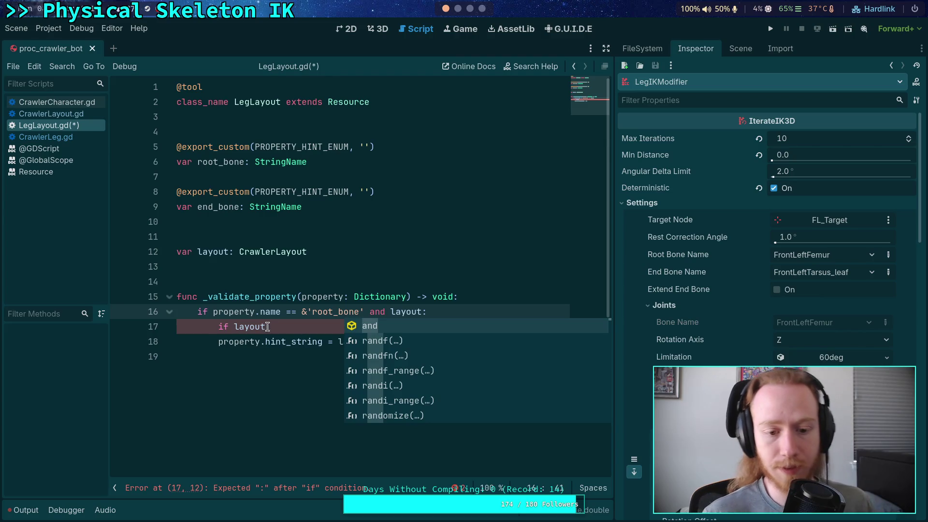
pyautogui.tripleClick(217, 326)
pyautogui.press('BackSpace')
pyautogui.click(387, 327)
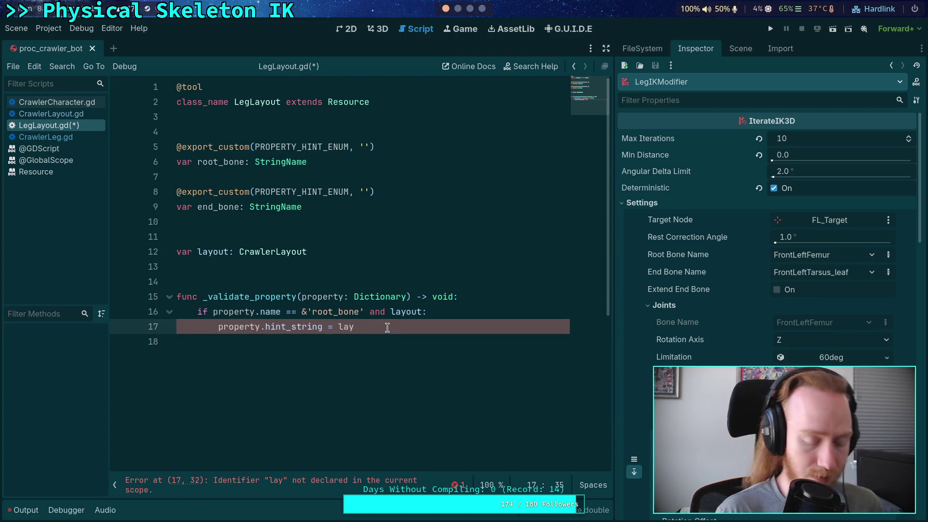
pyautogui.write('_b')
pyautogui.press('Return')
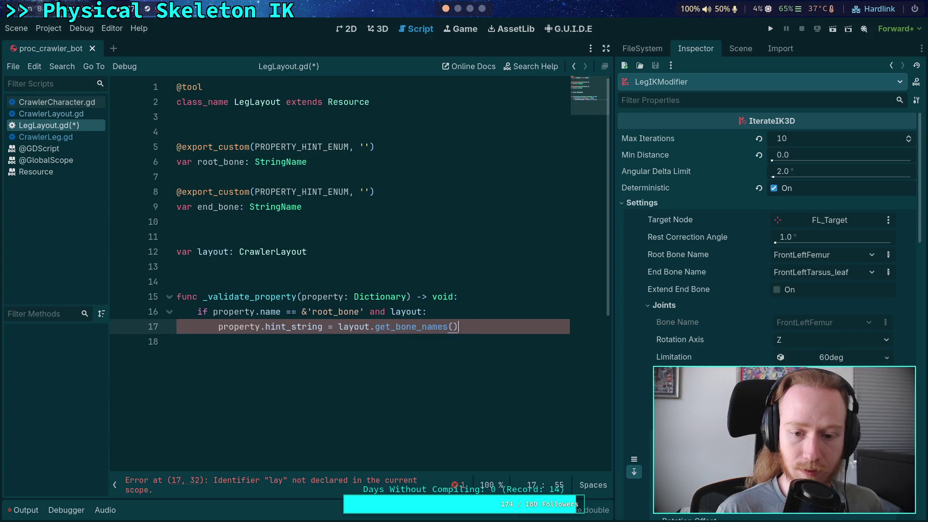
pyautogui.press('Return')
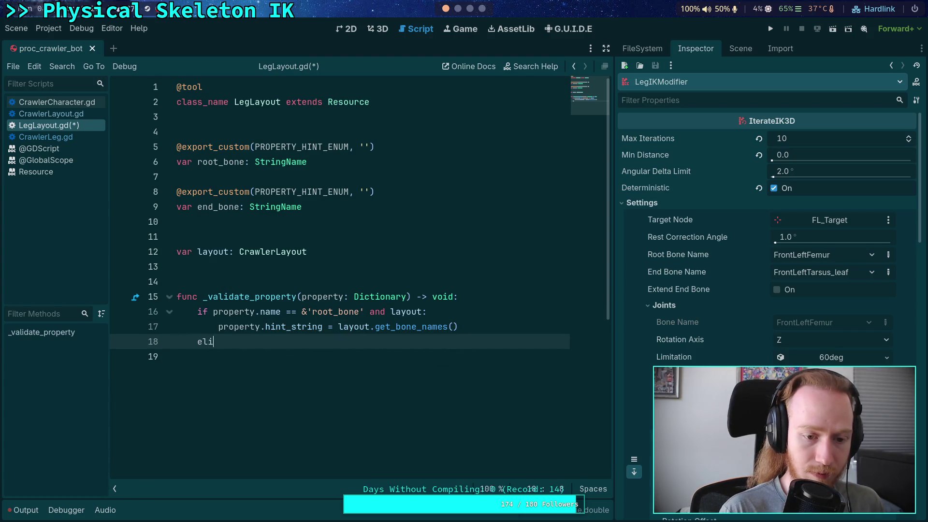
pyautogui.write('f property.name ==')
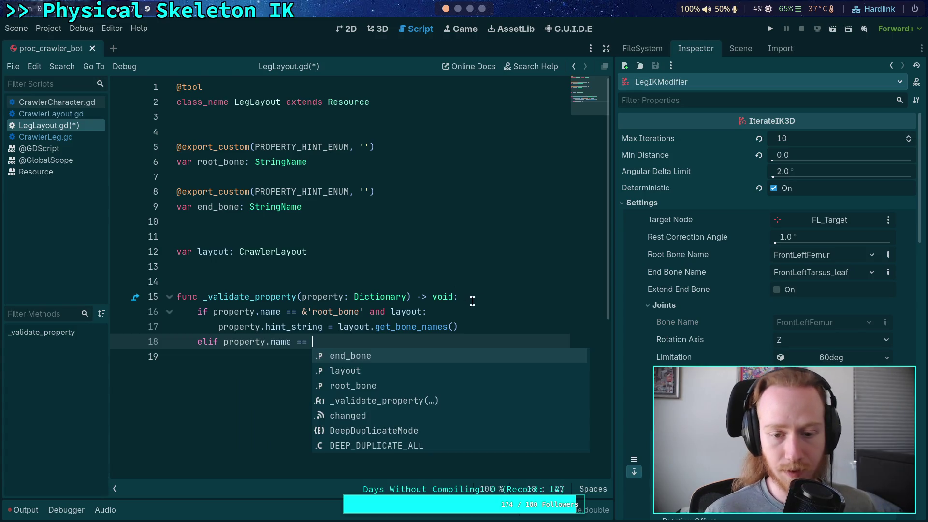
# Step: Add 'if not layout: return' at the top of _validate_property
pyautogui.click(493, 298)
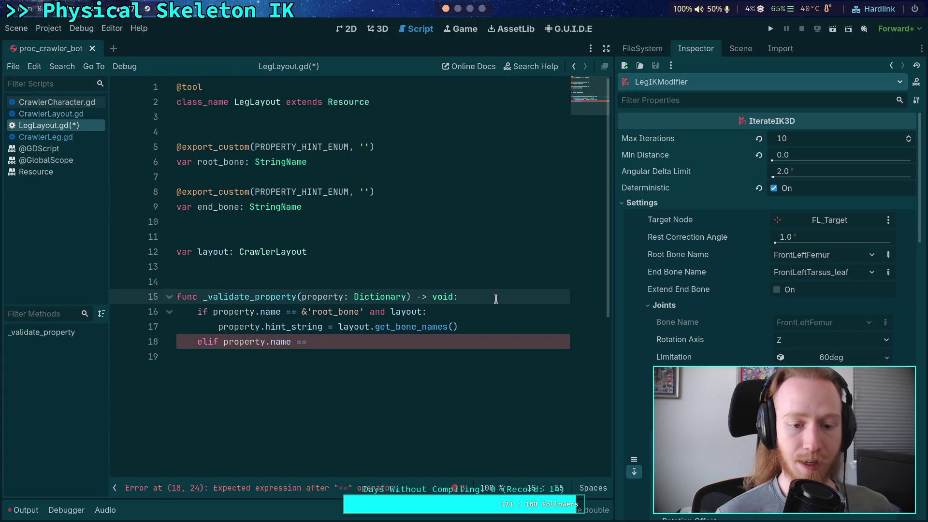
pyautogui.press('Return')
pyautogui.write('layout')
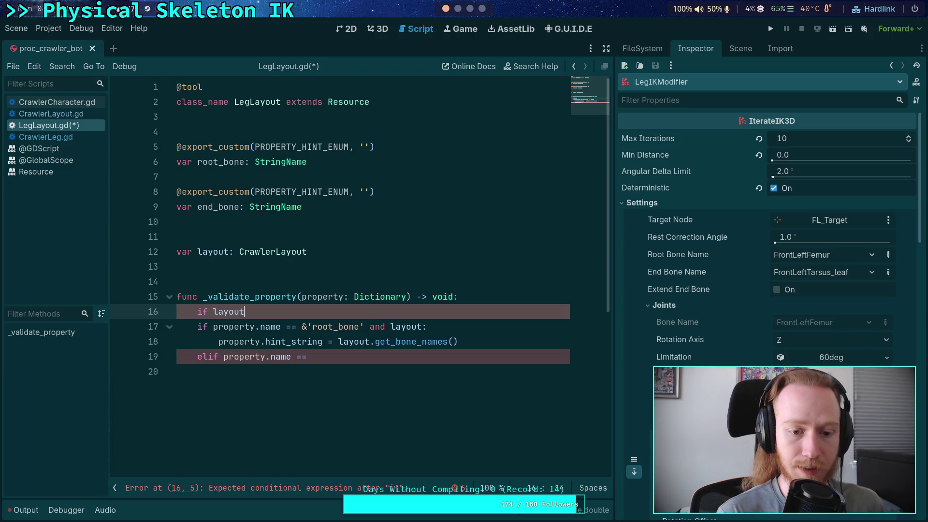
pyautogui.press('BackSpace')
pyautogui.press('BackSpace')
pyautogui.press('BackSpace')
pyautogui.write('not layout:')
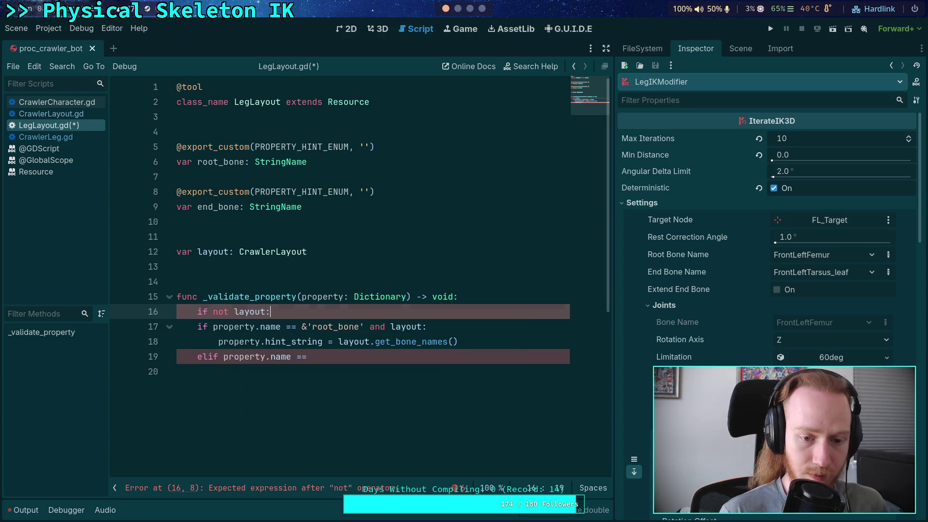
pyautogui.press('Return')
pyautogui.write('ret')
pyautogui.press('Return')
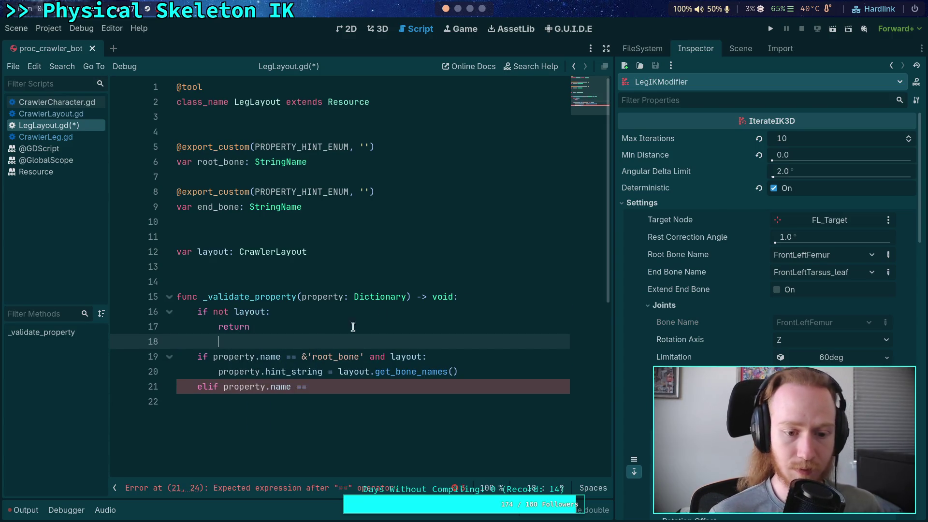
# Step: Remove ' and layout' from the root_bone condition and finish the end_bone elif with a colon
pyautogui.moveTo(363, 358); pyautogui.dragTo(425, 356)
pyautogui.press('BackSpace')
pyautogui.click(388, 384)
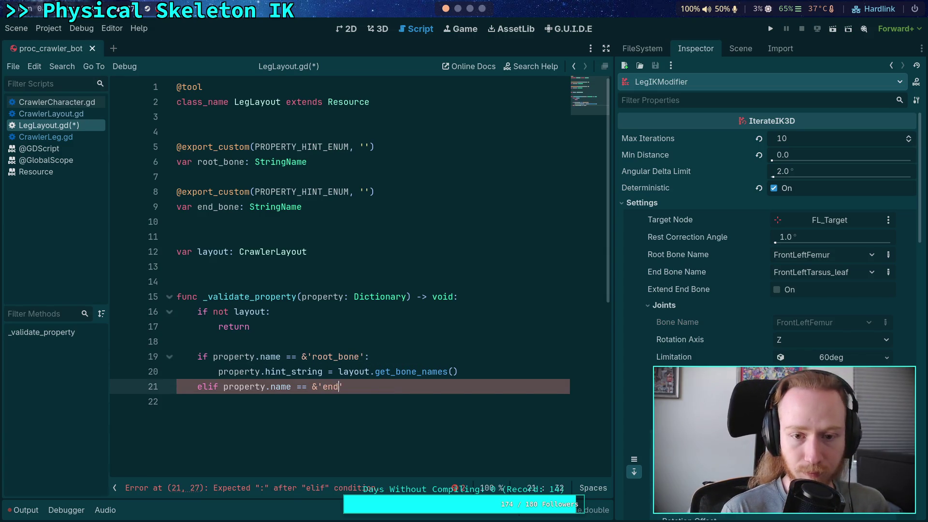
pyautogui.write(':')
pyautogui.press('Return')
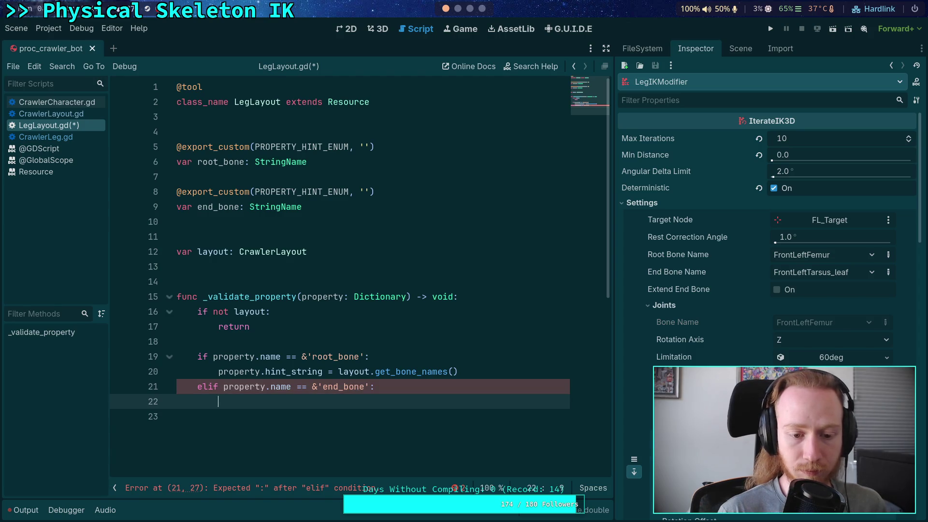
# Step: Start a property.name.end… test on the root_bone line and look up StringName's options
pyautogui.click(483, 370)
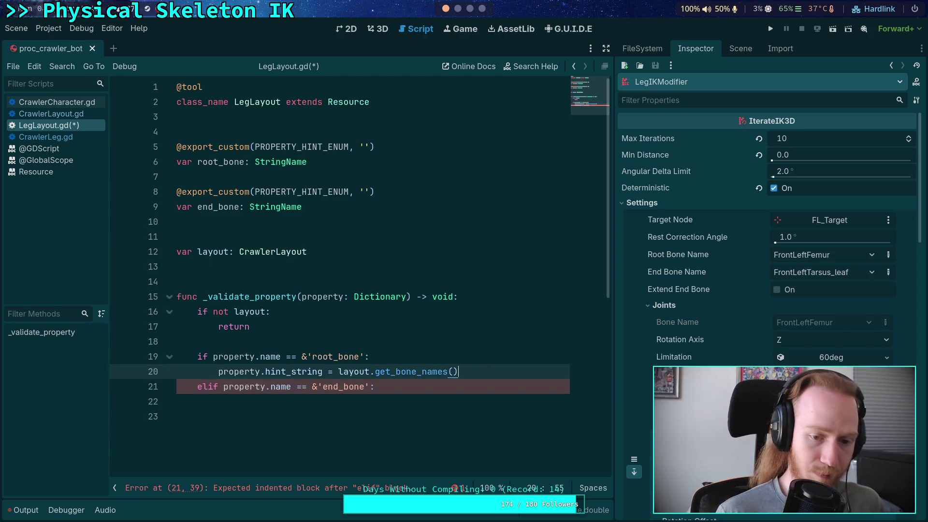
pyautogui.click(363, 357)
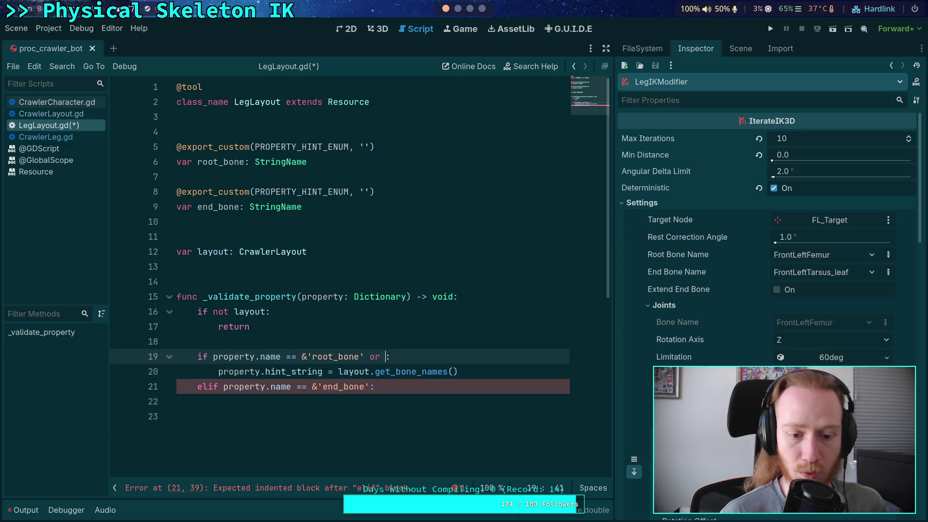
pyautogui.write('pr')
pyautogui.press('BackSpace')
pyautogui.press('Return')
pyautogui.write('.')
pyautogui.press('BackSpace')
pyautogui.write('.name')
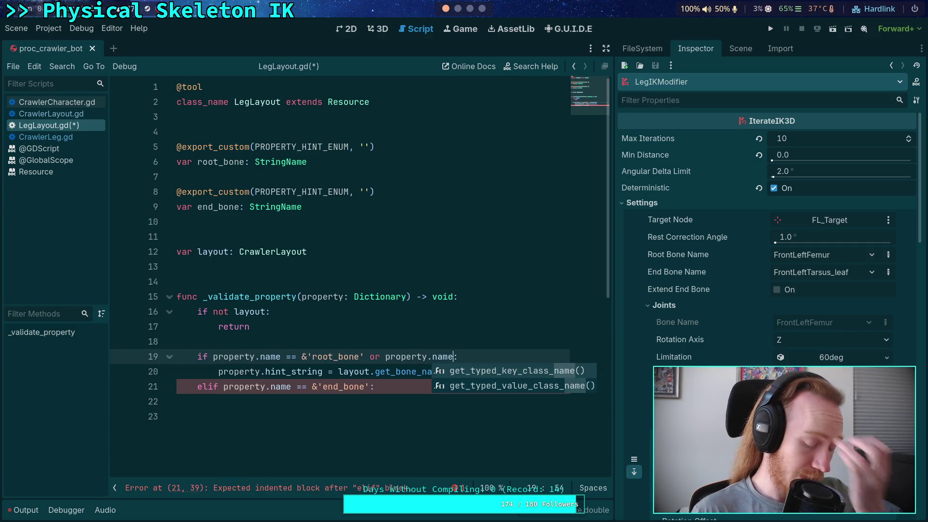
pyautogui.write('.end')
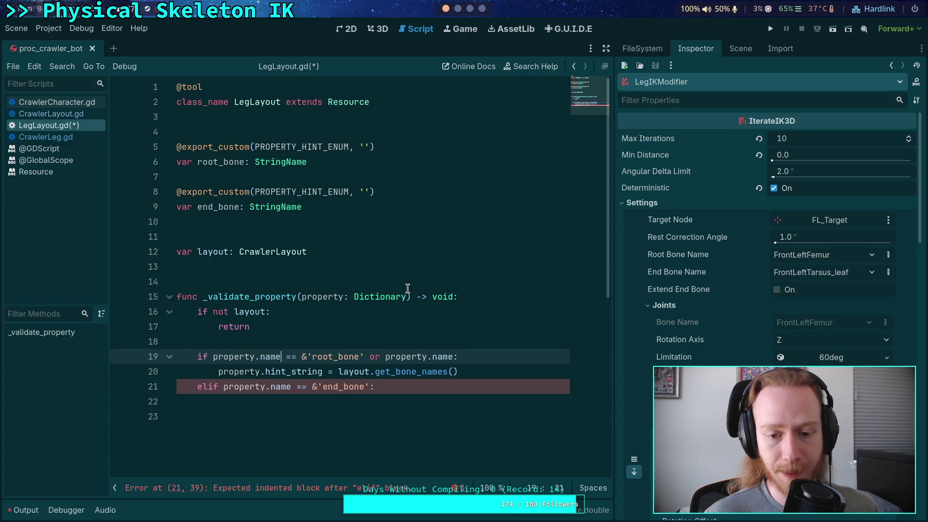
pyautogui.click(278, 207)
pyautogui.rightClick(282, 206)
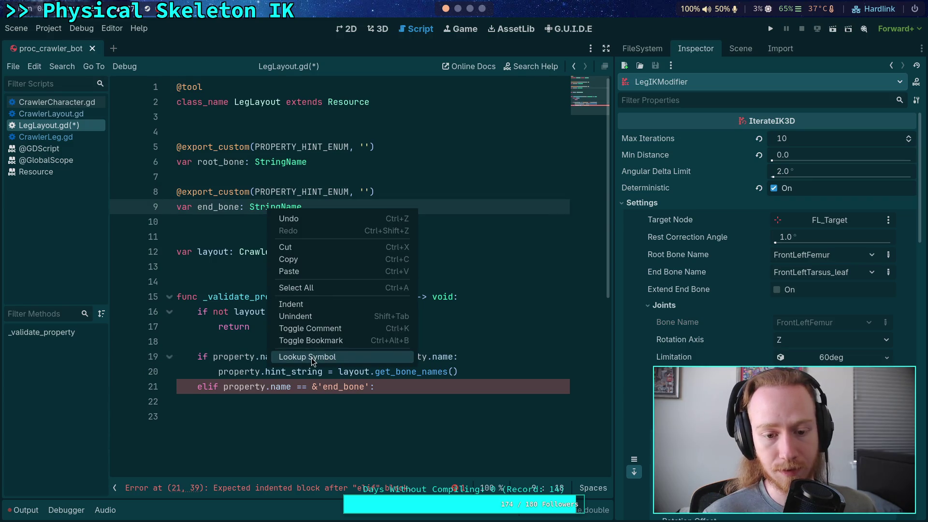
pyautogui.click(311, 358)
pyautogui.scroll(-10, 307, 314)
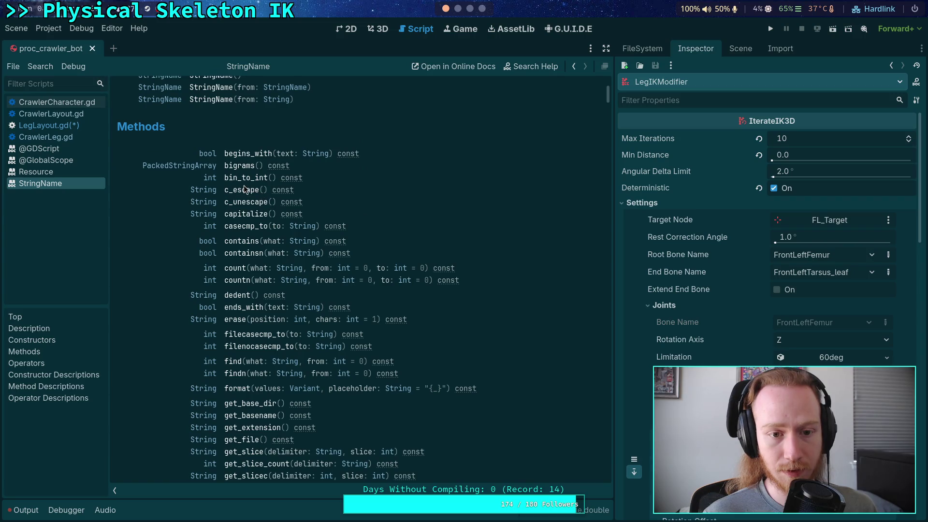
pyautogui.scroll(-5, 314, 338)
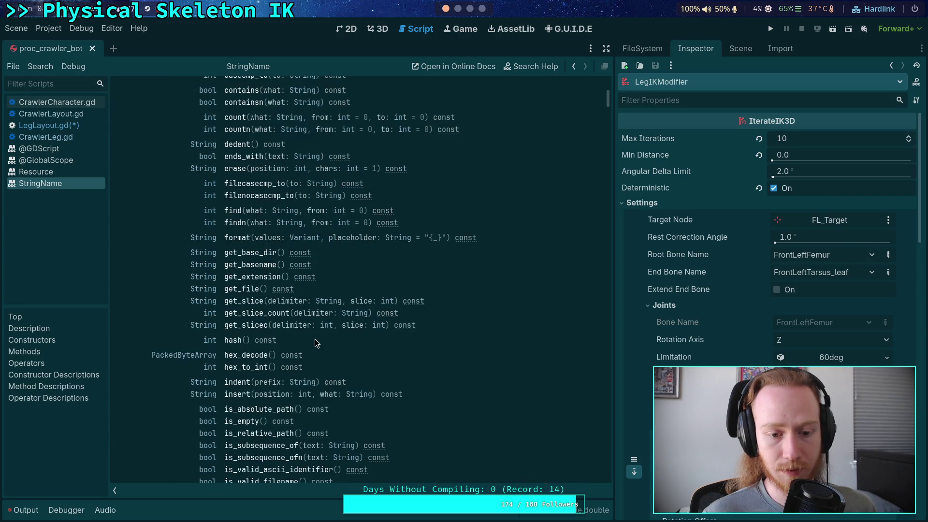
pyautogui.scroll(6, 315, 338)
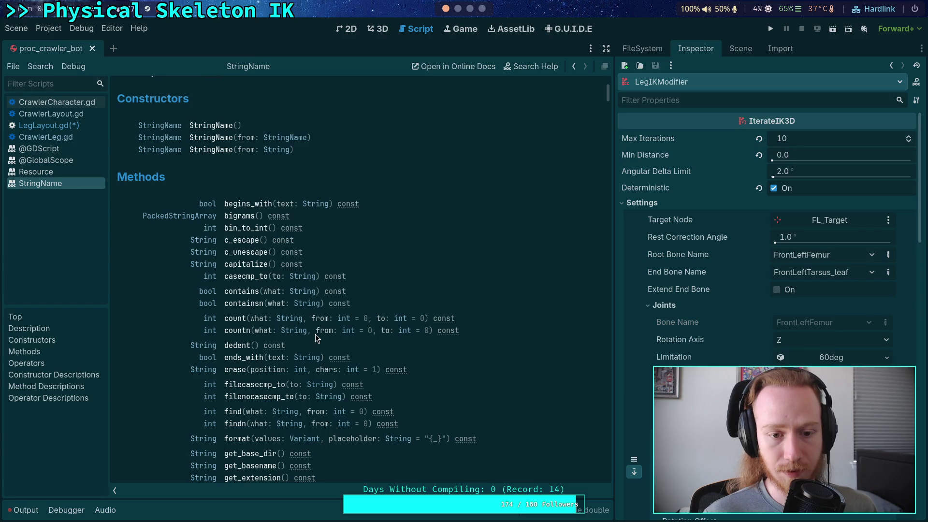
pyautogui.scroll(-3, 285, 307)
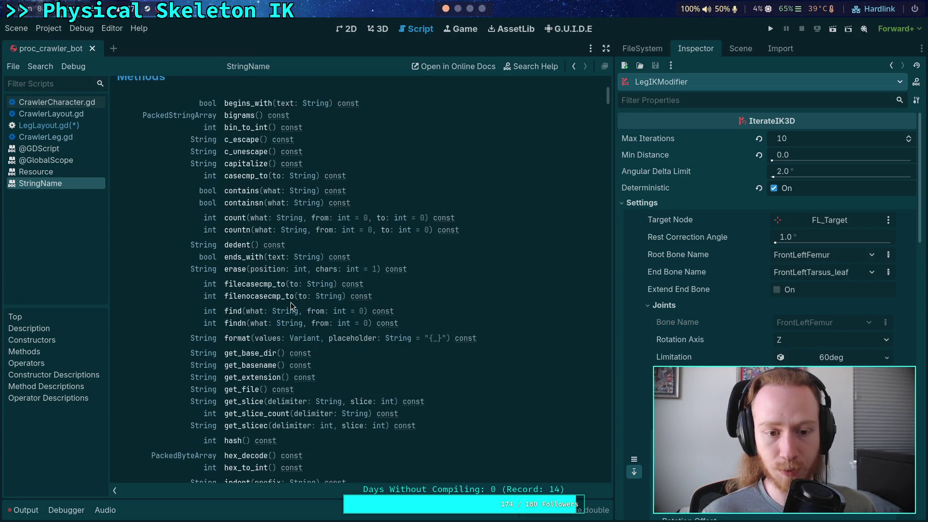
pyautogui.scroll(-2, 289, 292)
pyautogui.click(49, 125)
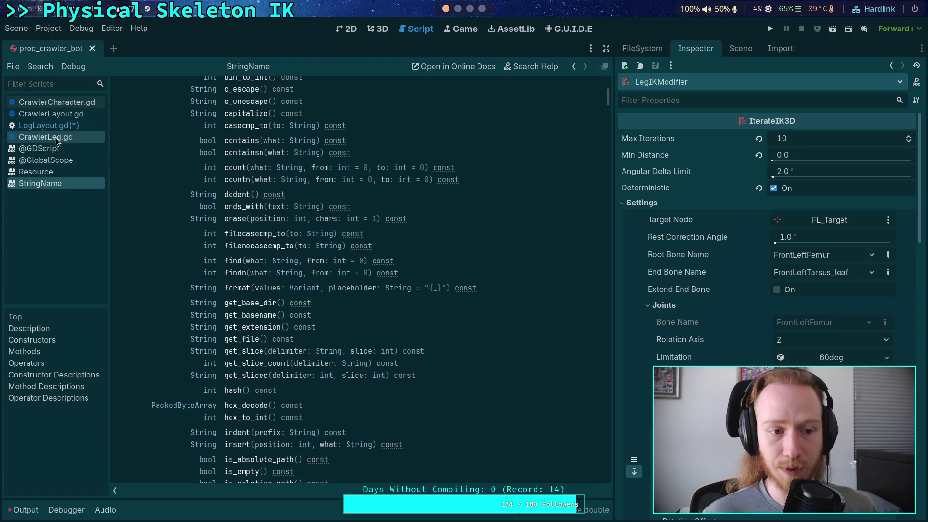
pyautogui.click(282, 356)
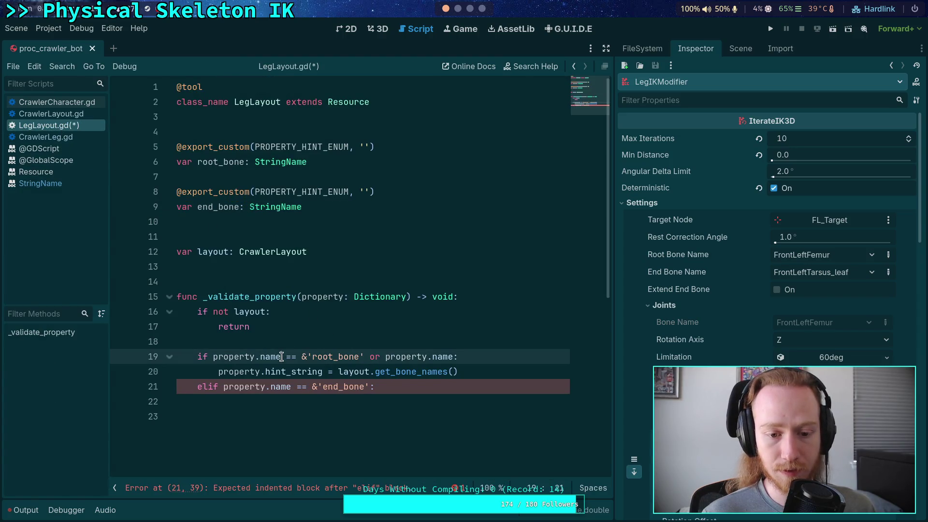
# Step: Rewrite line 19's comparison as property.name.ends_with('_bone'), checking the StringName docs
pyautogui.moveTo(280, 356); pyautogui.dragTo(452, 356)
pyautogui.click(279, 356)
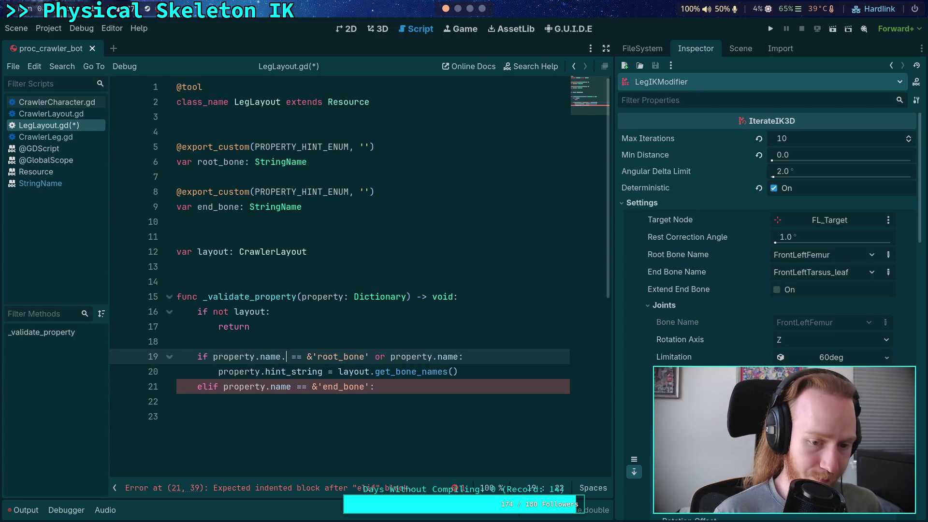
pyautogui.write('ends_with(')
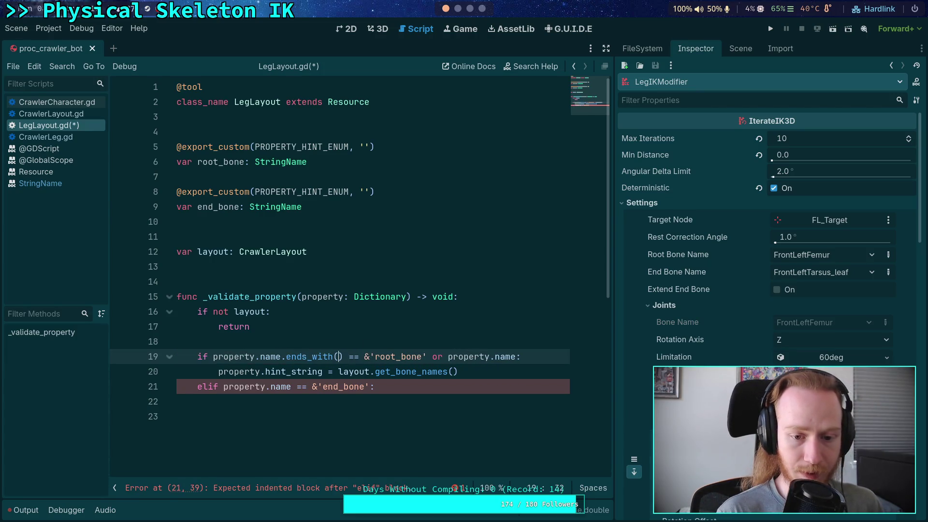
pyautogui.press('Delete')
pyautogui.press('Delete')
pyautogui.press('Delete')
pyautogui.click(343, 356)
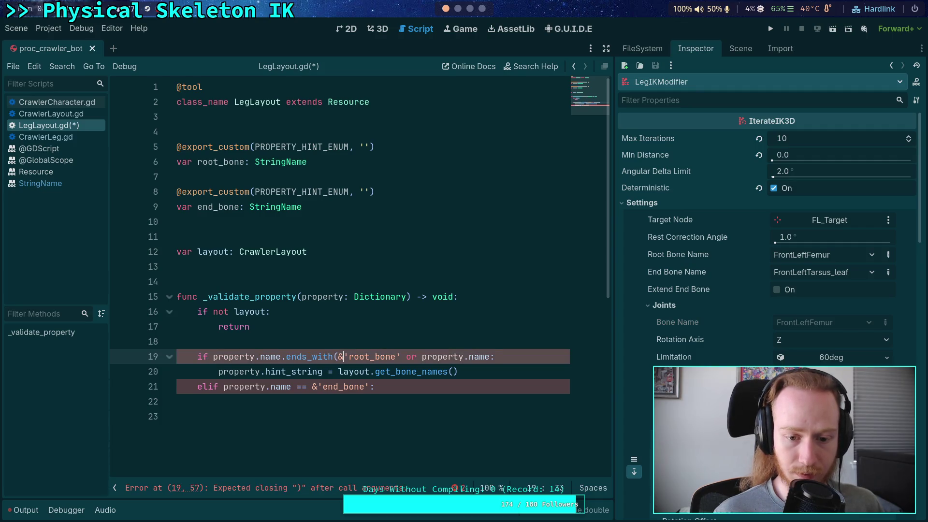
pyautogui.click(64, 187)
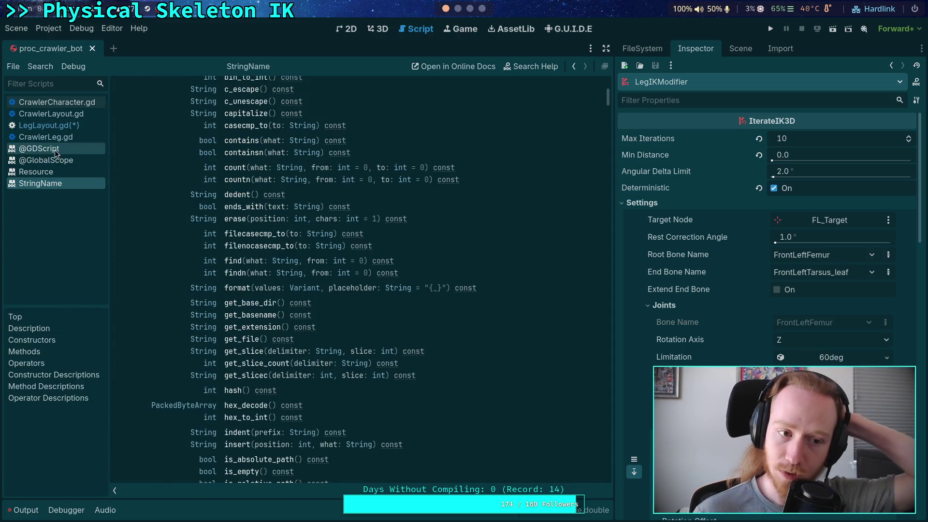
pyautogui.click(47, 125)
pyautogui.press('Left')
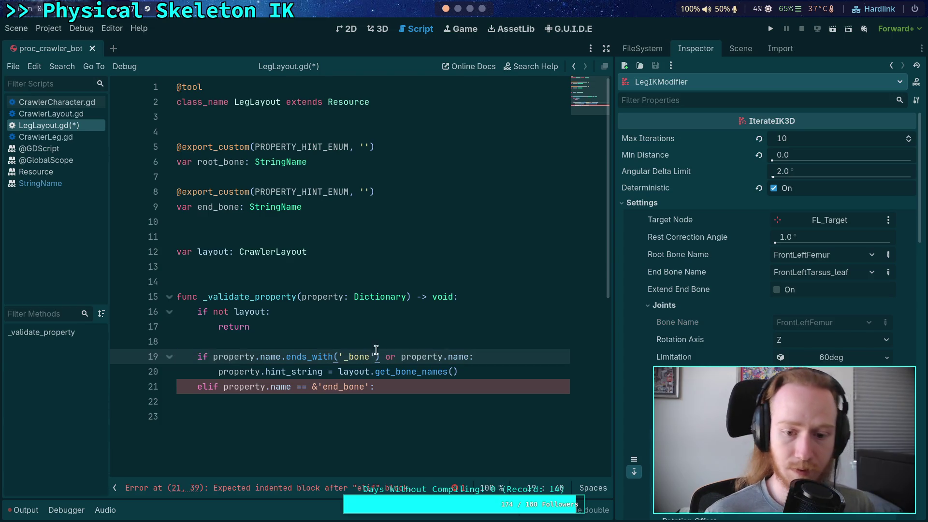
# Step: Close the condition with a colon, delete the end_bone branch, and save LegLayout.gd
pyautogui.moveTo(382, 356); pyautogui.dragTo(476, 356)
pyautogui.write(':')
pyautogui.click(480, 386)
pyautogui.hotkey('ctrl', 'shift', 'k')
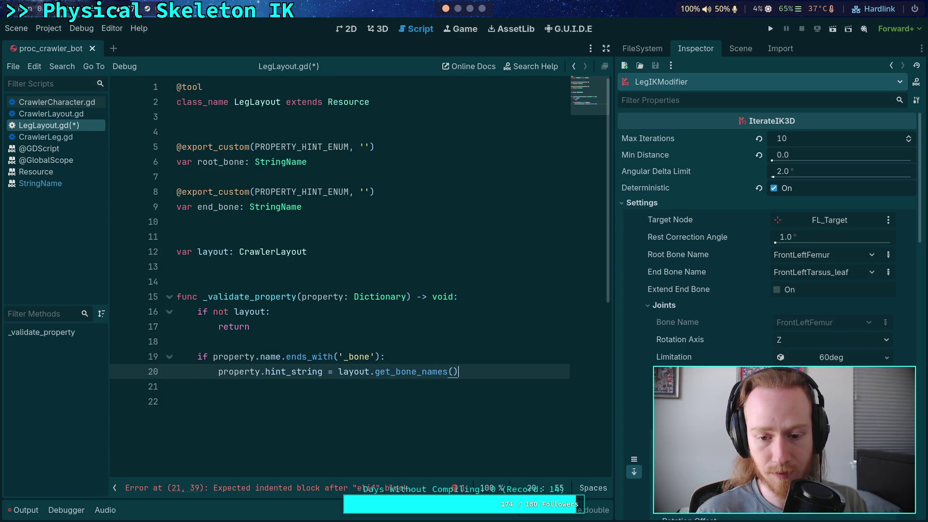
pyautogui.hotkey('ctrl', 's')
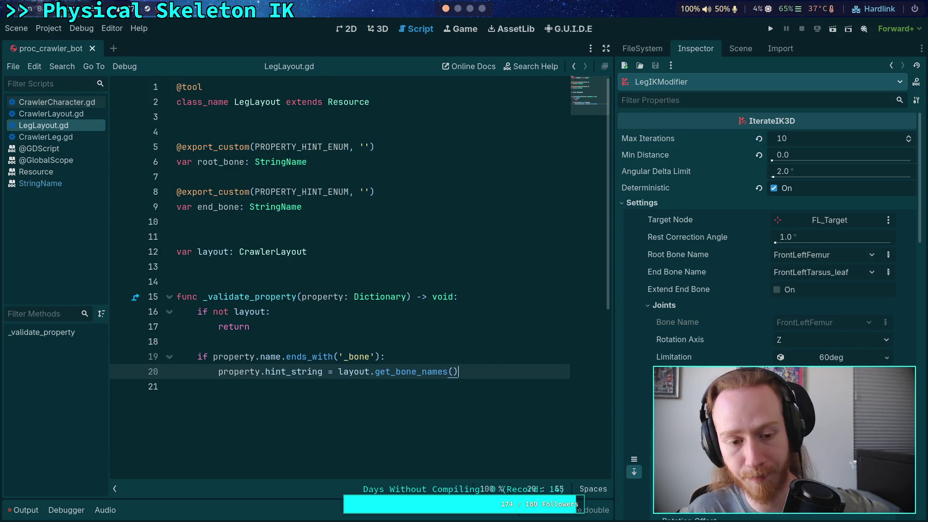
pyautogui.click(482, 359)
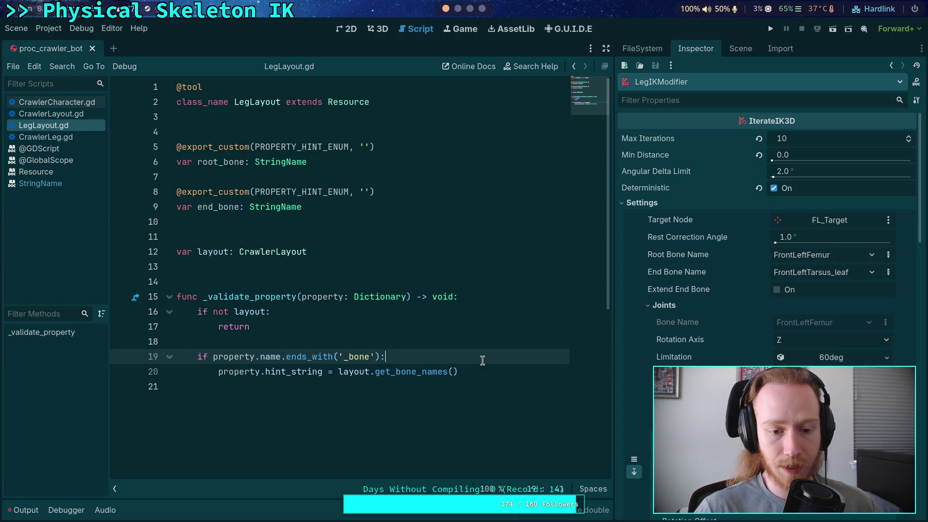
pyautogui.click(422, 267)
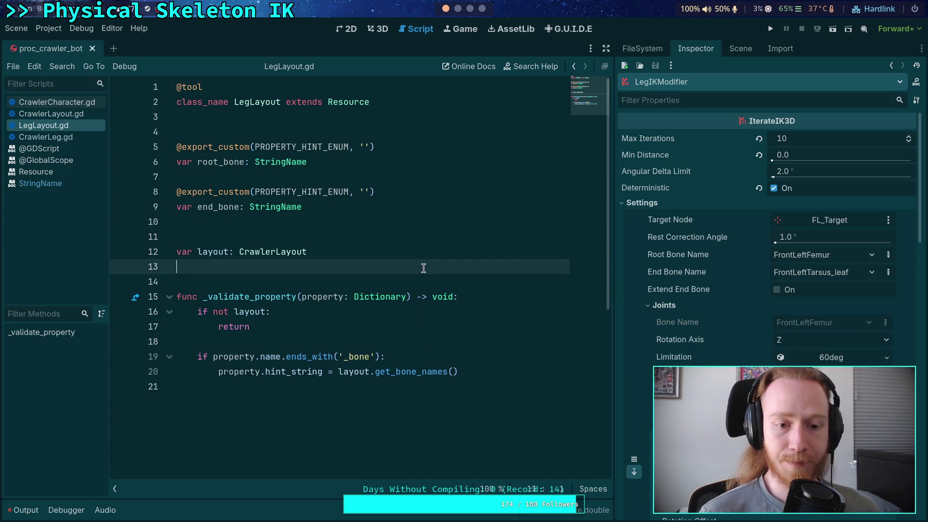
# Step: Select CrawlerBot, expand its first Leg Plan entry, and clear the Output log
pyautogui.click(746, 49)
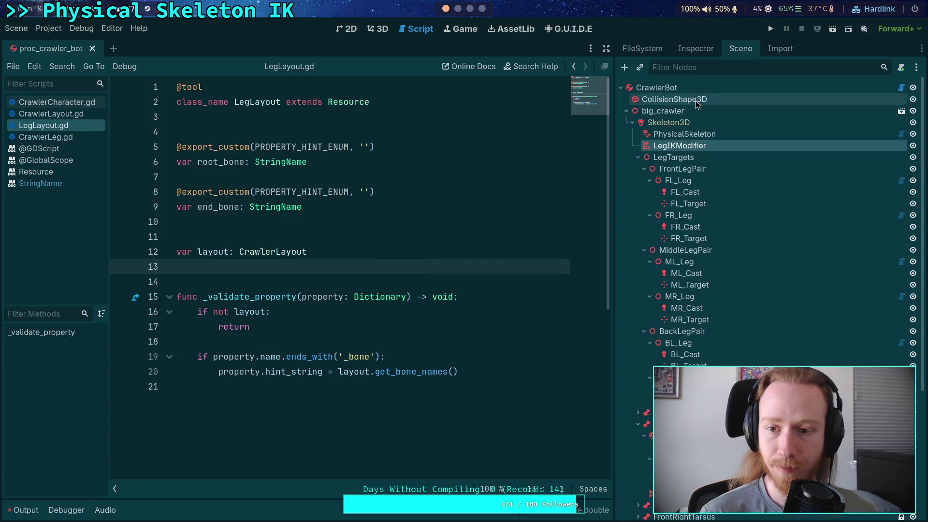
pyautogui.click(694, 84)
pyautogui.click(695, 48)
pyautogui.click(832, 347)
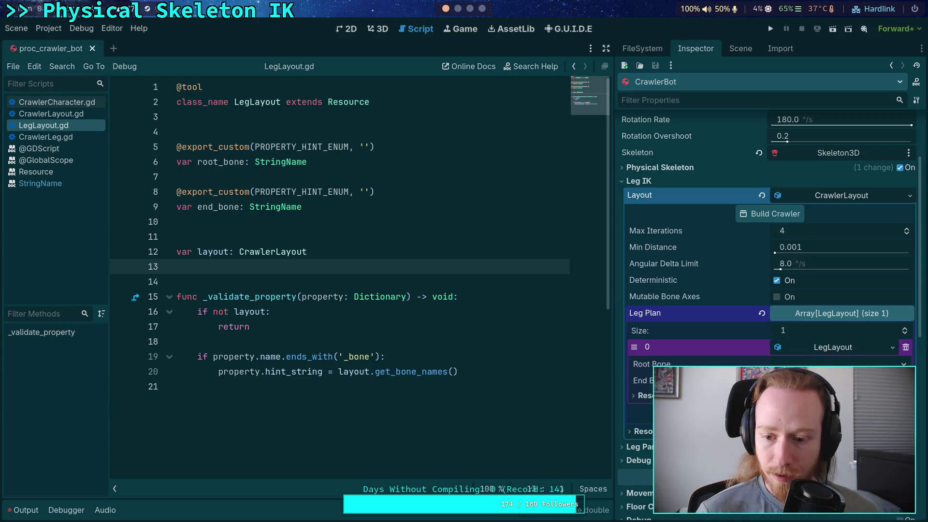
pyautogui.click(7, 506)
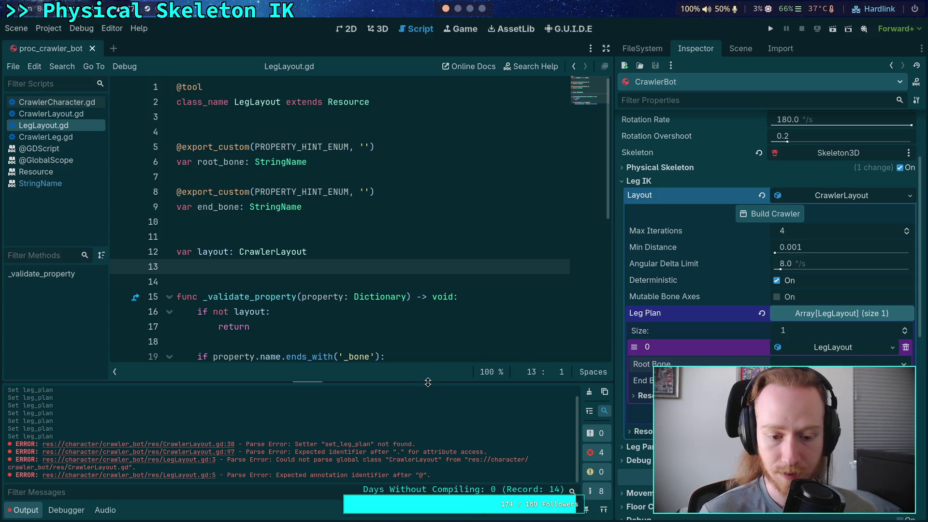
pyautogui.click(589, 391)
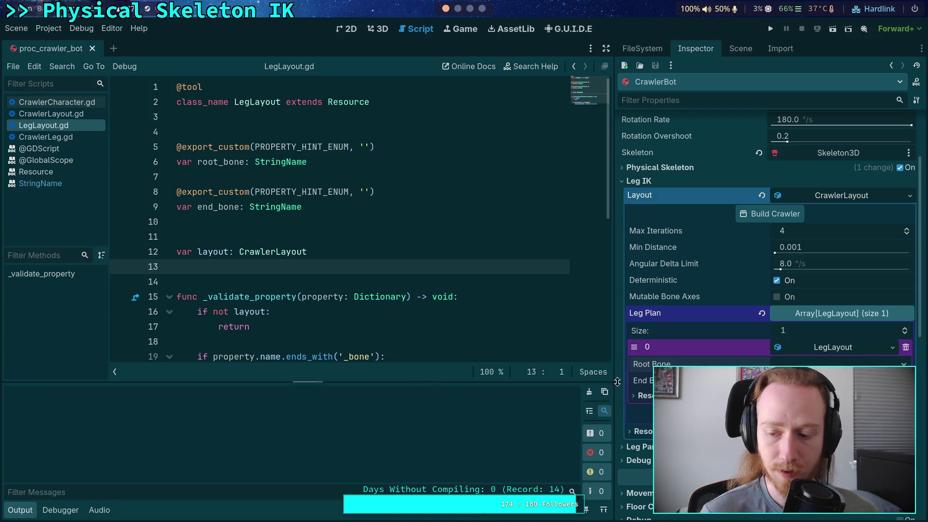
pyautogui.click(740, 49)
pyautogui.click(696, 49)
pyautogui.click(832, 347)
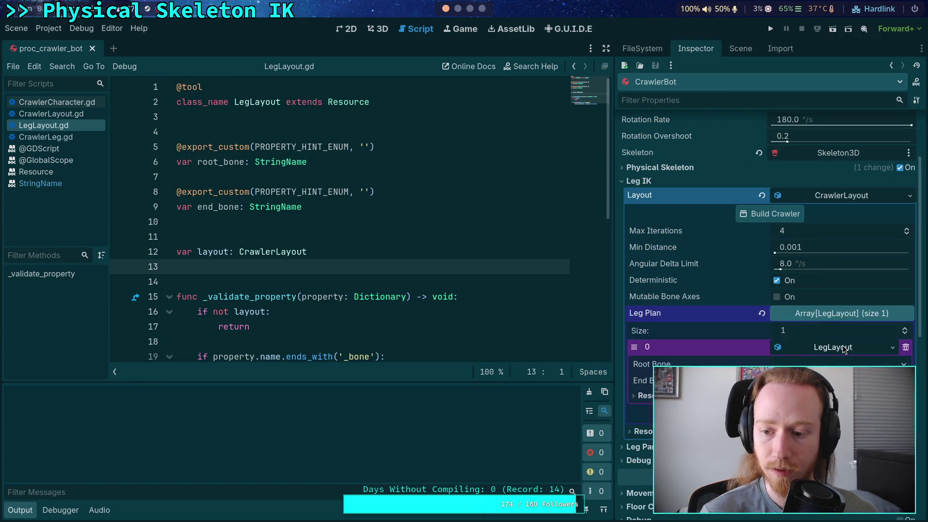
# Step: Review the ends_with('_bone') check, then reload the current project
pyautogui.click(491, 298)
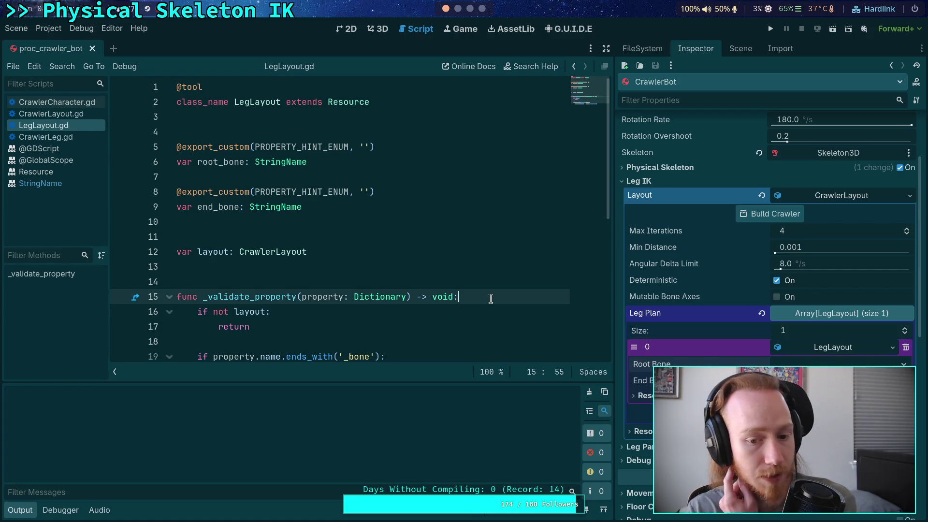
pyautogui.scroll(-2, 491, 298)
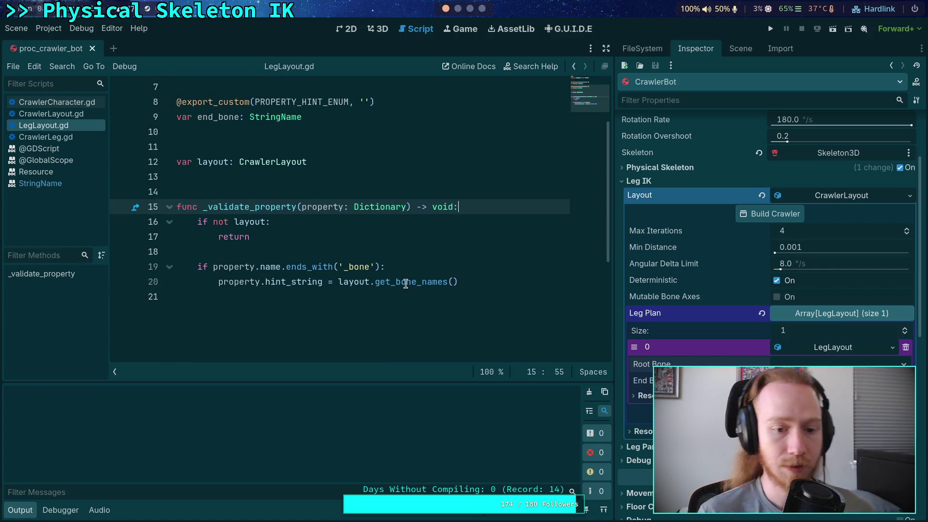
pyautogui.click(437, 268)
pyautogui.scroll(1, 437, 268)
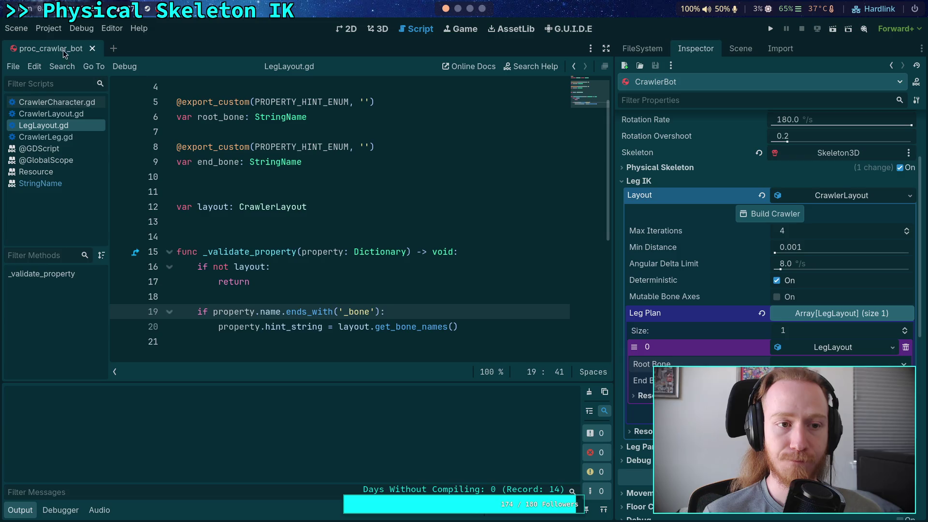
pyautogui.click(36, 28)
pyautogui.click(104, 159)
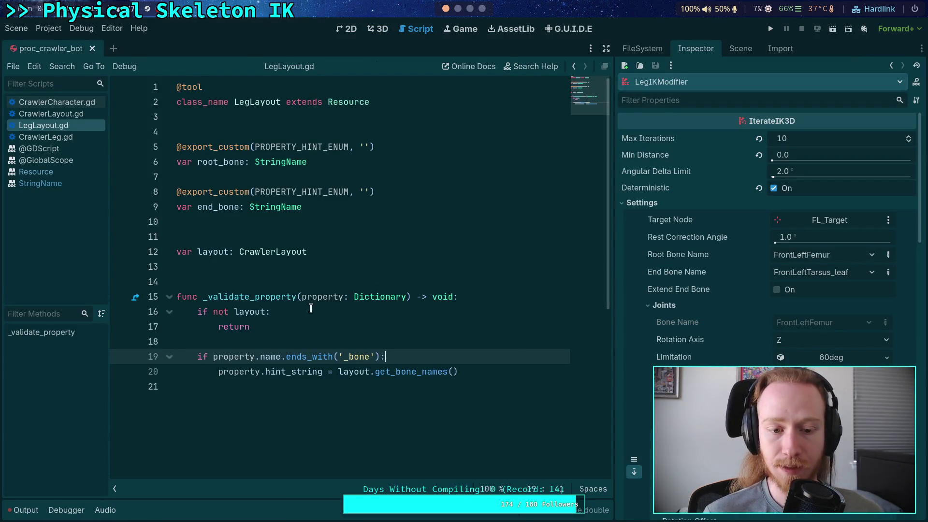
# Step: Reselect CrawlerBot and inspect the Leg Plan entry's Root Bone bone-name list
pyautogui.doubleClick(208, 251)
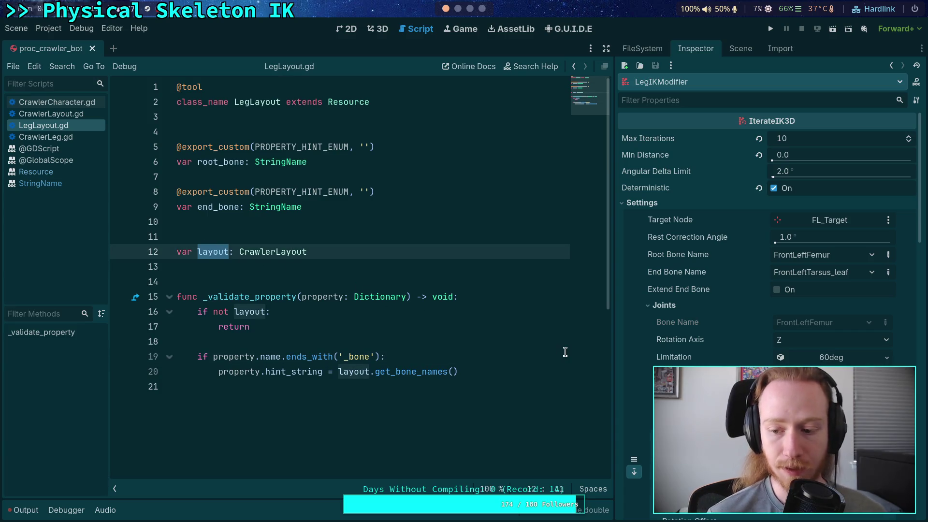
pyautogui.click(739, 49)
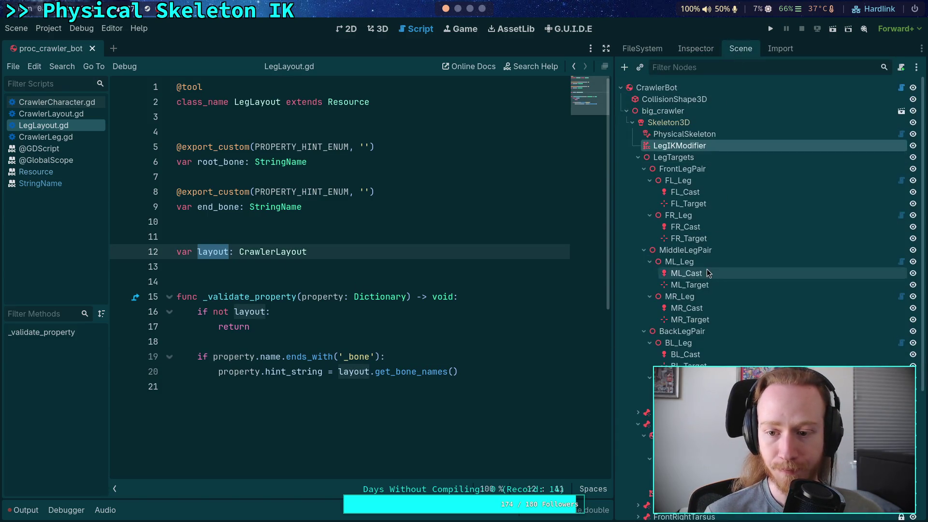
pyautogui.click(684, 87)
pyautogui.click(694, 49)
pyautogui.scroll(-3, 842, 352)
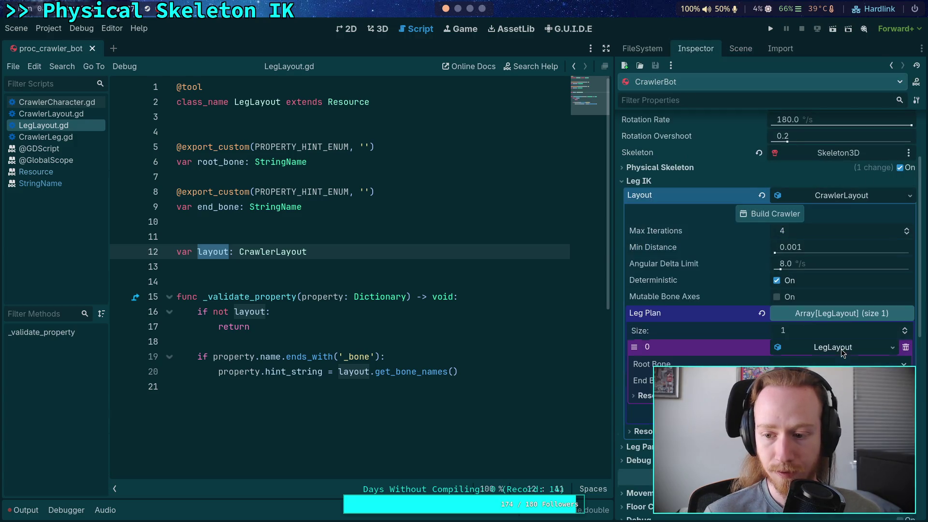
pyautogui.click(843, 364)
pyautogui.press('Escape')
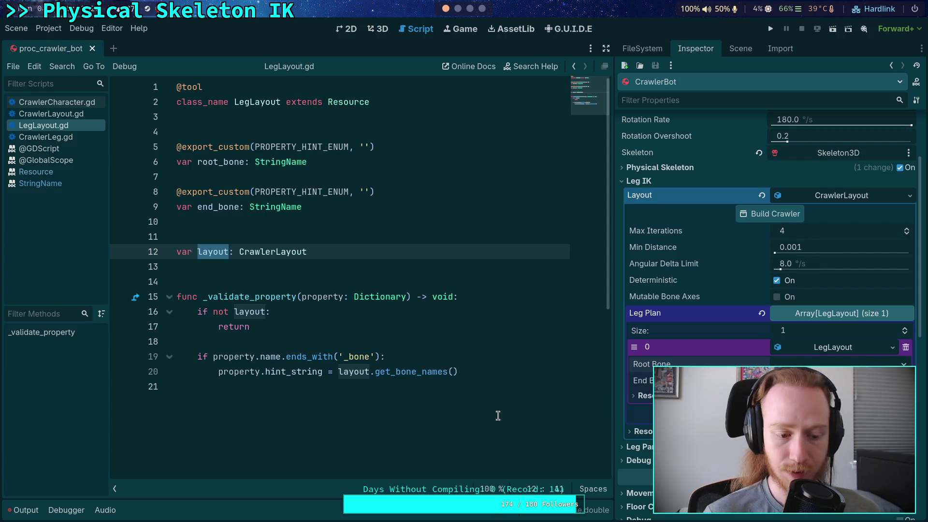
pyautogui.scroll(-1, 387, 282)
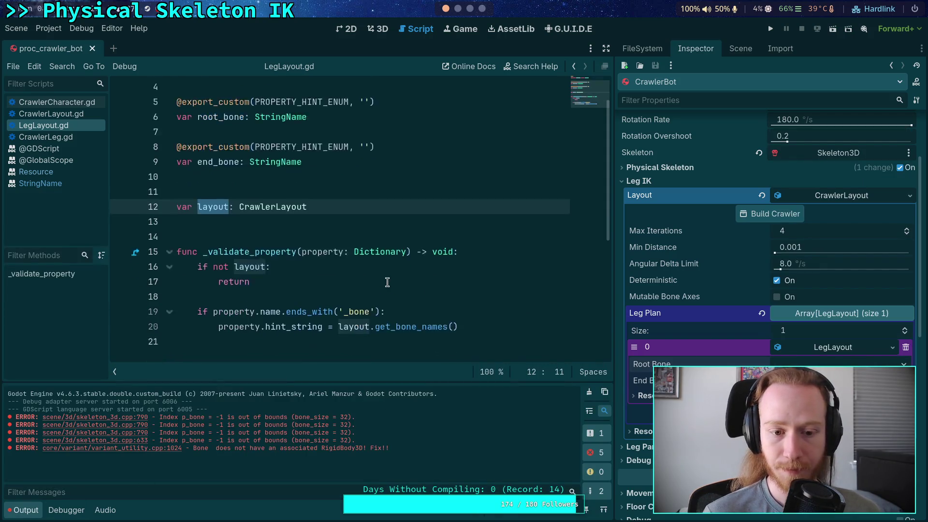
pyautogui.scroll(-1, 387, 282)
pyautogui.click(442, 282)
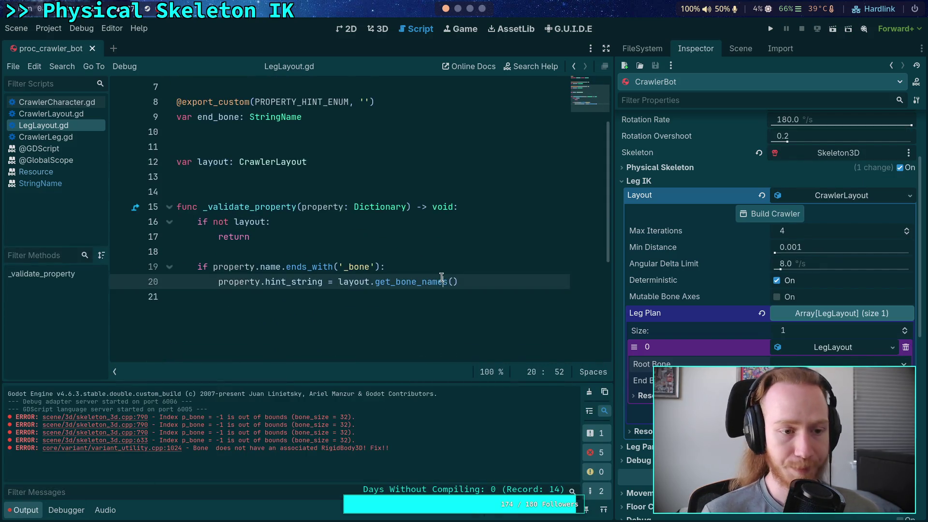
# Step: Clear Leg Plan element 0 and follow the error link into CrawlerLayout.gd
pyautogui.click(905, 347)
pyautogui.click(892, 347)
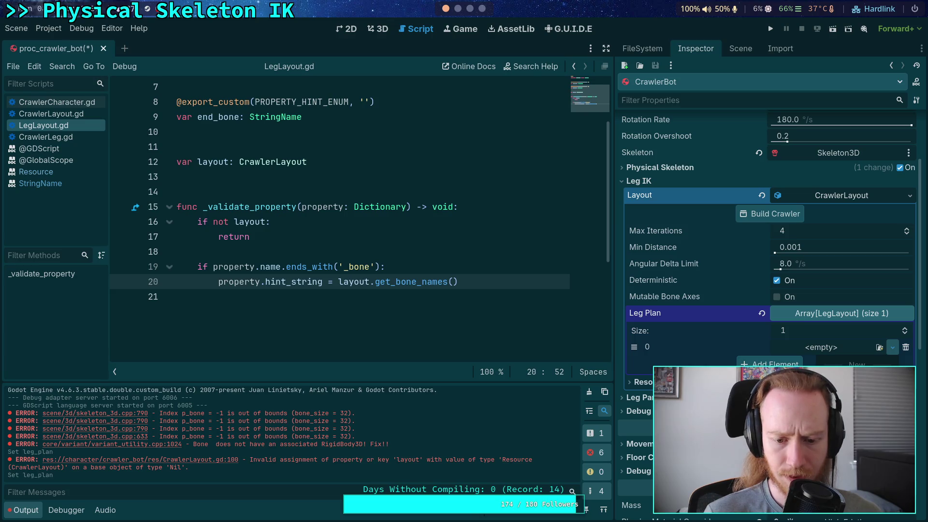
pyautogui.click(187, 462)
pyautogui.click(276, 279)
pyautogui.scroll(2, 281, 255)
# Step: Add 'if not old: continue' inside set_leg_plan's first loop
pyautogui.click(324, 159)
pyautogui.press('Return')
pyautogui.write('if')
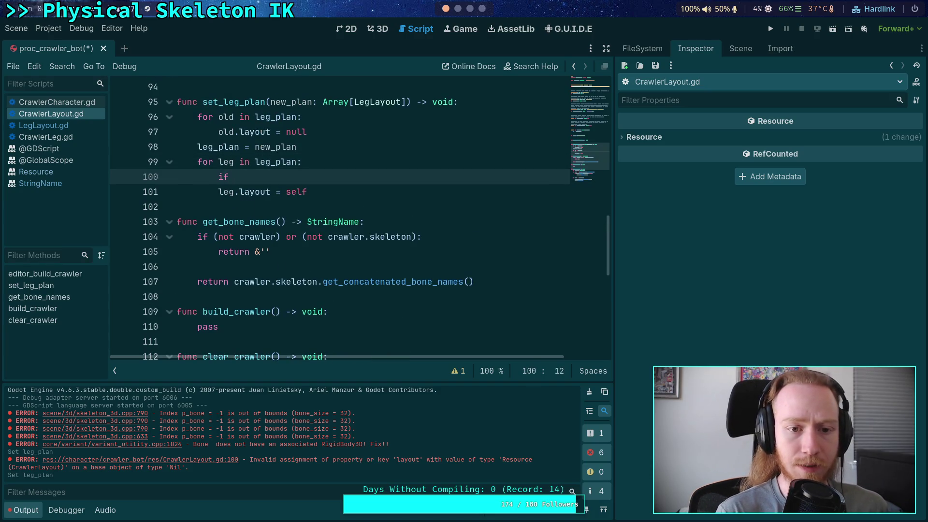
pyautogui.click(310, 117)
pyautogui.press('Return')
pyautogui.write('if not old:')
pyautogui.press('Return')
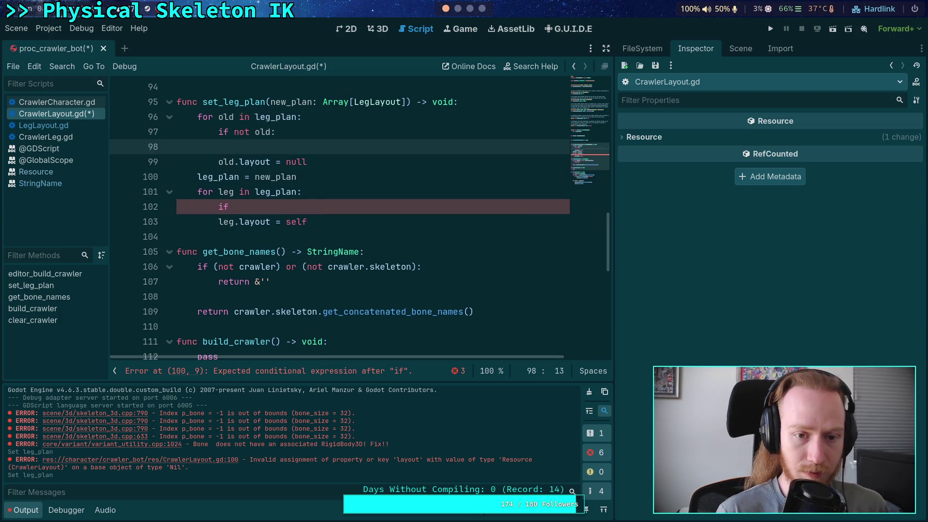
pyautogui.press('Tab')
pyautogui.write('cont')
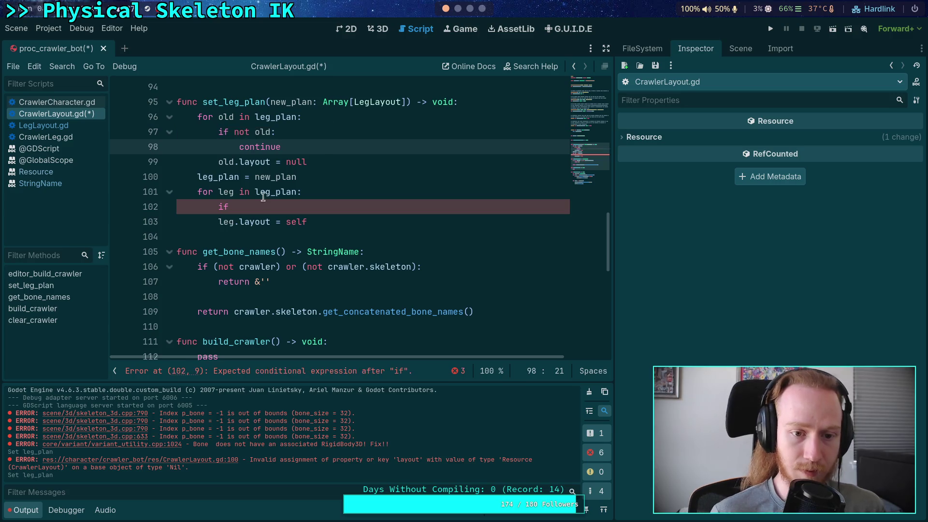
# Step: Complete 'if not leg: continue' in the second loop and save CrawlerLayout.gd
pyautogui.click(228, 206)
pyautogui.write('not leg:')
pyautogui.press('Return')
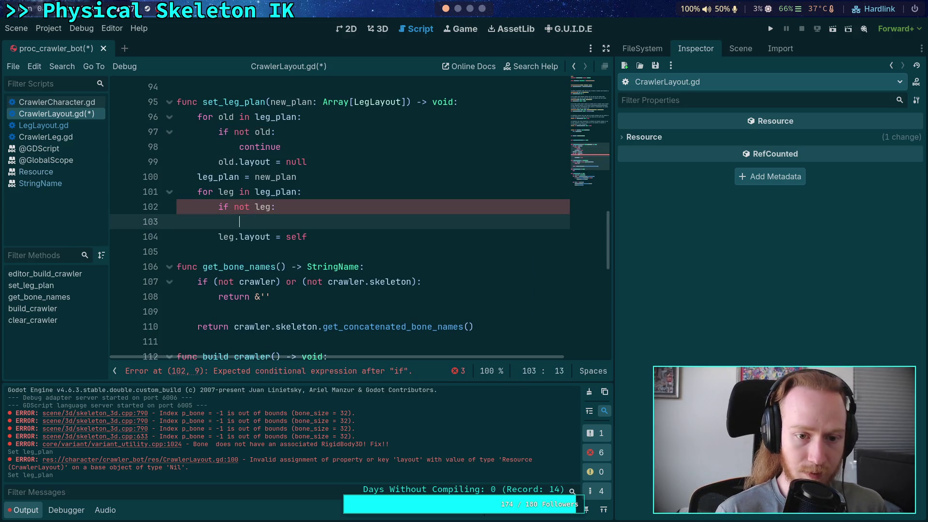
pyautogui.write('inue')
pyautogui.hotkey('ctrl', 's')
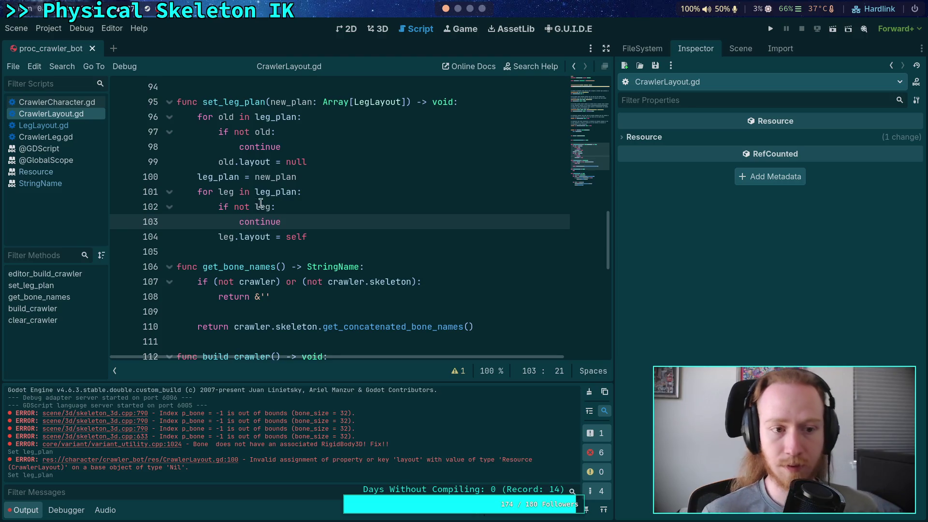
pyautogui.click(739, 49)
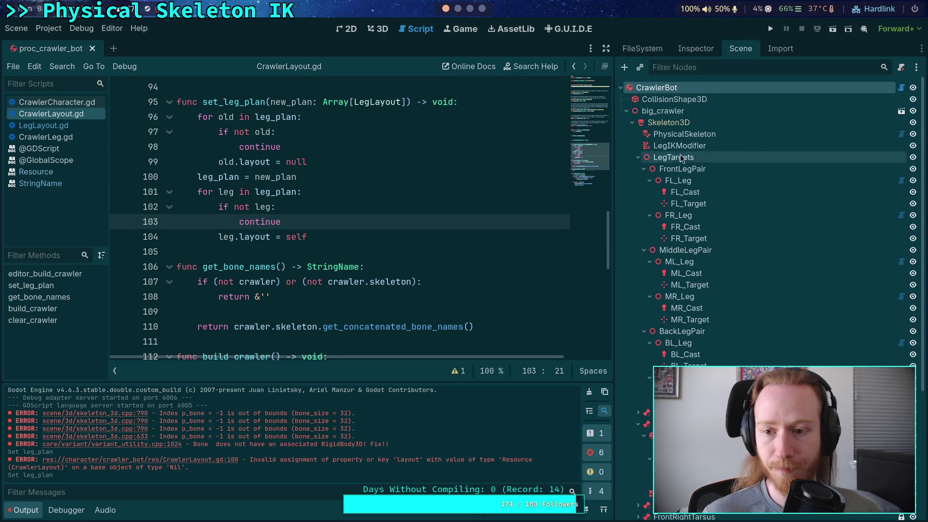
# Step: Select CrawlerBot in the Scene tree and clear the Output log
pyautogui.click(683, 124)
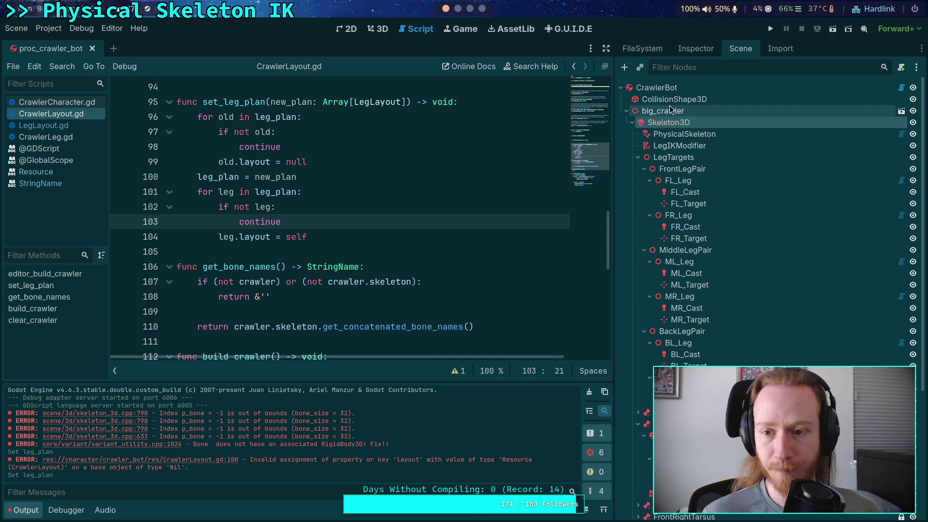
pyautogui.click(656, 87)
pyautogui.click(695, 48)
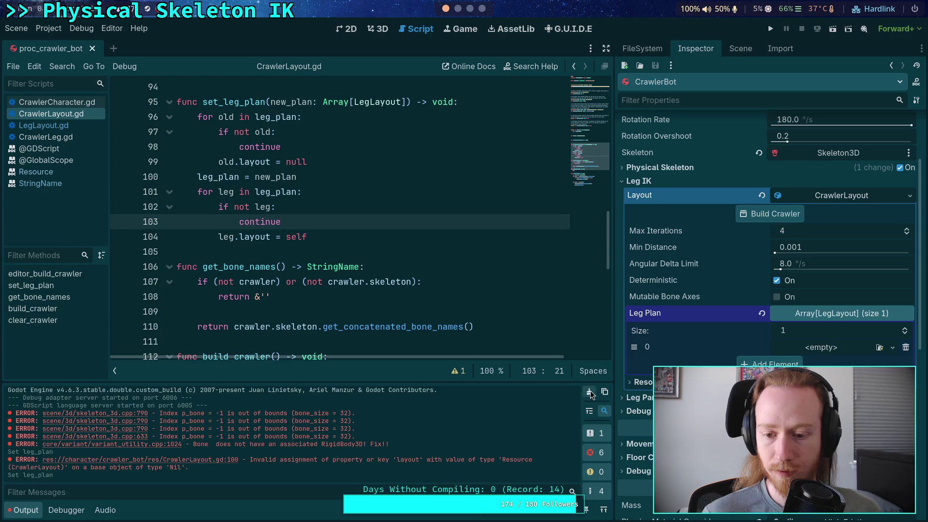
pyautogui.click(589, 392)
# Step: Replace the Leg Plan entry with a New LegLayout and confirm Root Bone lists bone names
pyautogui.click(905, 347)
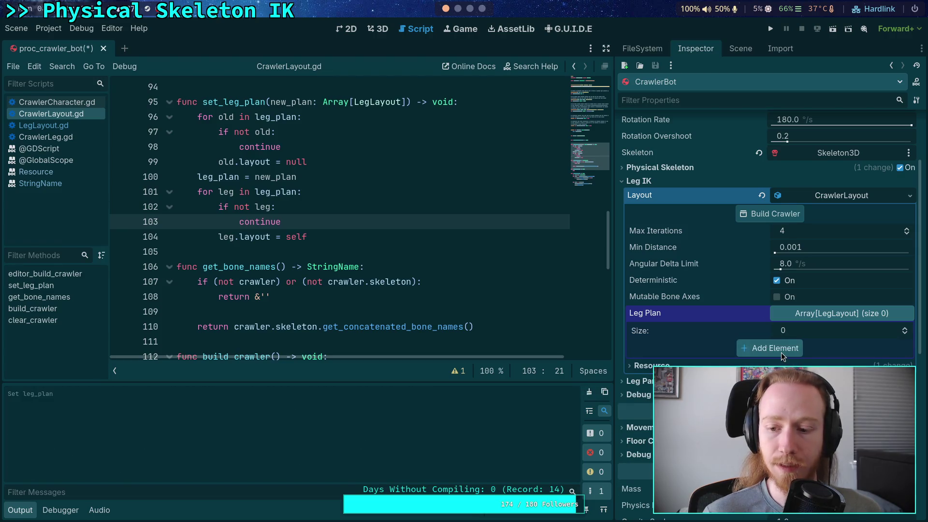
pyautogui.click(781, 352)
pyautogui.click(892, 347)
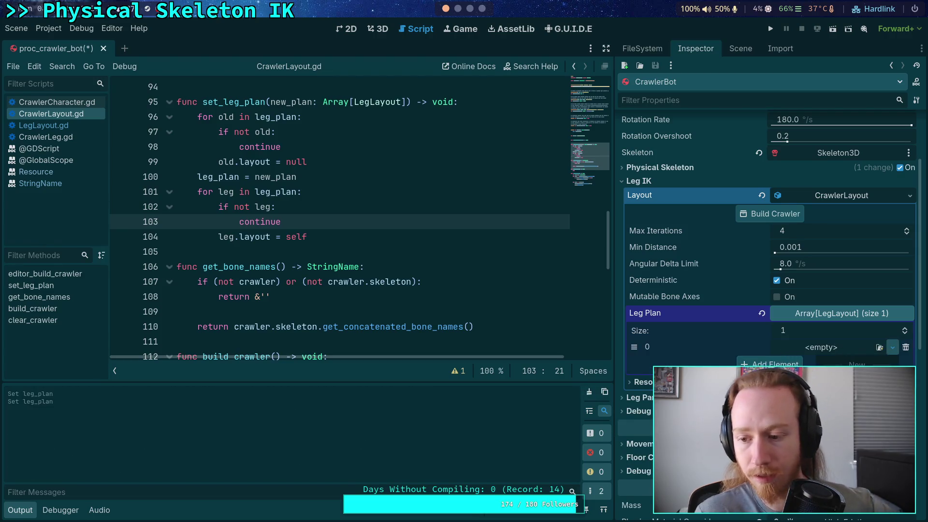
pyautogui.click(854, 350)
pyautogui.click(824, 366)
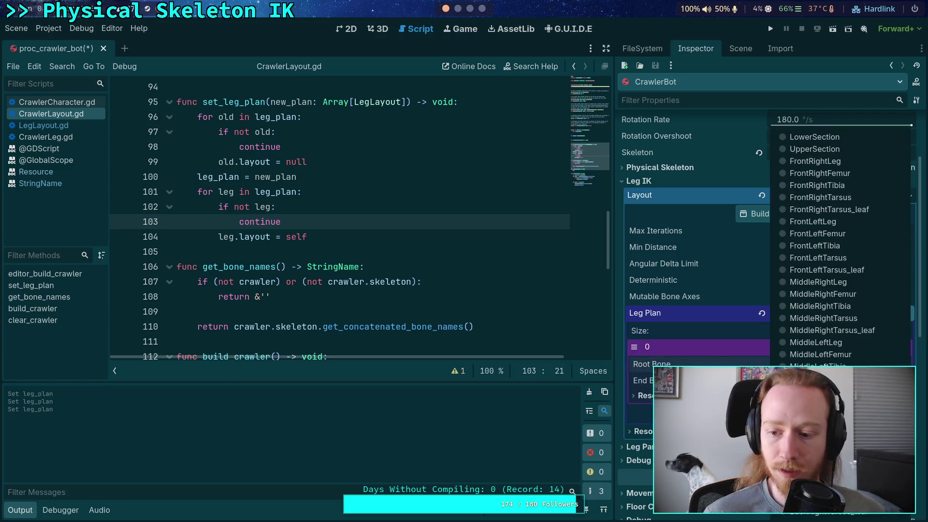
pyautogui.press('Escape')
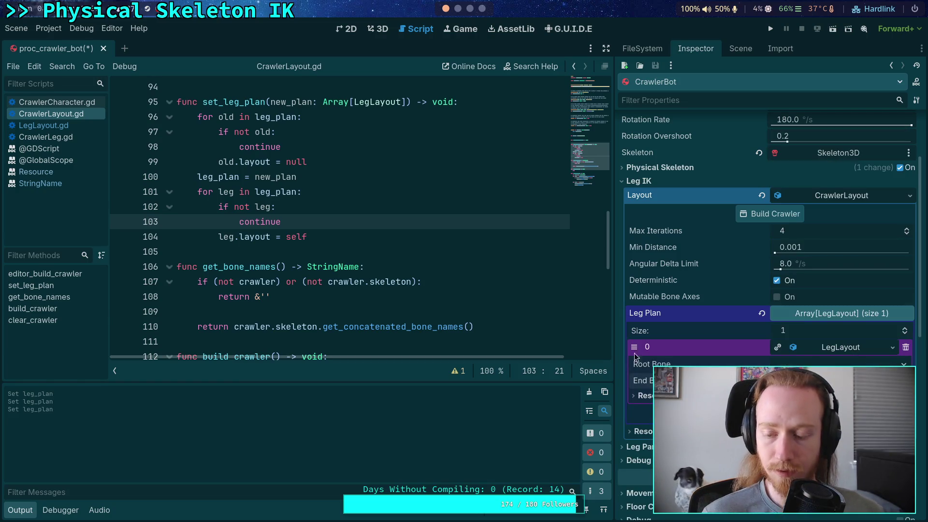
pyautogui.scroll(-1, 338, 218)
pyautogui.click(77, 125)
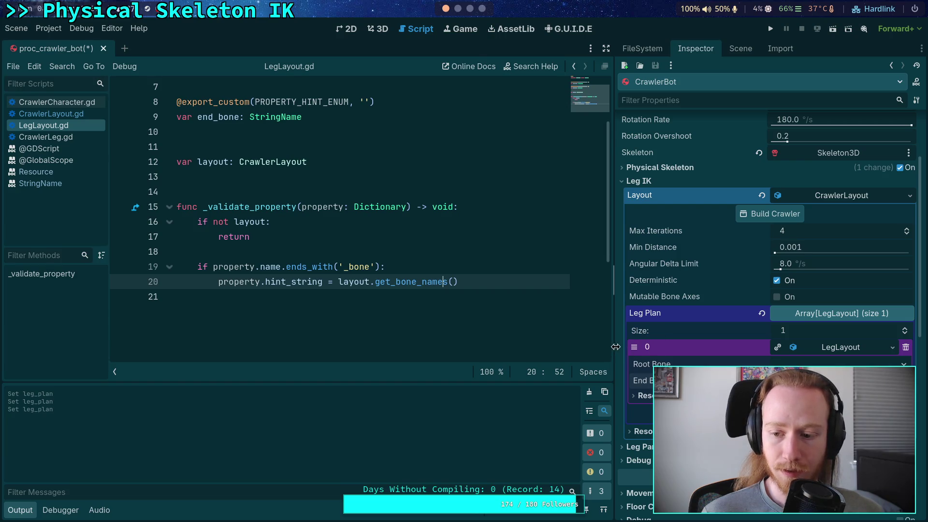
# Step: Widen the Inspector and set the leg's Root Bone to FrontRightFemur
pyautogui.moveTo(615, 351); pyautogui.dragTo(597, 351)
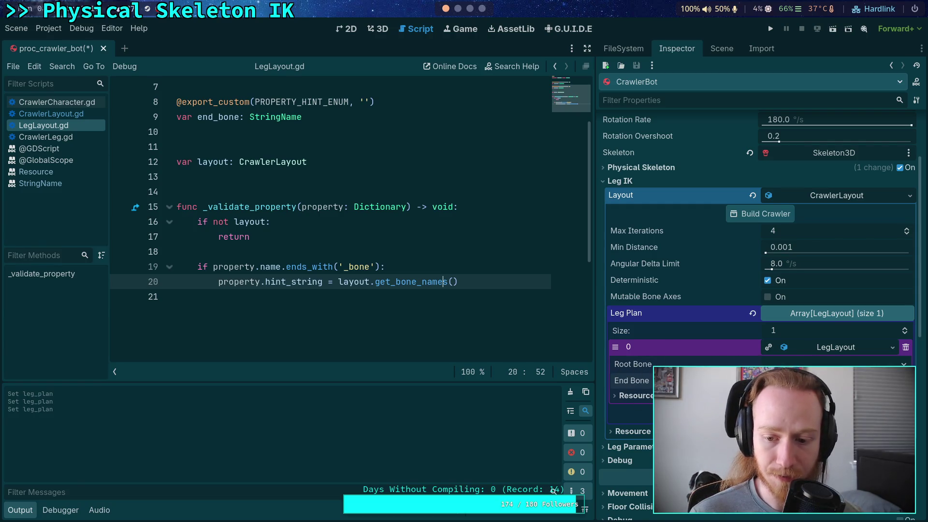
pyautogui.click(836, 365)
pyautogui.click(622, 289)
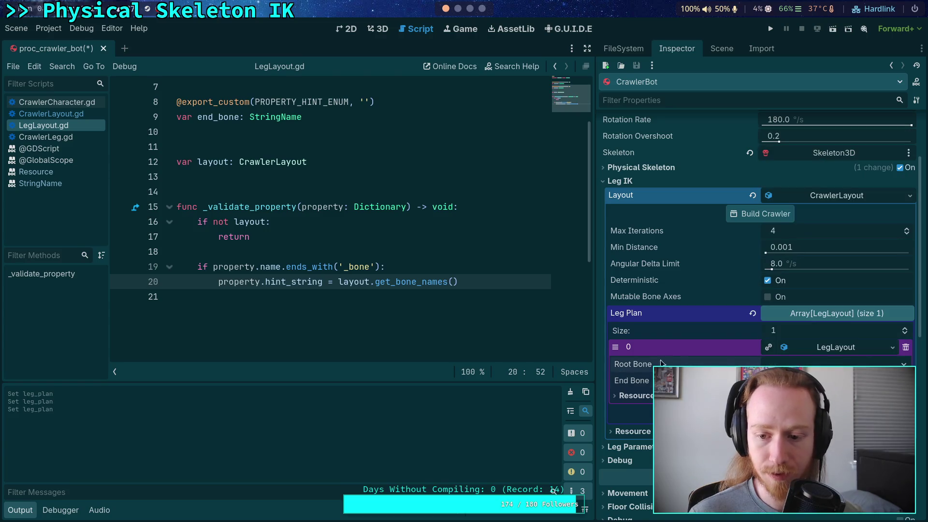
pyautogui.moveTo(659, 300)
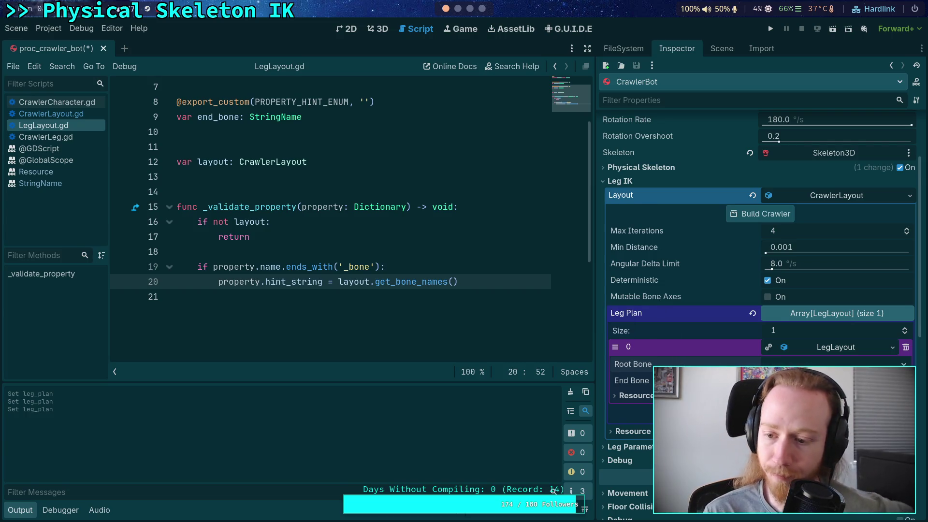
pyautogui.scroll(-2, 716, 354)
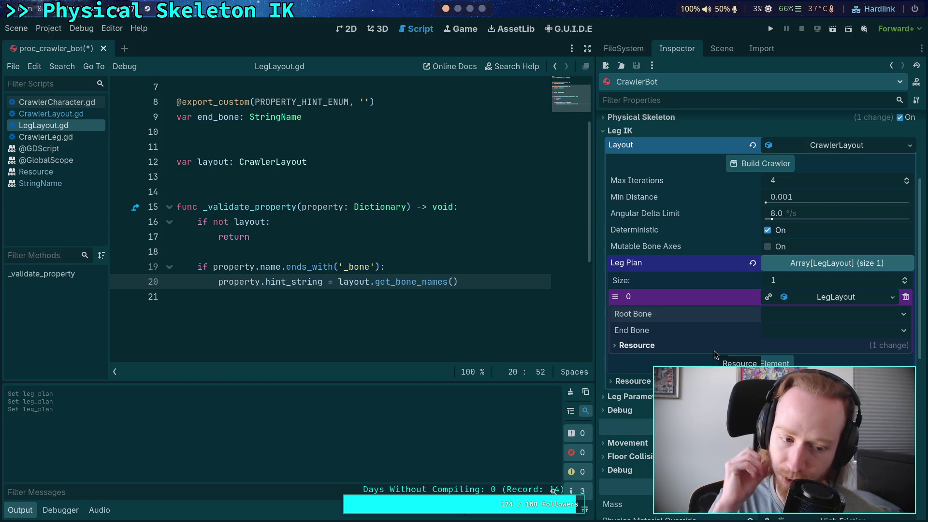
pyautogui.click(409, 247)
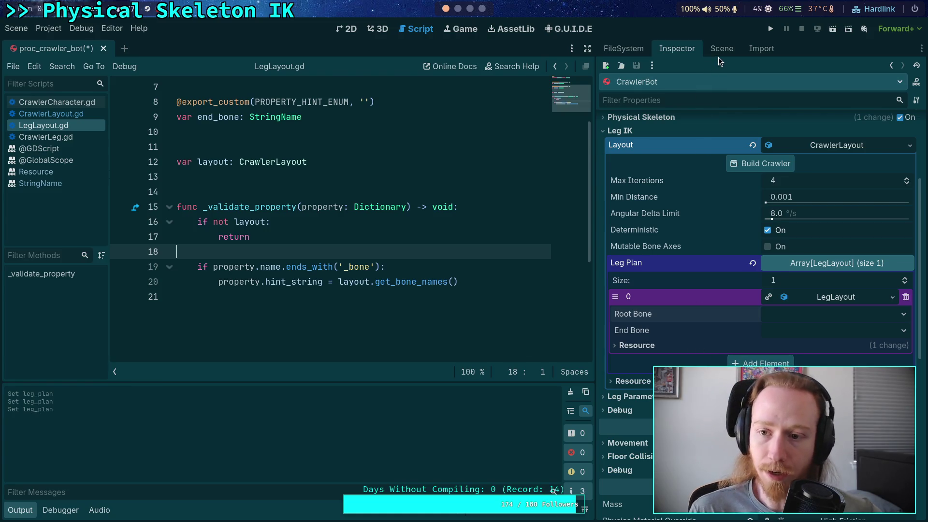
pyautogui.click(798, 313)
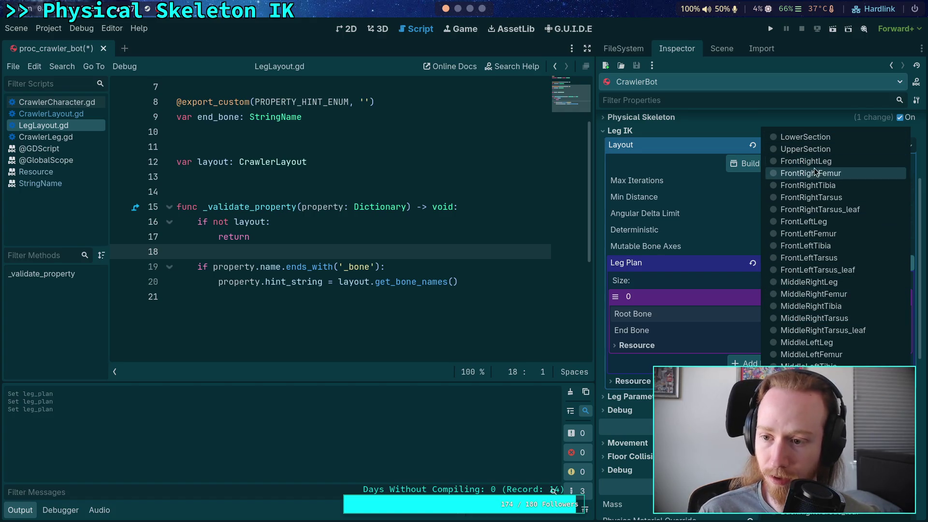
pyautogui.click(840, 173)
pyautogui.click(824, 332)
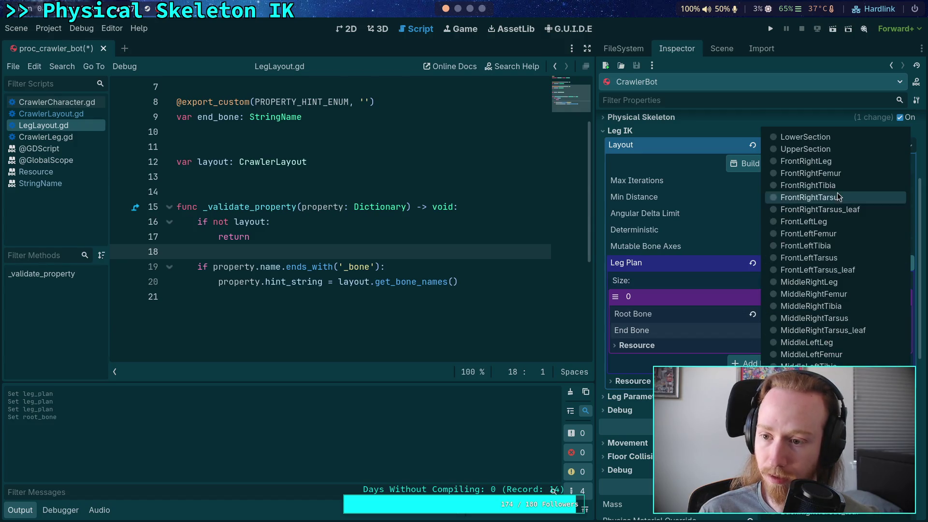
# Step: Set the leg's End Bone to FrontRightTarsus_leaf
pyautogui.click(697, 341)
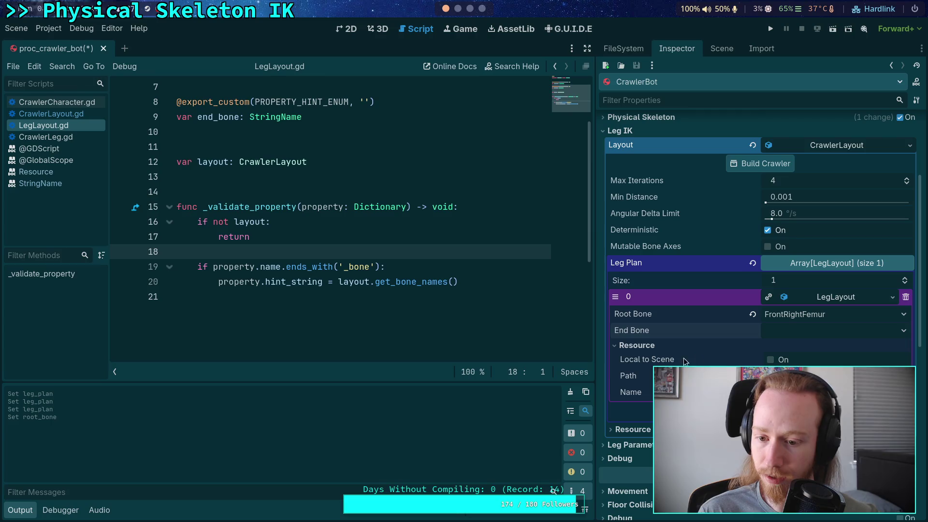
pyautogui.click(725, 344)
pyautogui.click(818, 330)
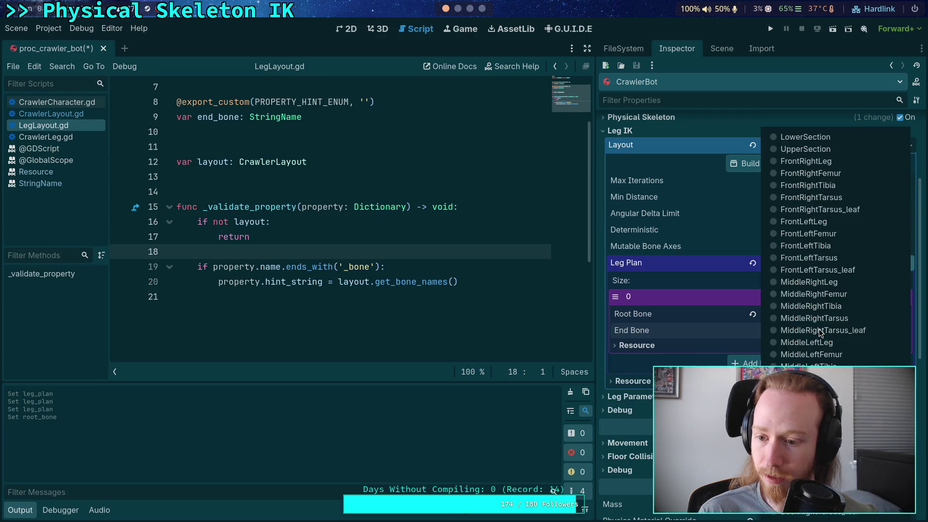
pyautogui.click(840, 209)
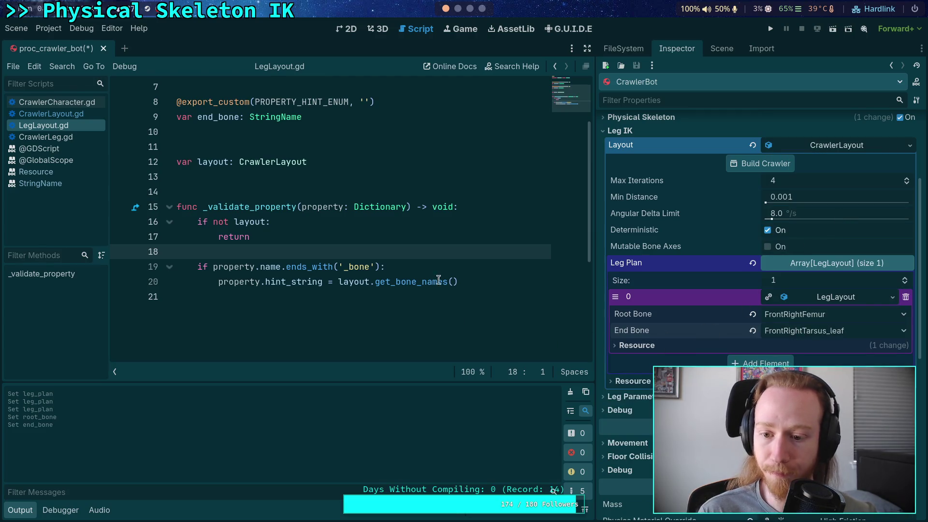
pyautogui.click(718, 50)
pyautogui.click(661, 147)
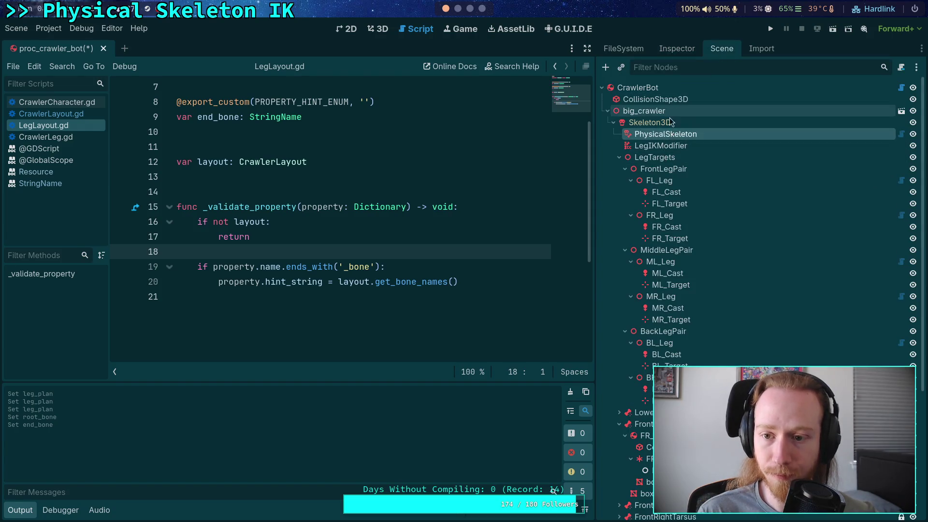
# Step: Scroll LegIKModifier's Inspector to its Settings, FrontLeftFemur to FrontLeftTarsus_leaf, and joint rotations
pyautogui.click(677, 48)
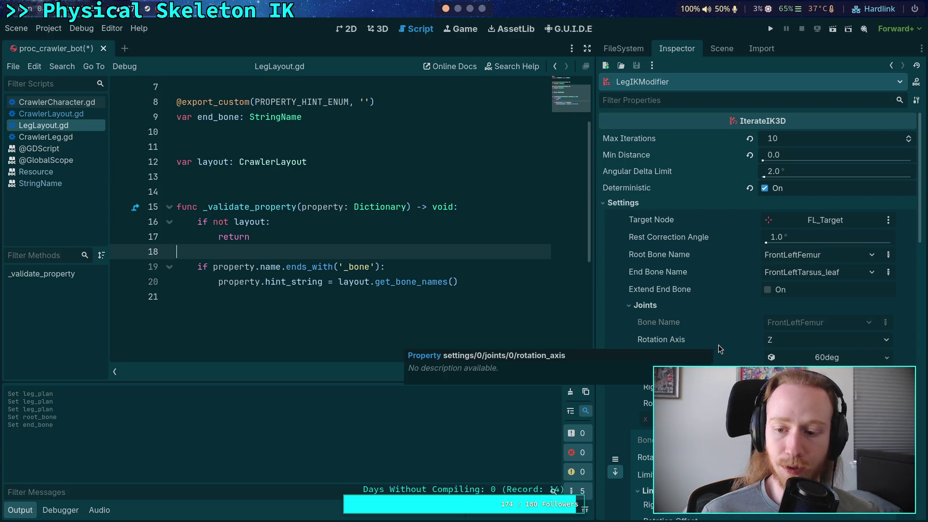
pyautogui.scroll(-3, 685, 340)
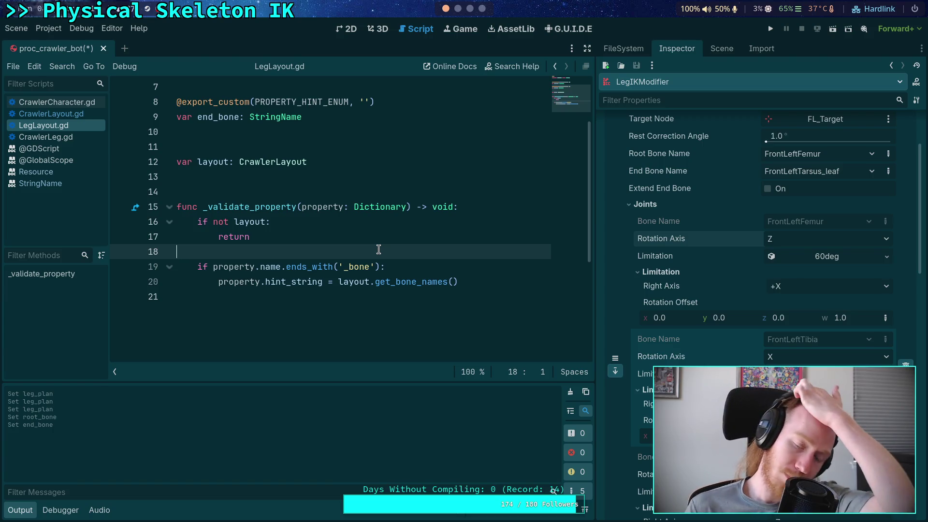
pyautogui.click(399, 238)
pyautogui.scroll(2, 314, 244)
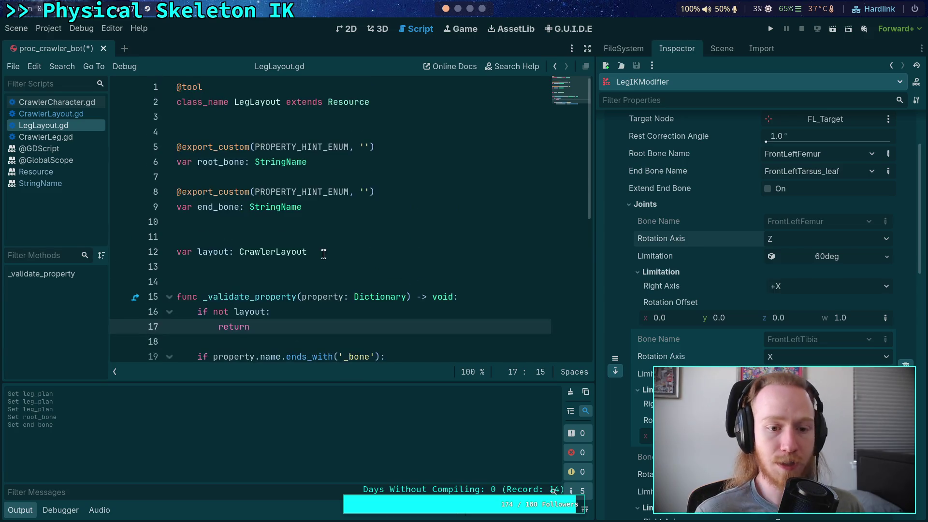
# Step: Open blank lines after the end_bone declaration in LegLayout.gd
pyautogui.click(395, 207)
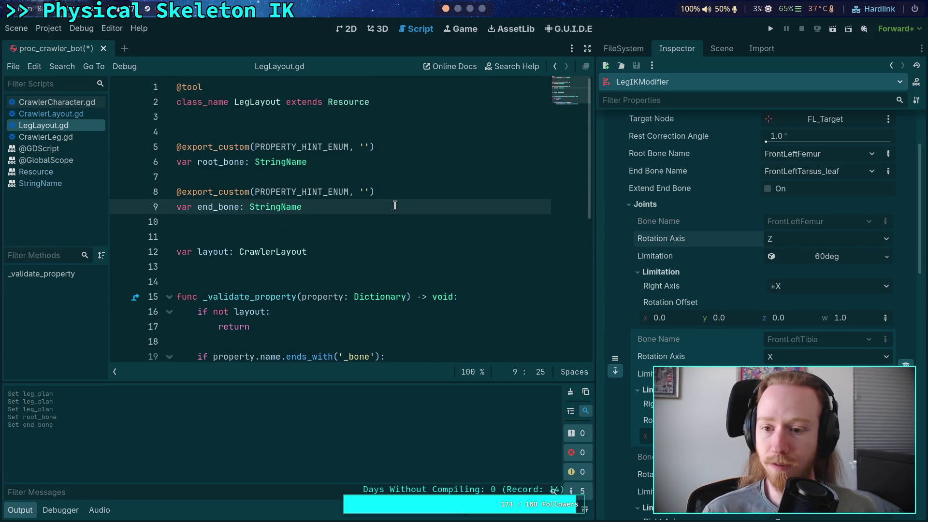
pyautogui.press('Return')
pyautogui.press('Return')
pyautogui.write('@')
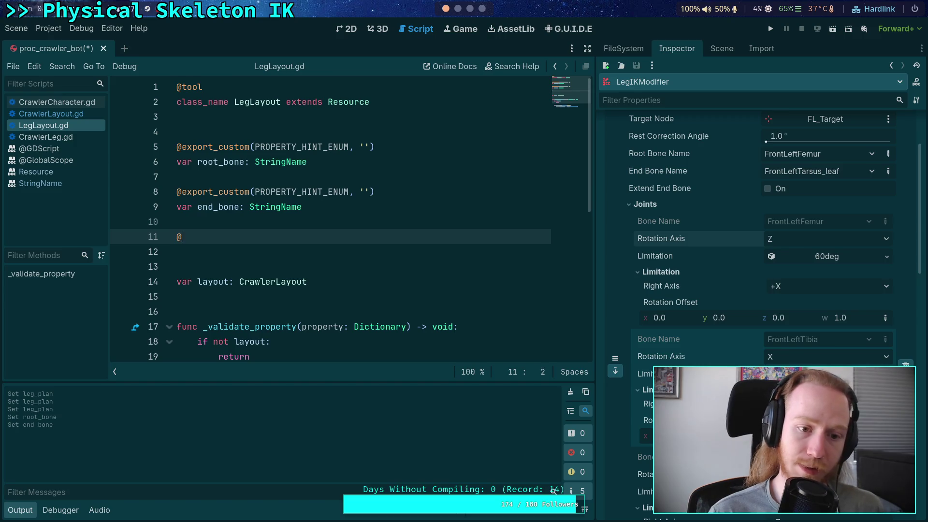
pyautogui.press('BackSpace')
pyautogui.press('BackSpace')
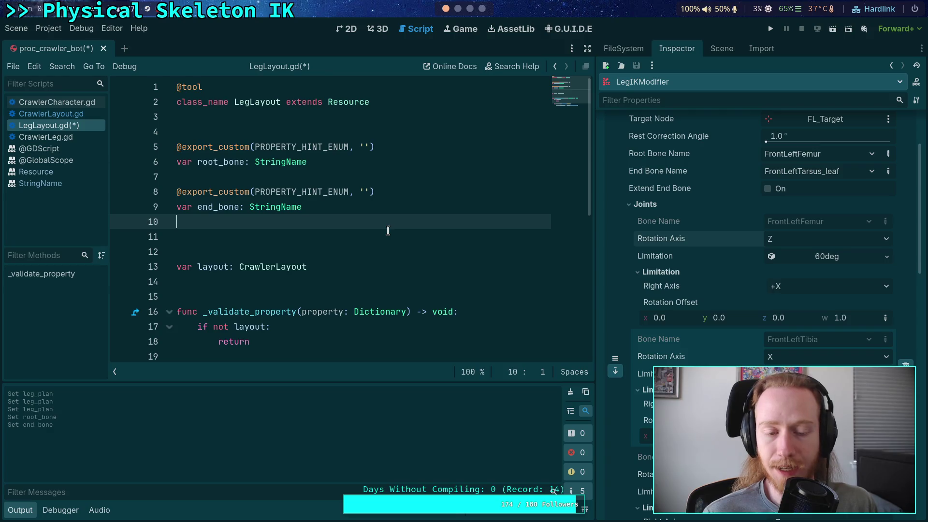
pyautogui.press('Down')
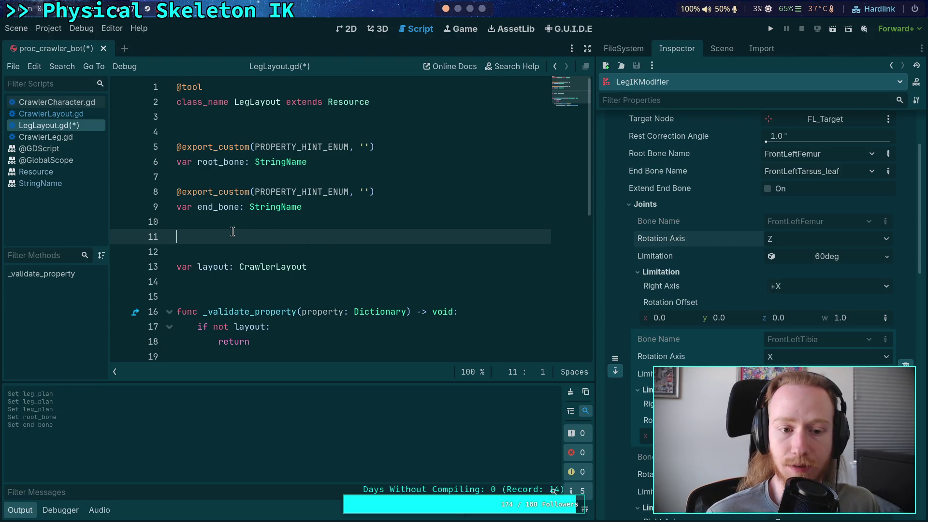
pyautogui.hotkey('ctrl', 'shift', 'Return')
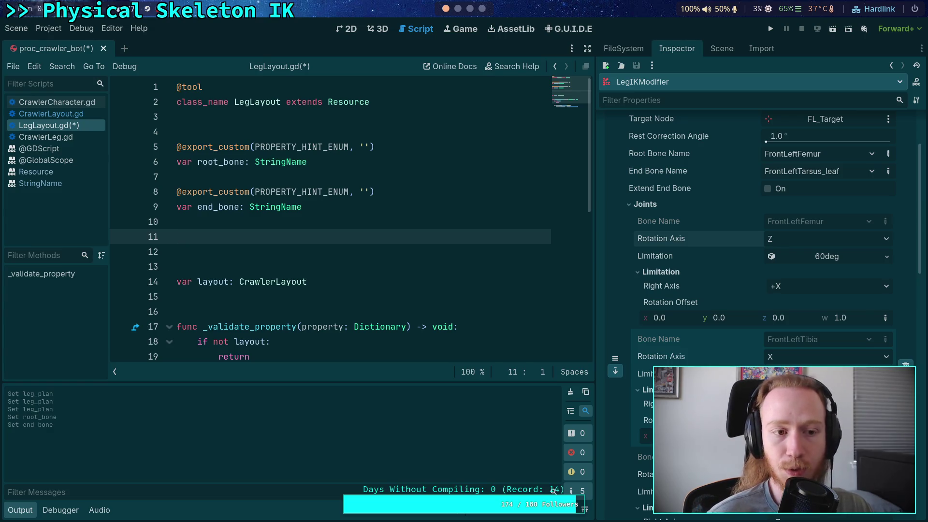
# Step: Open blank lines directly below the class_name line
pyautogui.click(431, 115)
pyautogui.click(347, 234)
pyautogui.click(374, 118)
pyautogui.press('Return')
pyautogui.press('Return')
pyautogui.press('Up')
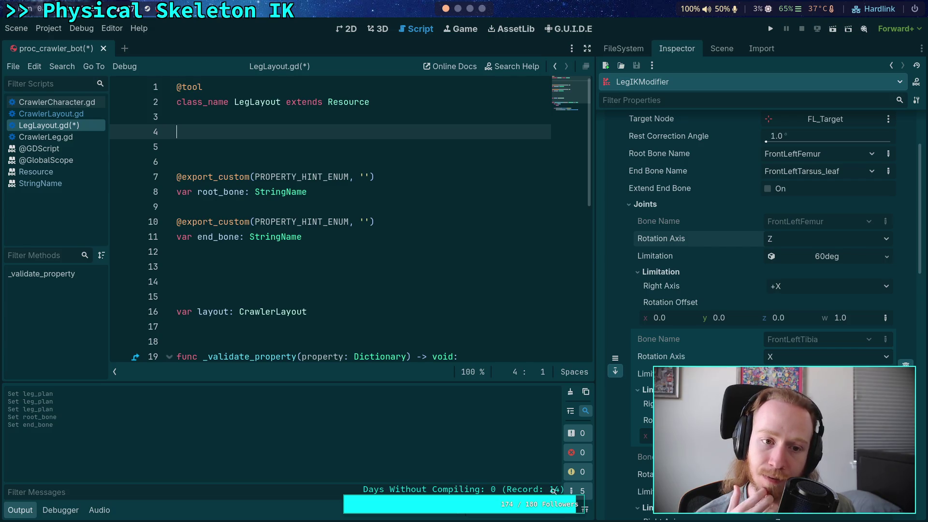
pyautogui.write('class L')
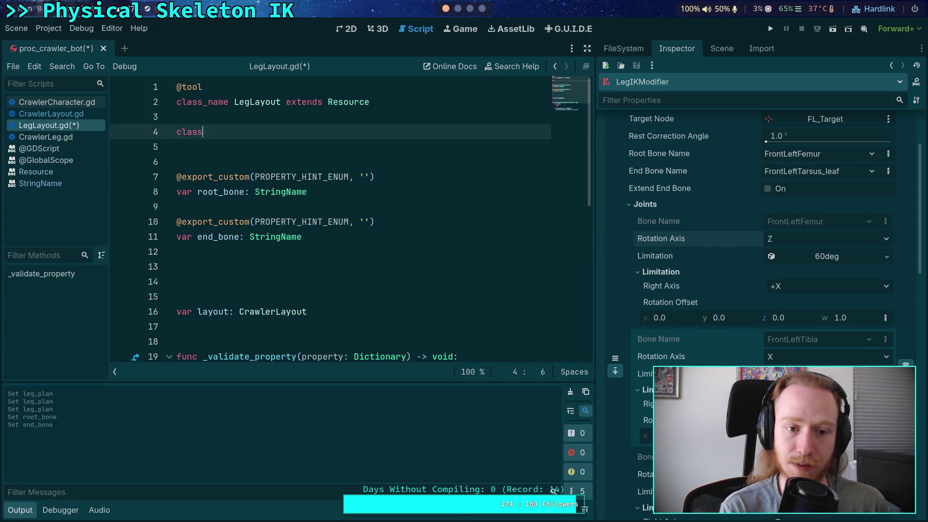
pyautogui.write('eg')
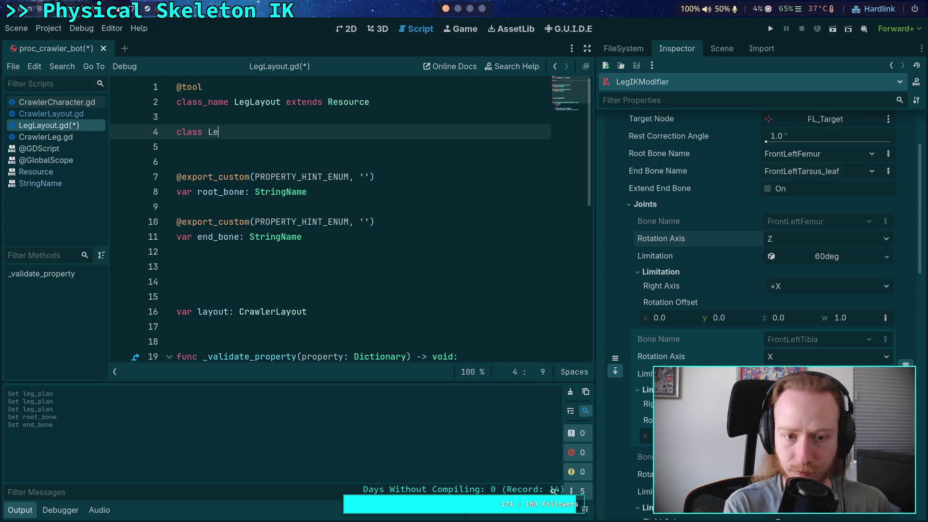
pyautogui.write('JointLay')
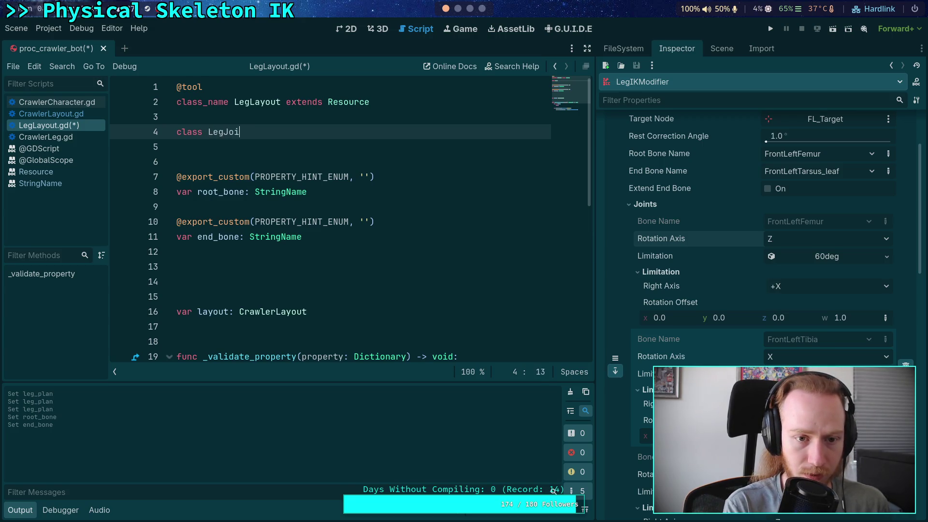
pyautogui.write('out extends Resource:')
pyautogui.press('Return')
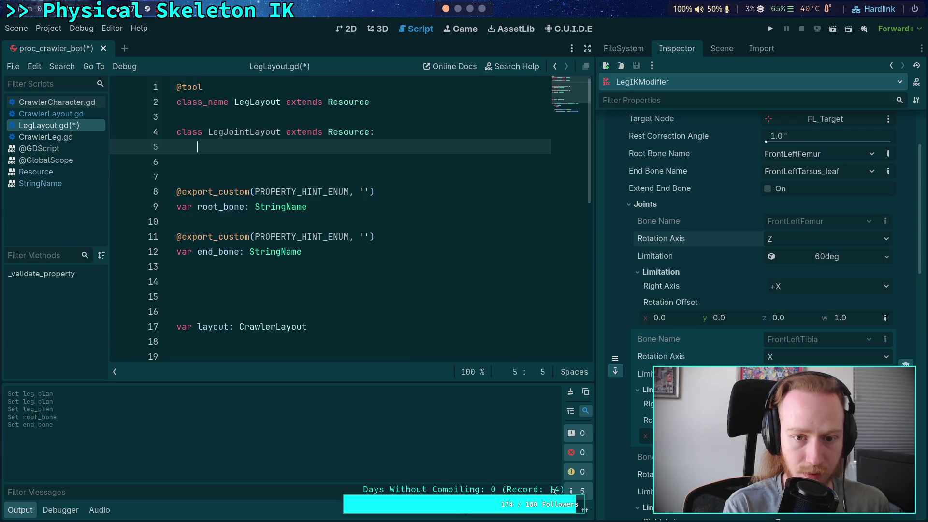
pyautogui.write('@e')
pyautogui.press('BackSpace')
pyautogui.press('BackSpace')
pyautogui.write('@export ')
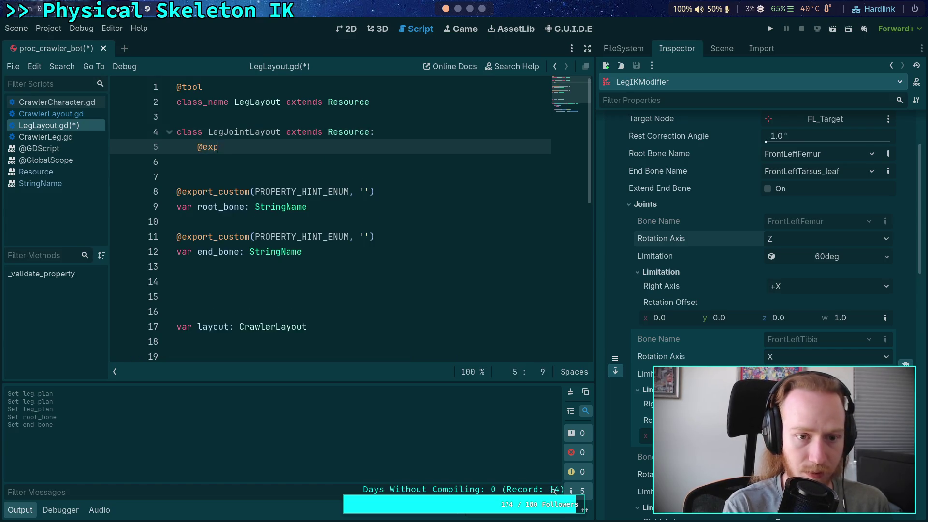
pyautogui.write('var ')
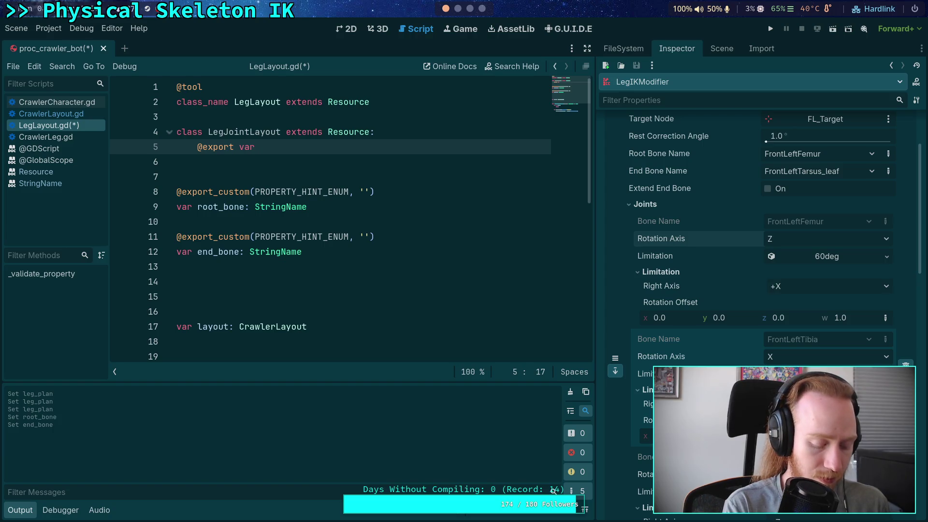
pyautogui.write('test: ')
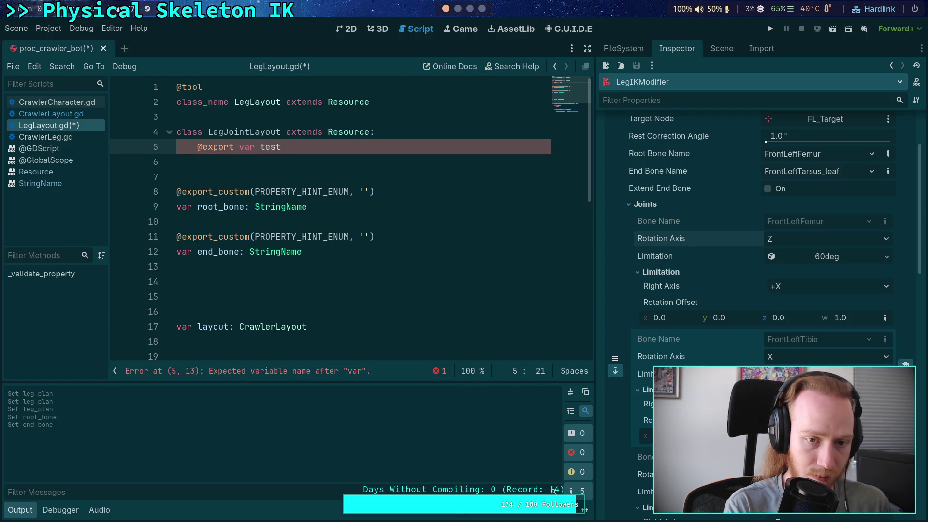
pyautogui.write('String ')
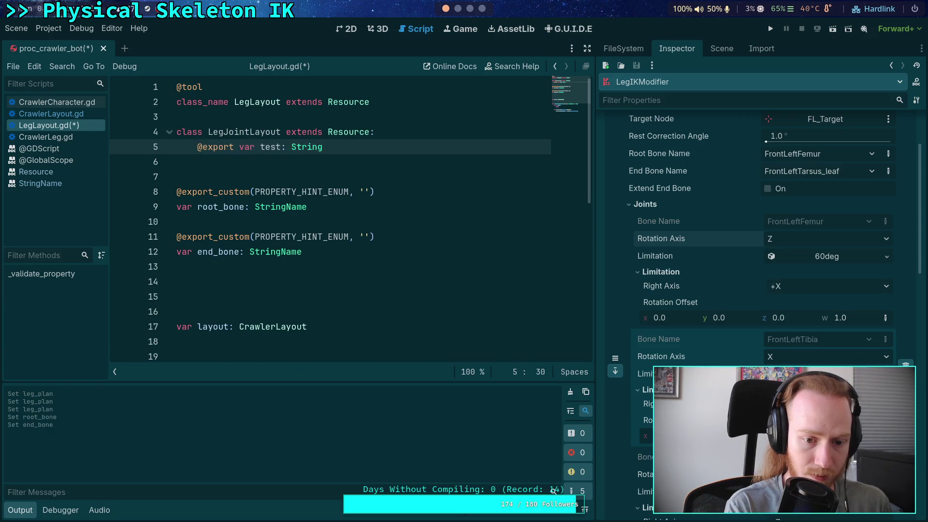
pyautogui.write("= 'some ")
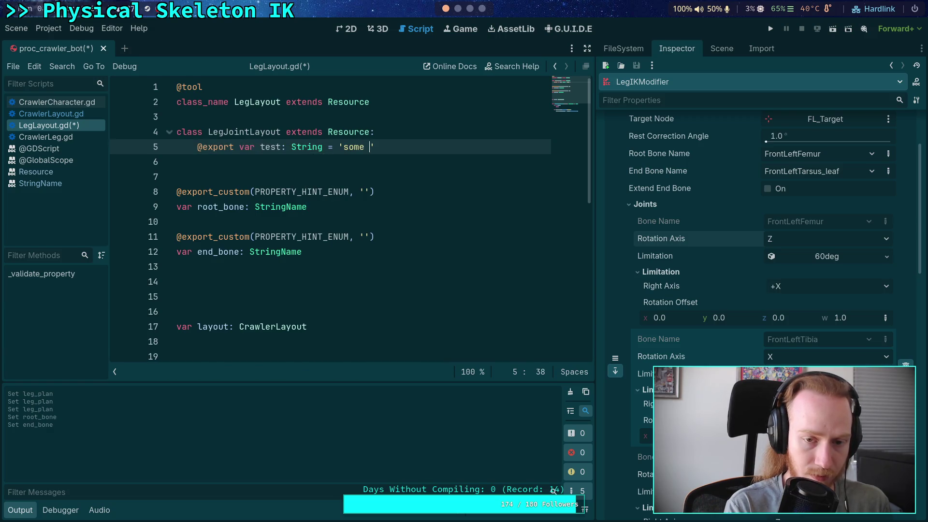
pyautogui.write('string')
pyautogui.hotkey('ctrl', 's')
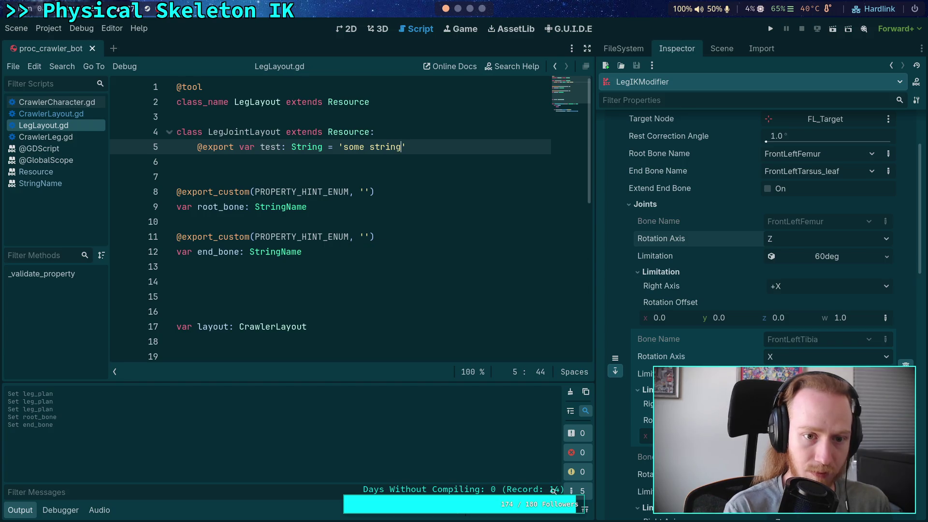
pyautogui.click(342, 297)
pyautogui.click(354, 284)
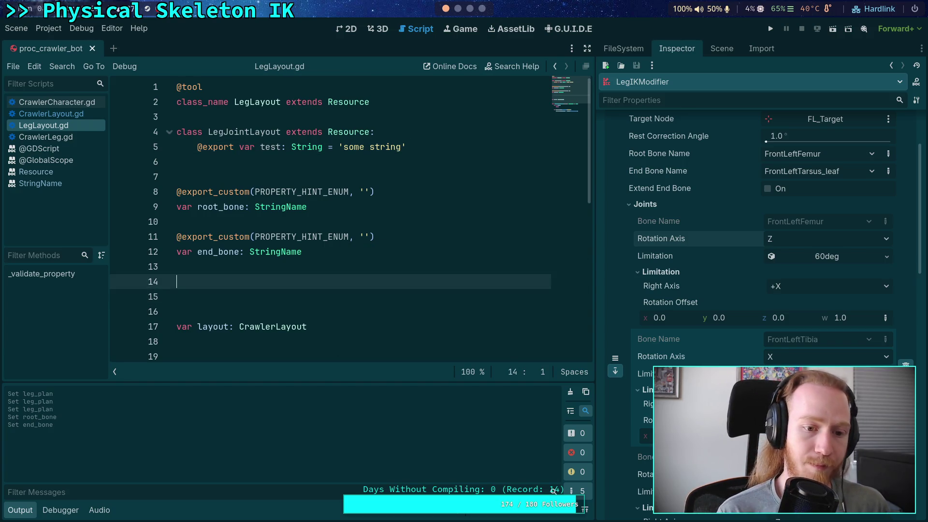
pyautogui.write('@expo')
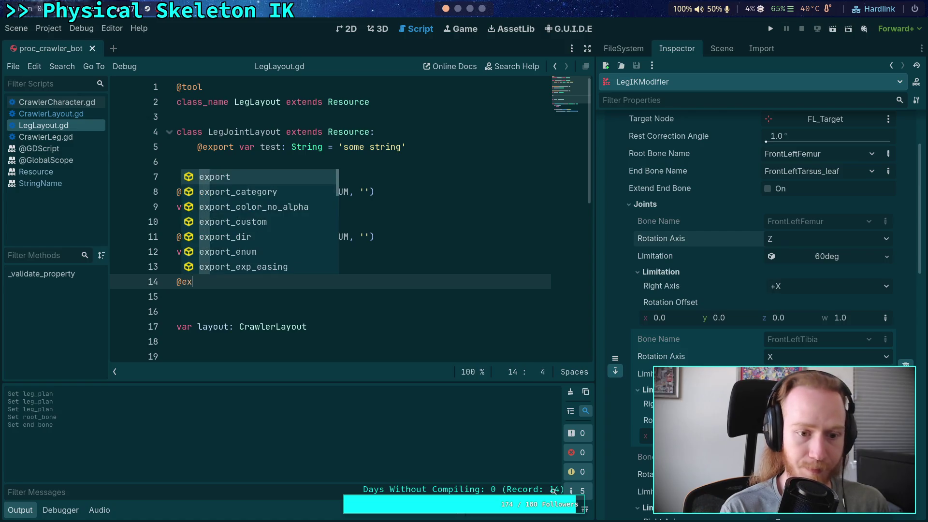
pyautogui.write('rt')
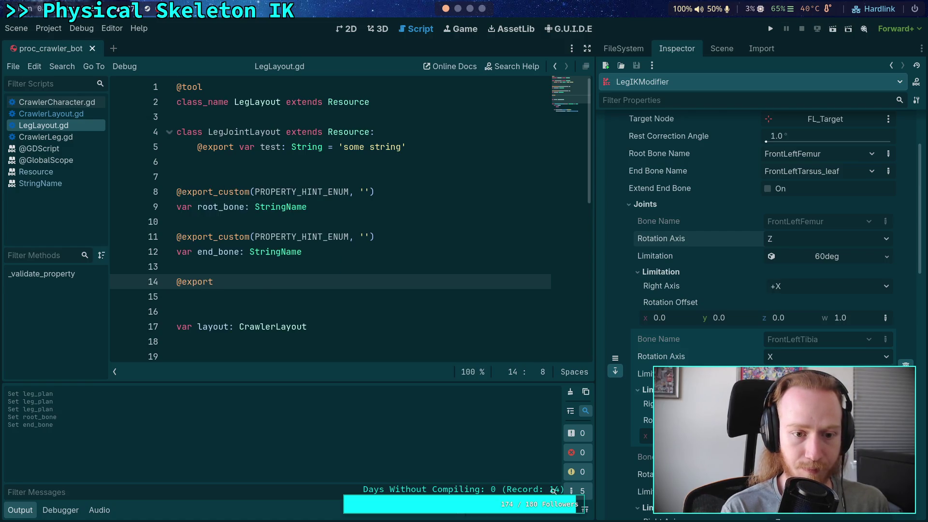
pyautogui.press('Return')
pyautogui.write('var j')
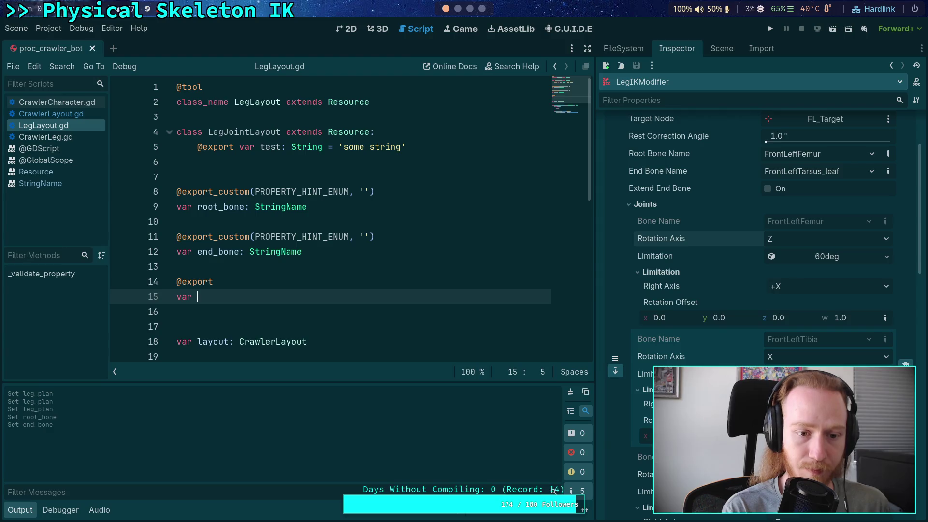
pyautogui.write('oint_list: ')
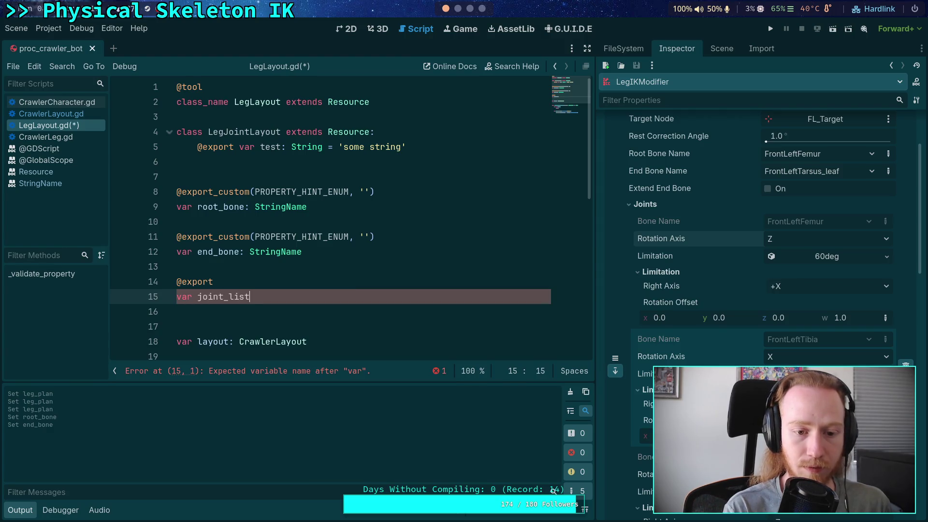
pyautogui.write('Array[LegJ')
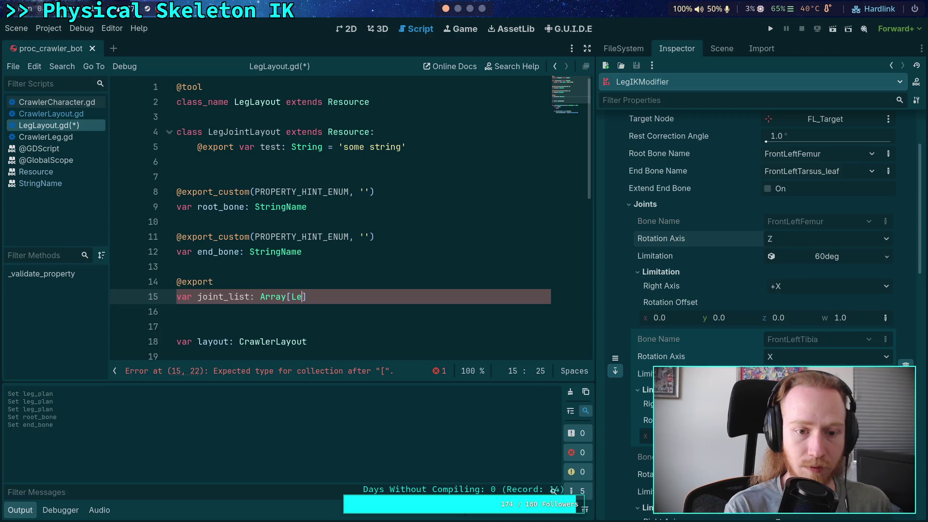
pyautogui.press('Return')
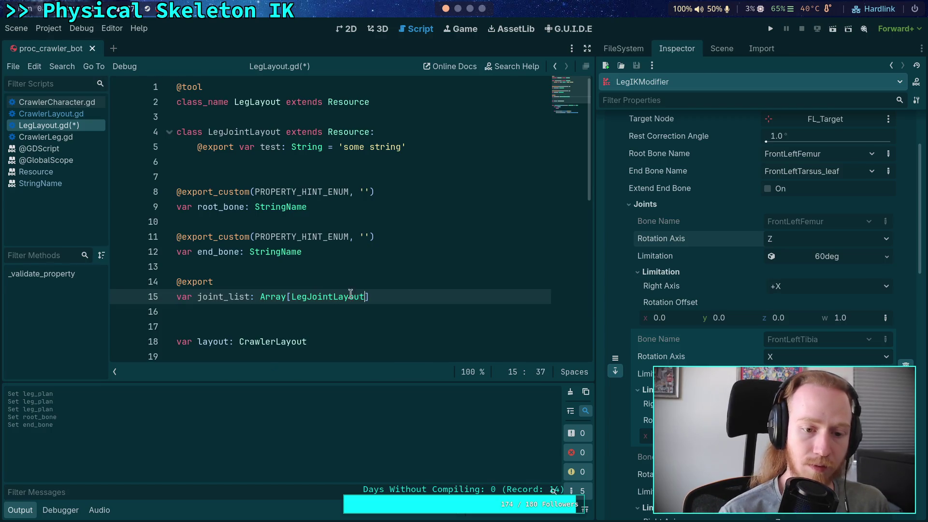
pyautogui.doubleClick(227, 300)
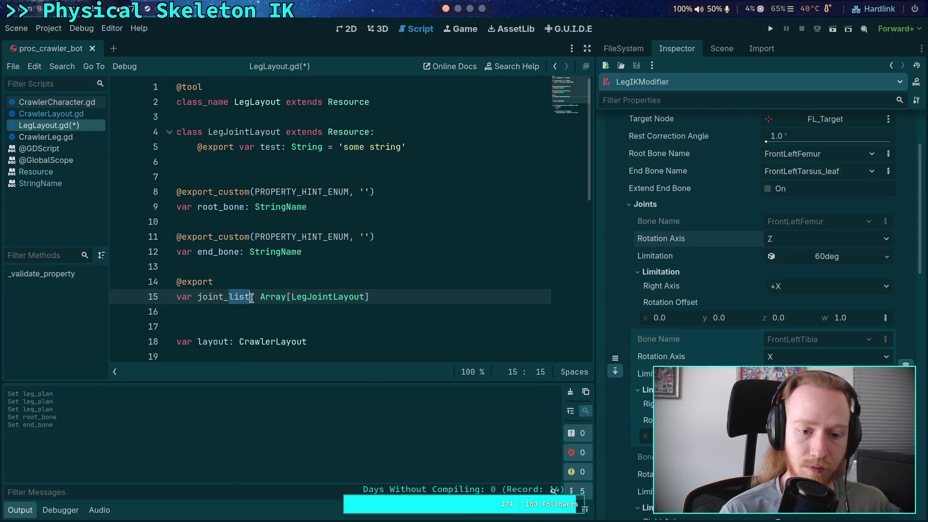
pyautogui.click(441, 296)
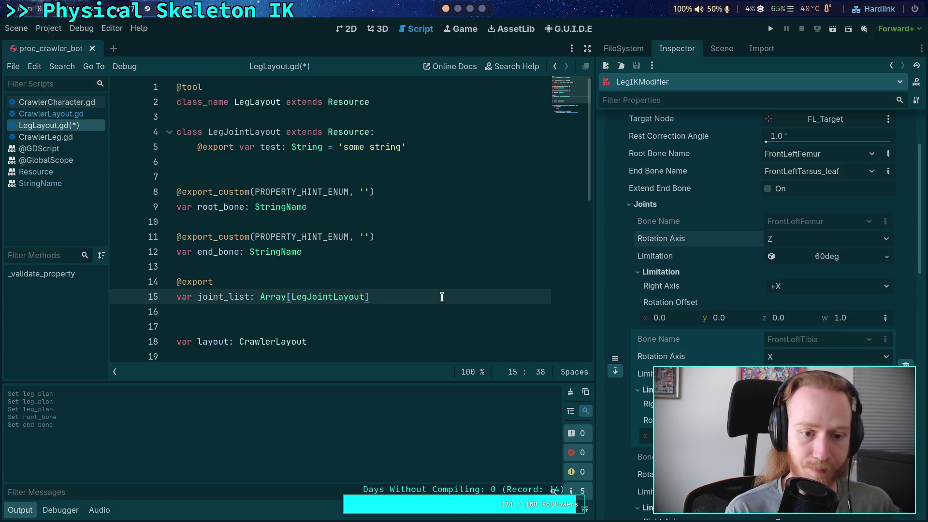
pyautogui.hotkey('ctrl', 's')
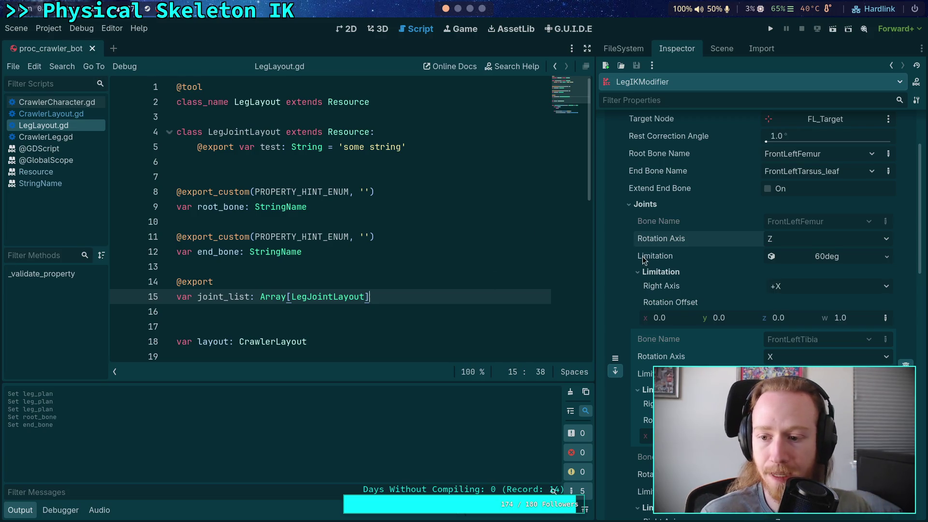
pyautogui.click(697, 80)
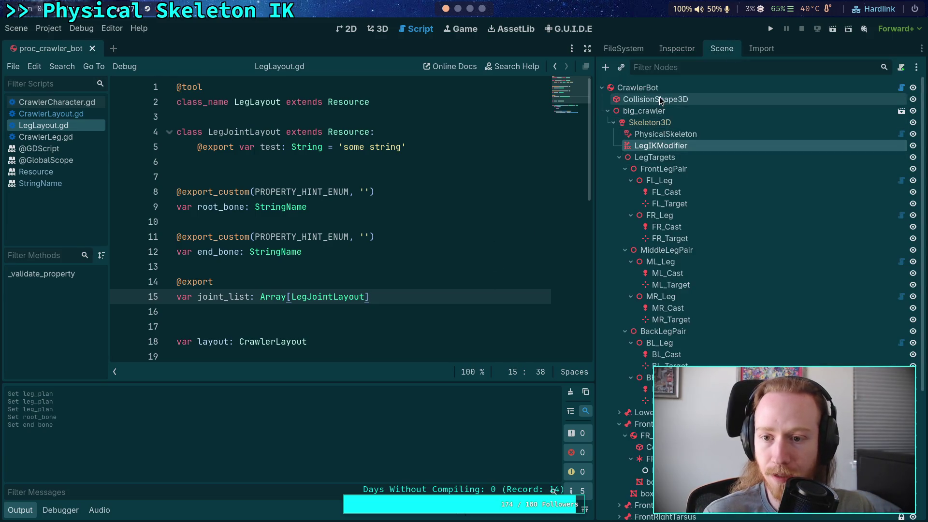
# Step: In CrawlerBot's Inspector, give Leg Plan element 0 a Joint List with one empty element
pyautogui.click(676, 48)
pyautogui.click(828, 297)
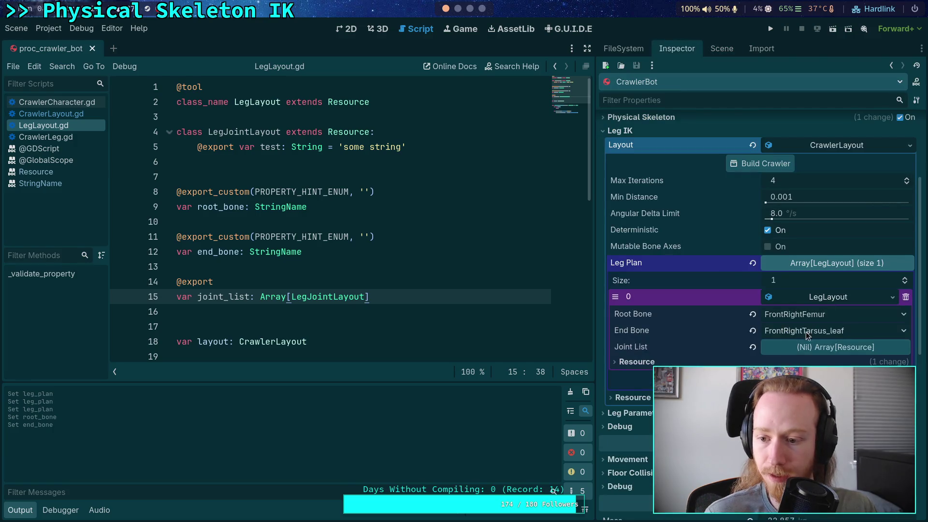
pyautogui.click(798, 351)
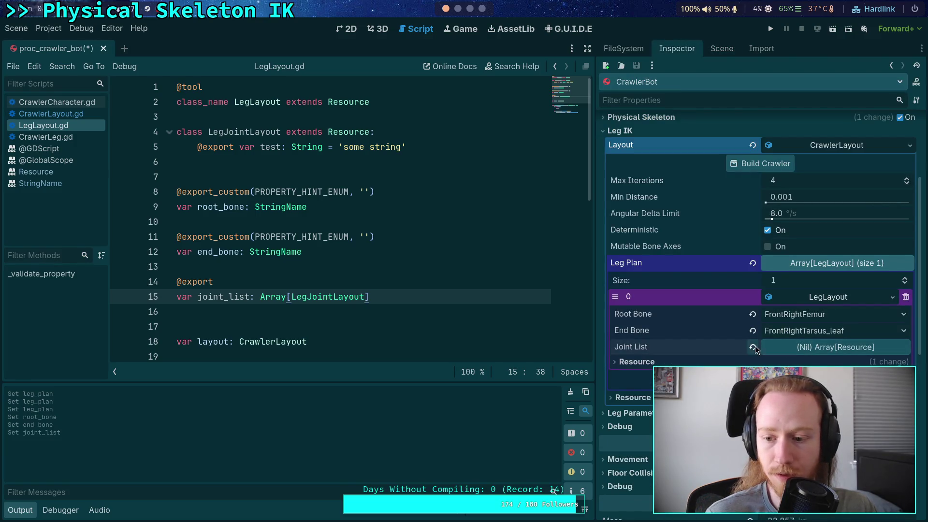
pyautogui.click(821, 382)
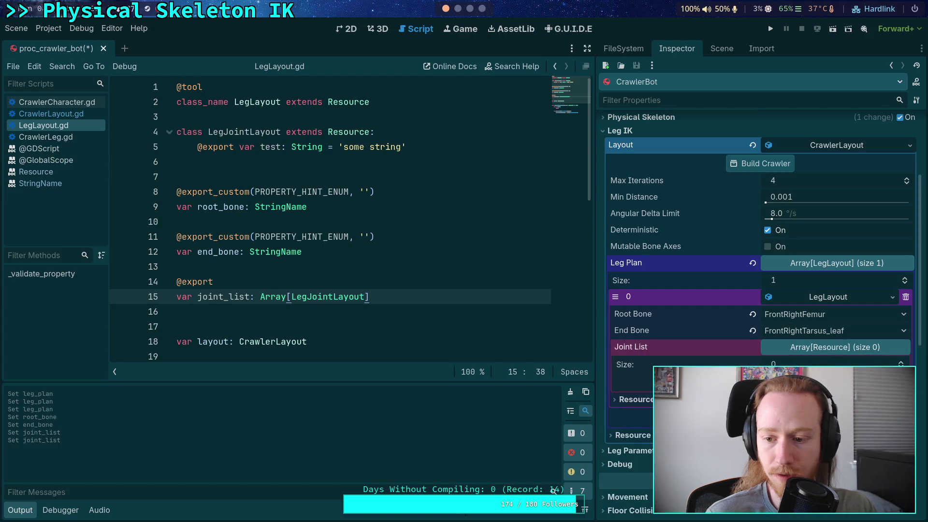
pyautogui.click(821, 381)
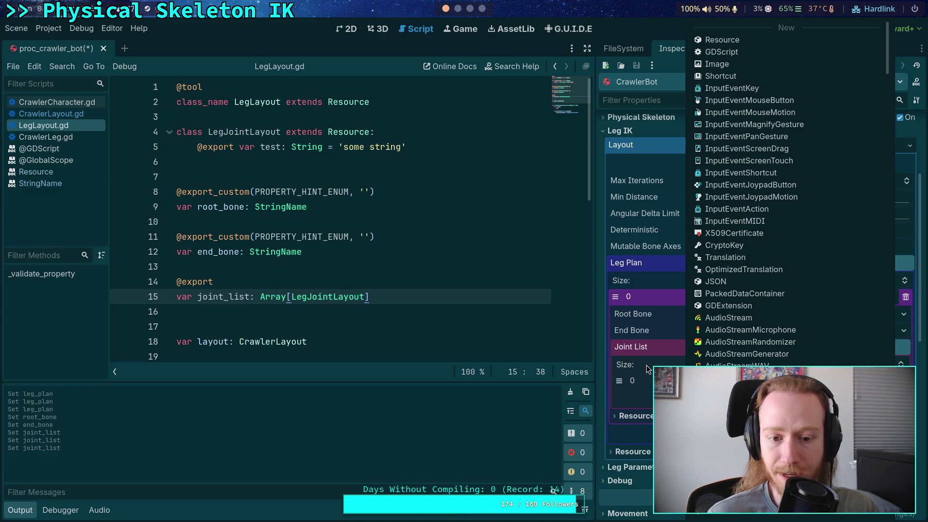
pyautogui.click(647, 366)
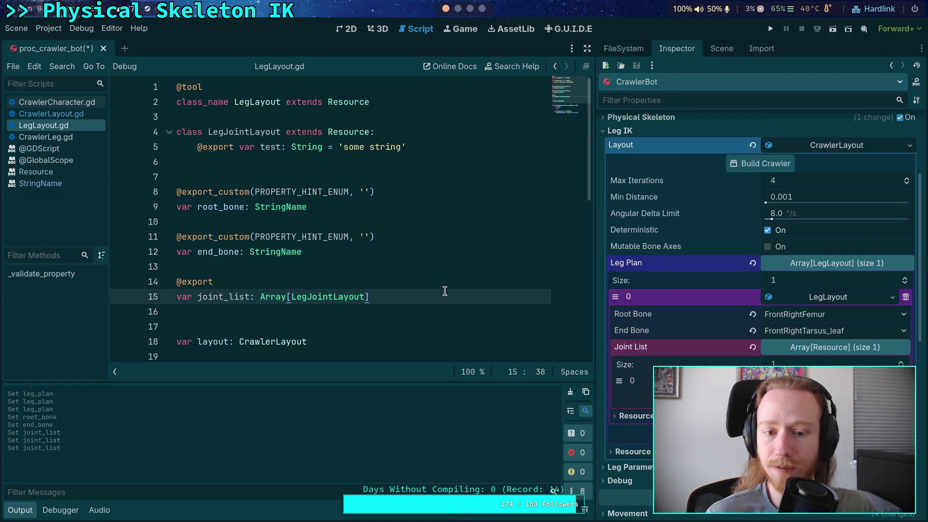
pyautogui.click(722, 49)
pyautogui.click(623, 49)
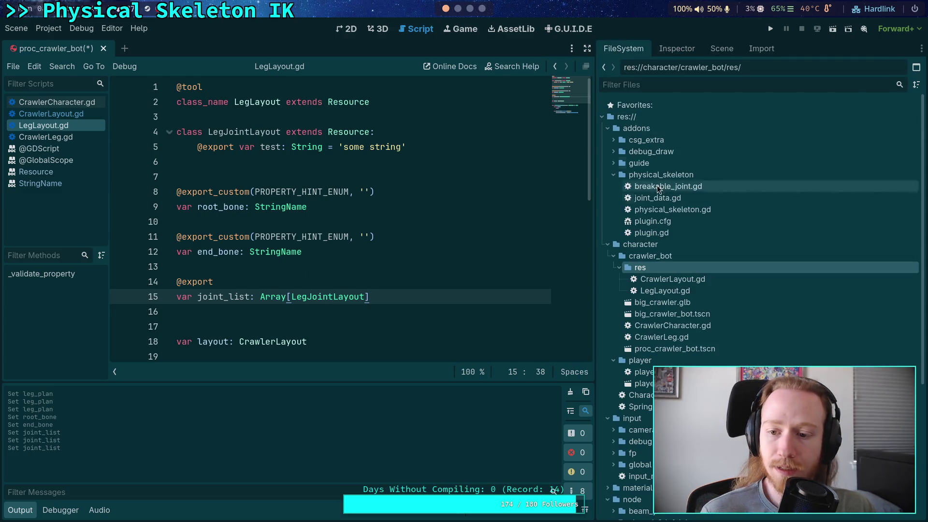
# Step: Rename res/LegLayout.gd to CrawlerLegLayout.gd by prefixing 'Crawler' to the file name
pyautogui.rightClick(656, 266)
pyautogui.moveTo(706, 273)
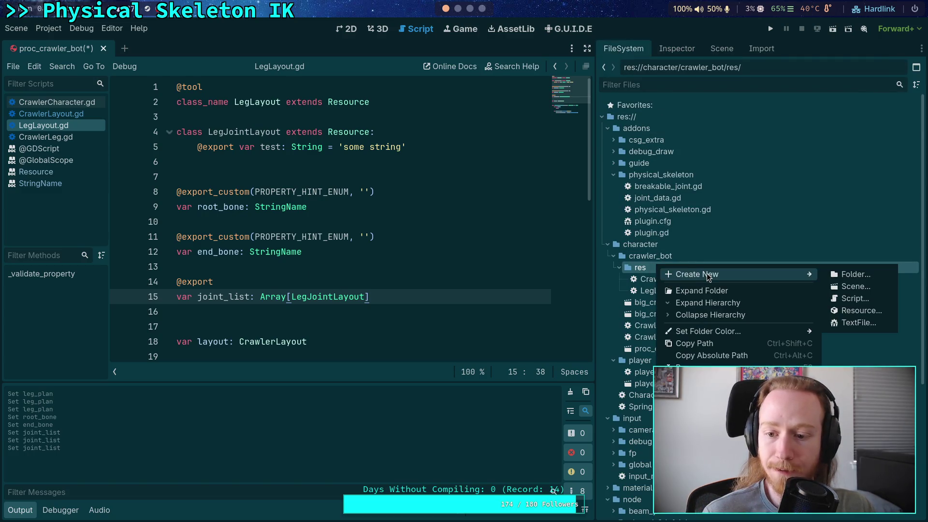
pyautogui.click(866, 299)
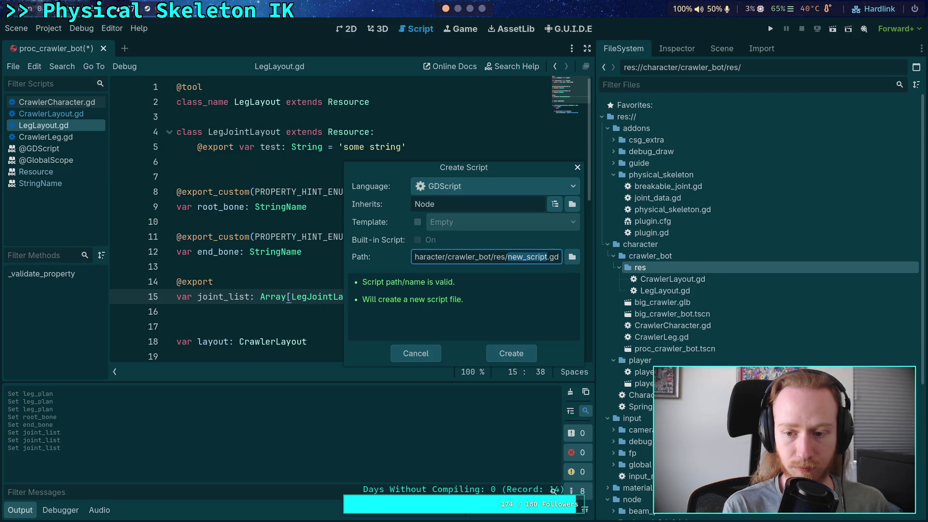
pyautogui.press('Escape')
pyautogui.click(690, 291)
pyautogui.press('F2')
pyautogui.press('Home')
pyautogui.press('BackSpace')
pyautogui.write('Crawler')
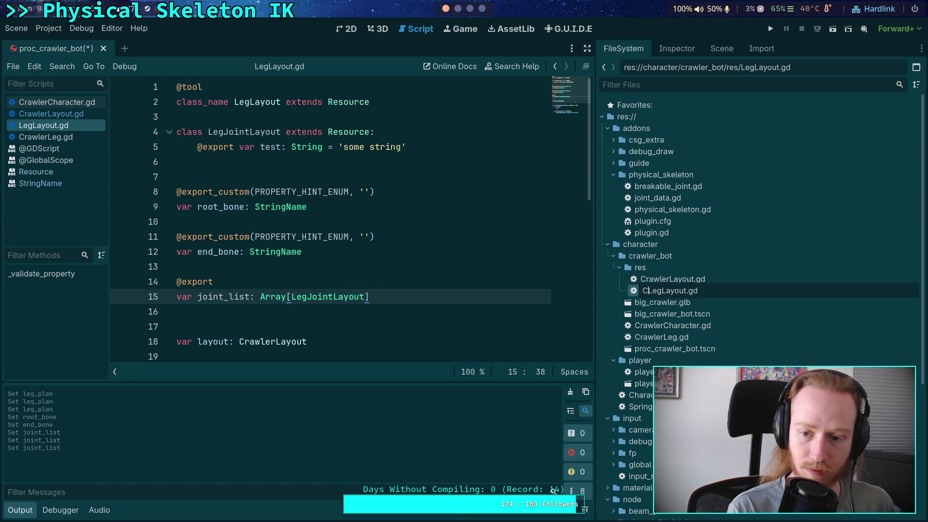
pyautogui.press('Return')
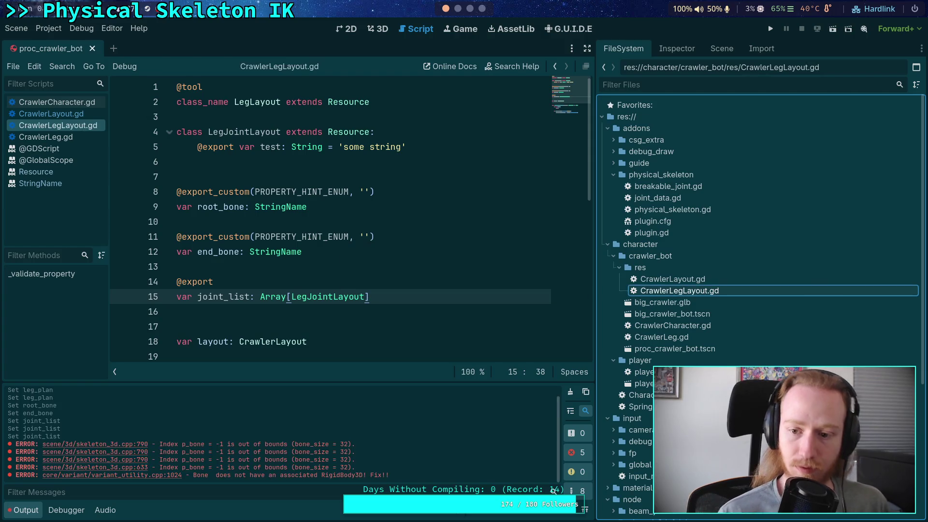
pyautogui.click(232, 104)
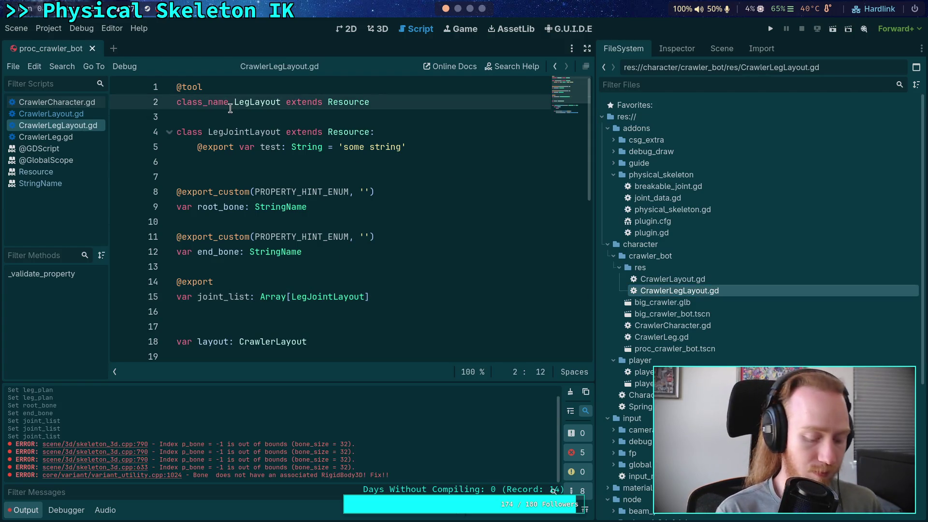
# Step: Change class_name to CrawlerLegLayout and retype CrawlerLayout's leg_plan as Array[CrawlerLegLayout]
pyautogui.write('Crawler')
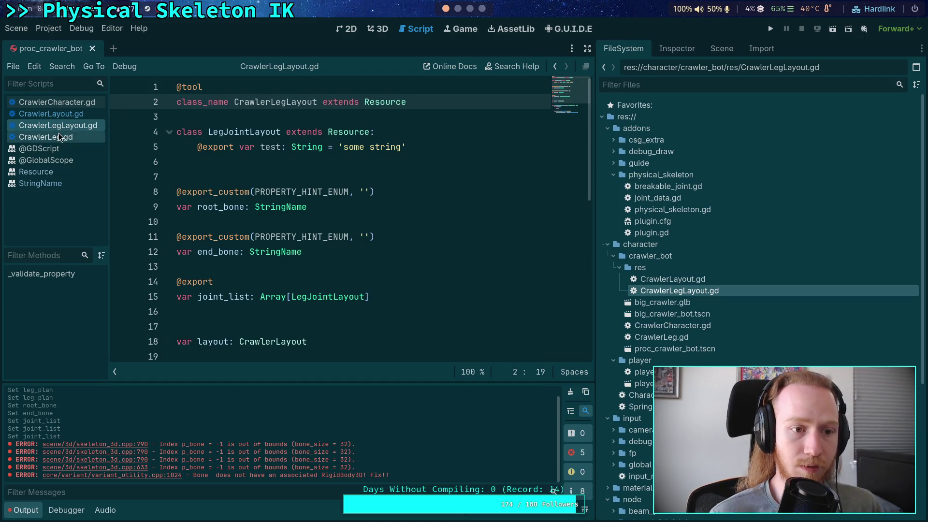
pyautogui.click(48, 114)
pyautogui.scroll(20, 550, 160)
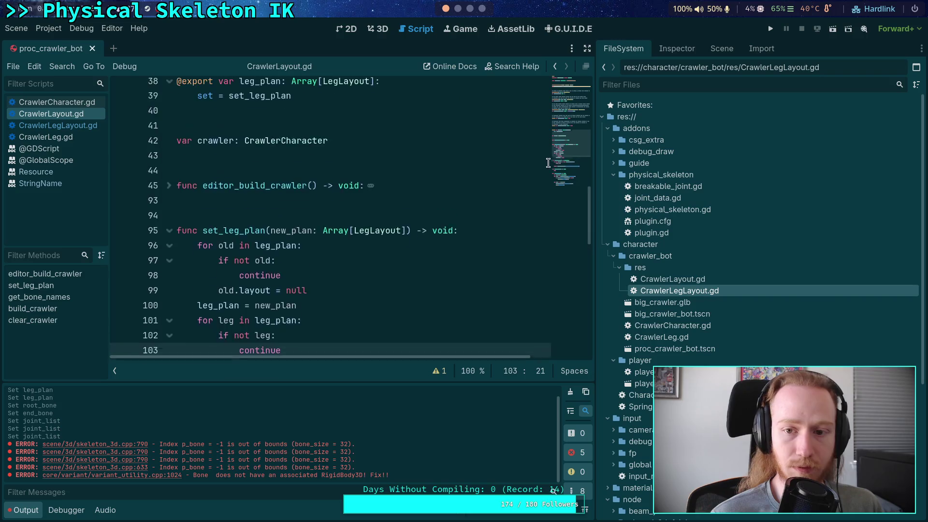
pyautogui.scroll(-2, 473, 178)
pyautogui.scroll(-6, 473, 178)
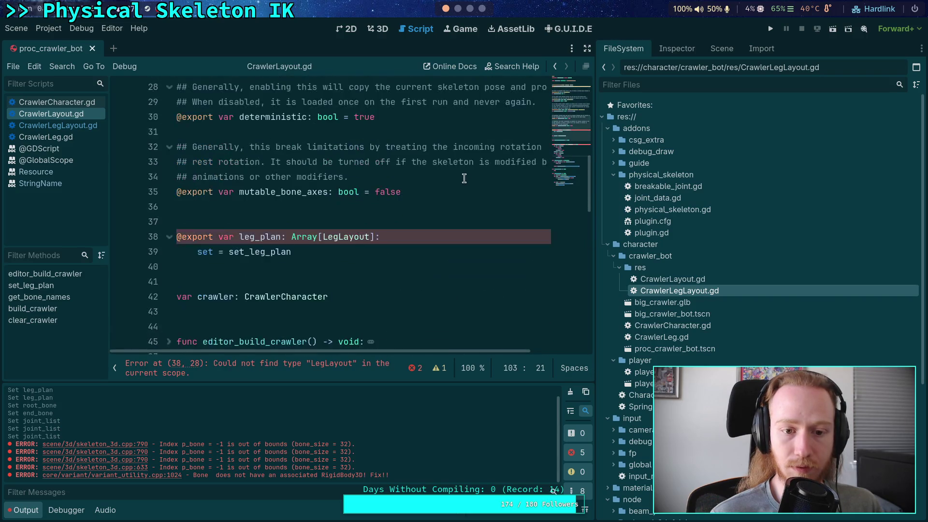
pyautogui.click(324, 237)
pyautogui.write('Crawler')
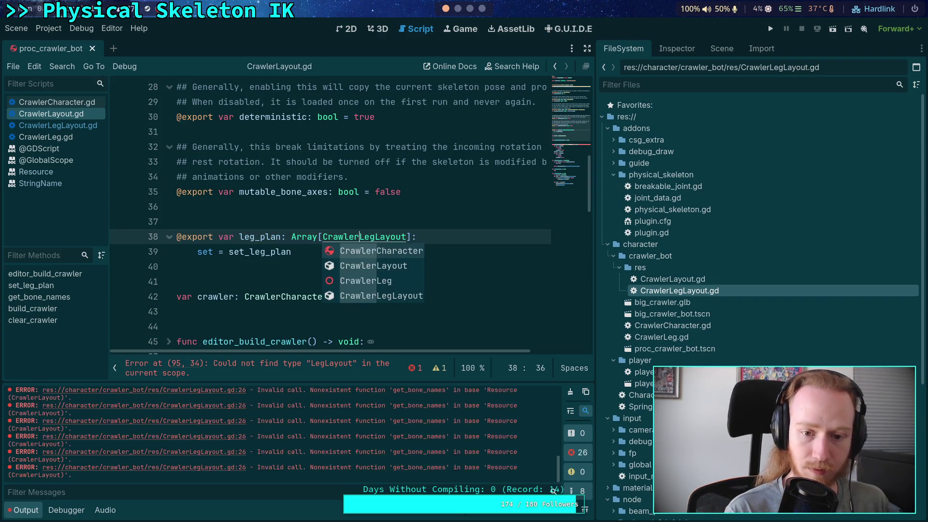
pyautogui.click(322, 210)
pyautogui.click(58, 125)
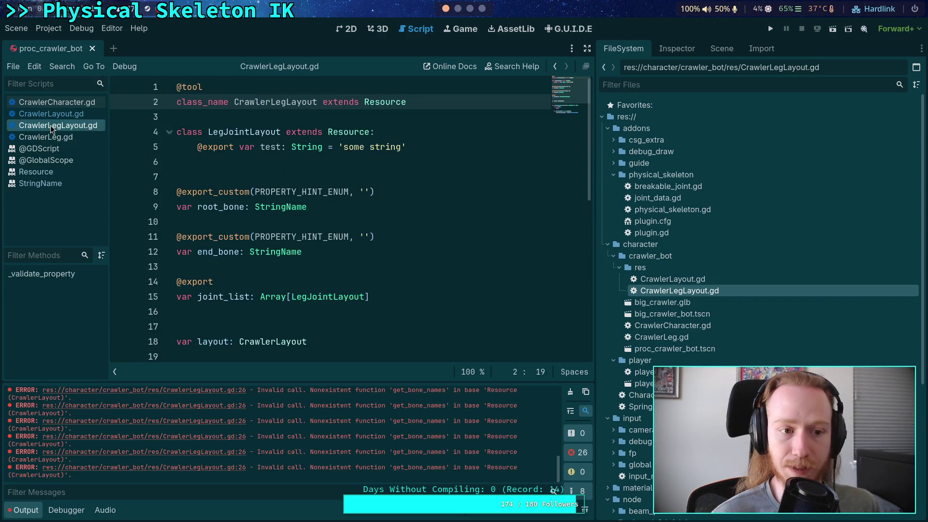
pyautogui.click(54, 138)
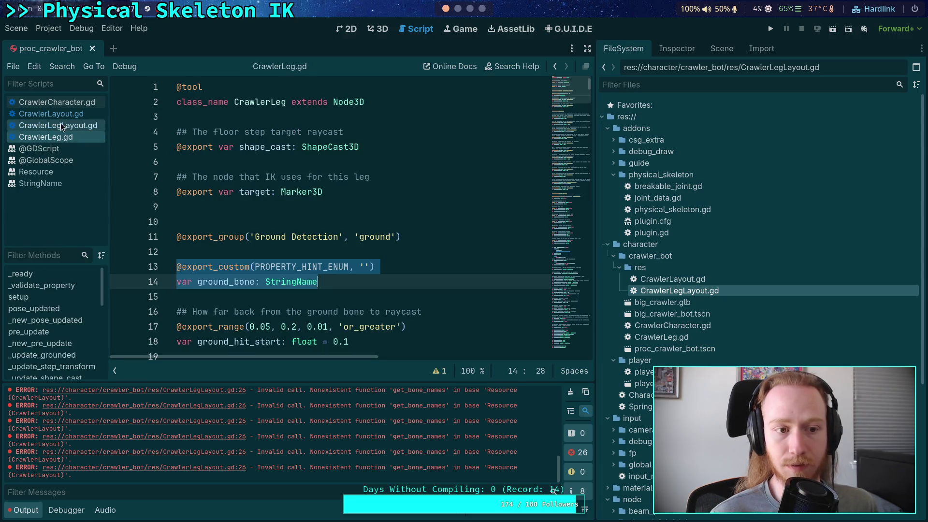
# Step: Create res/CrawlerLegJoint.gd as a new script inheriting from Resource
pyautogui.rightClick(664, 270)
pyautogui.moveTo(696, 278)
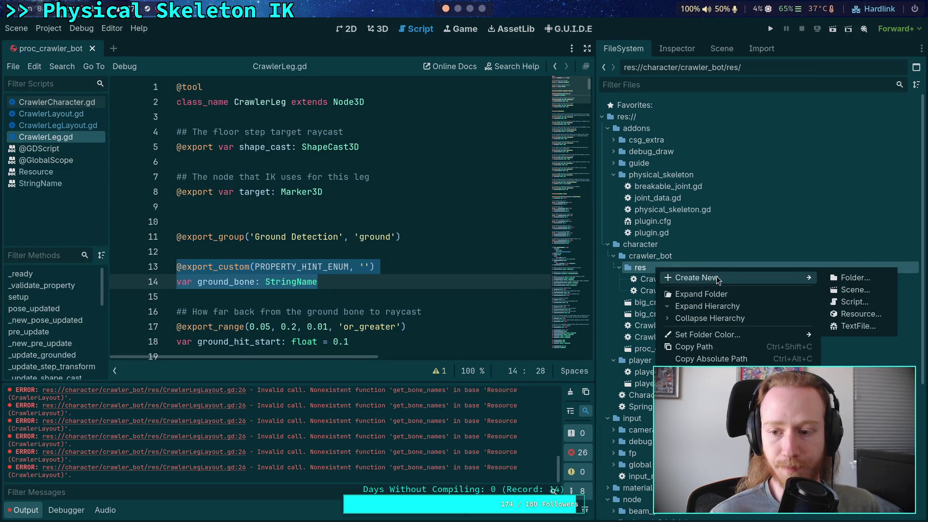
pyautogui.click(873, 300)
pyautogui.write('CrawlerLeg')
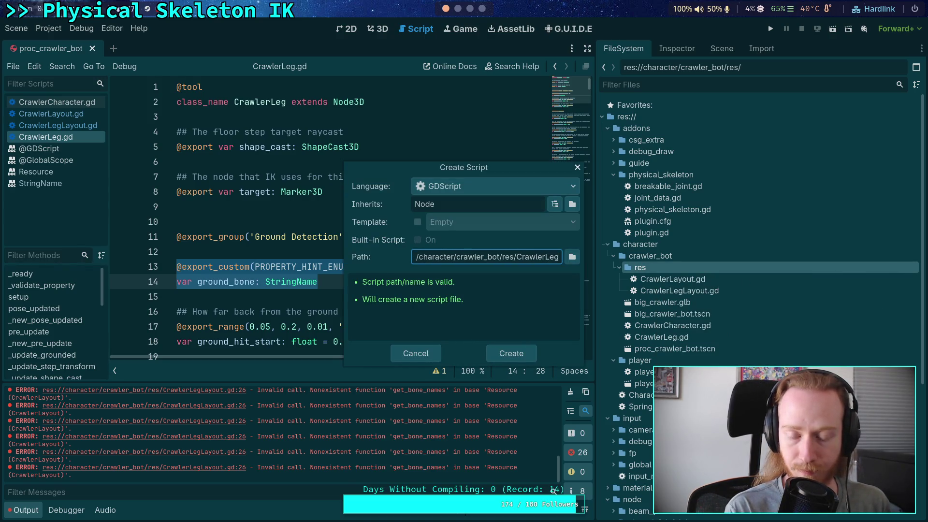
pyautogui.write('JointL')
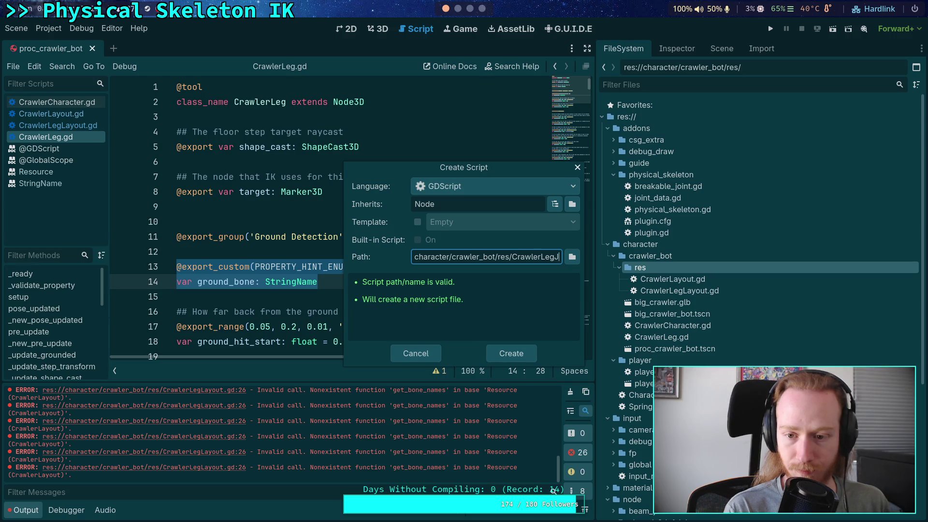
pyautogui.press('BackSpace')
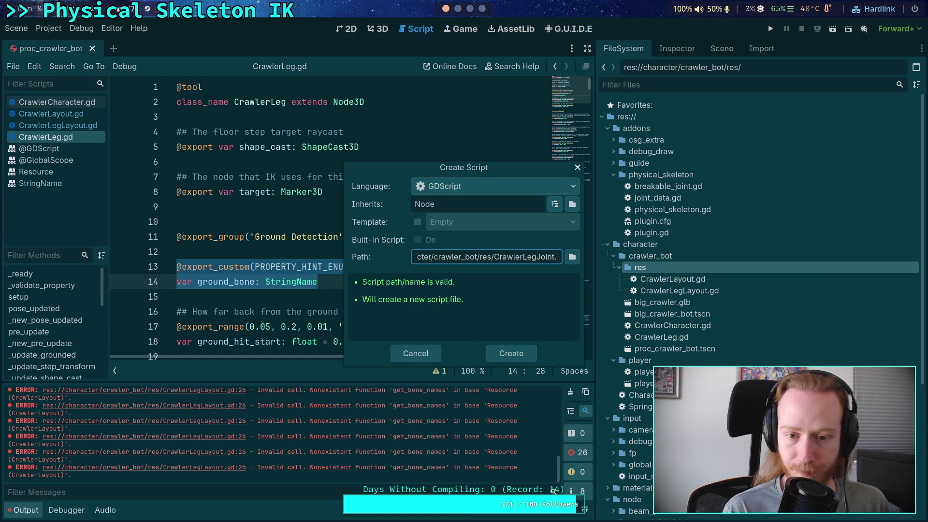
pyautogui.doubleClick(424, 204)
pyautogui.write('Resoruc')
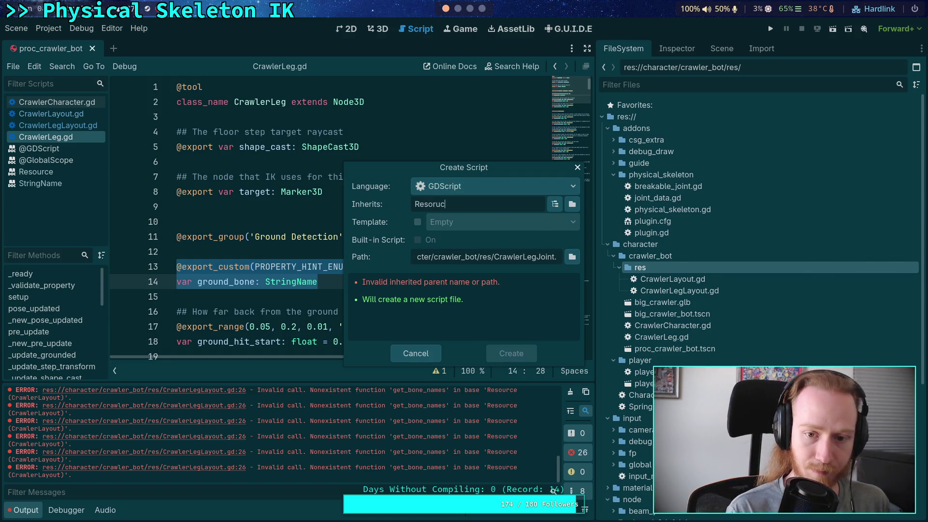
pyautogui.press('BackSpace')
pyautogui.press('BackSpace')
pyautogui.press('BackSpace')
pyautogui.write('urce')
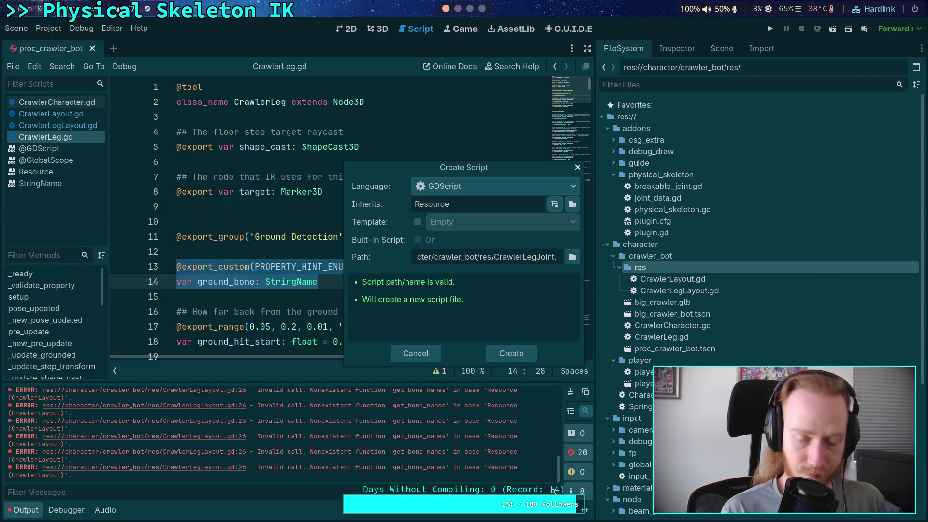
pyautogui.press('Return')
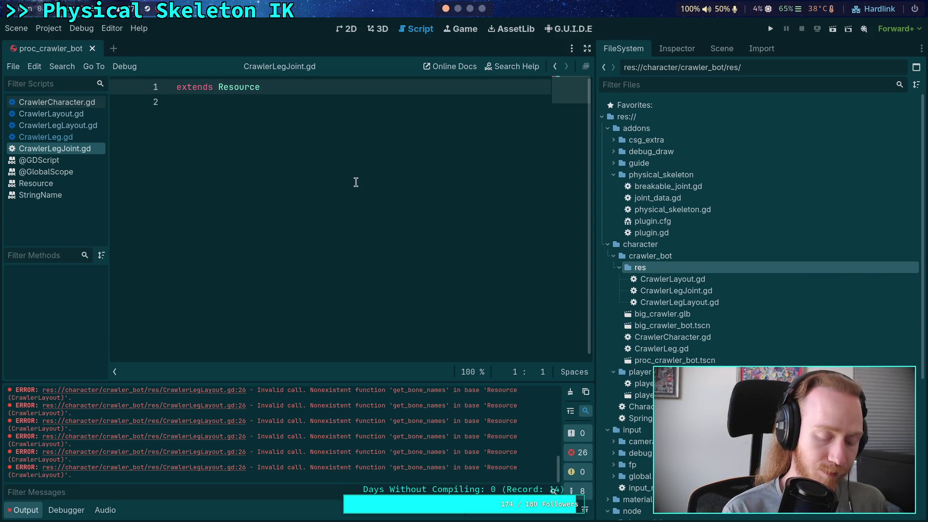
pyautogui.click(78, 125)
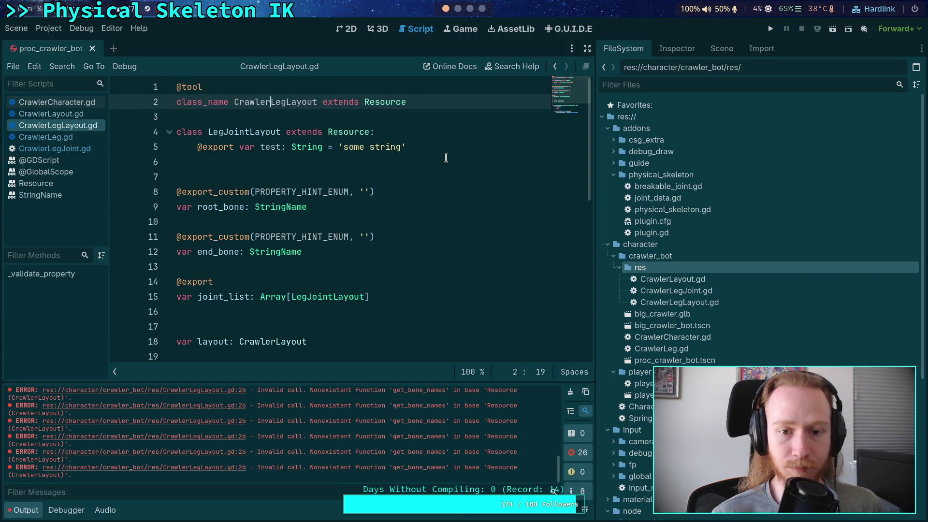
# Step: Delete the LegJointLayout inner class from CrawlerLegLayout.gd
pyautogui.moveTo(445, 157); pyautogui.dragTo(300, 128)
pyautogui.press('BackSpace')
pyautogui.click(298, 130)
pyautogui.scroll(-1, 327, 233)
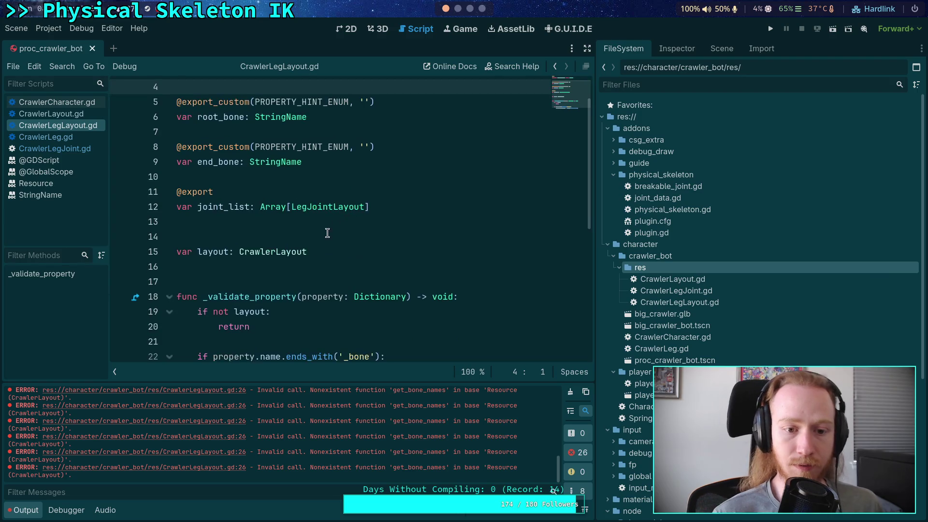
# Step: Retype joint_list as Array[CrawlerLegJoint], save, and add class_name CrawlerLegJoint in CrawlerLegJoint.gd
pyautogui.click(292, 206)
pyautogui.write('Cra')
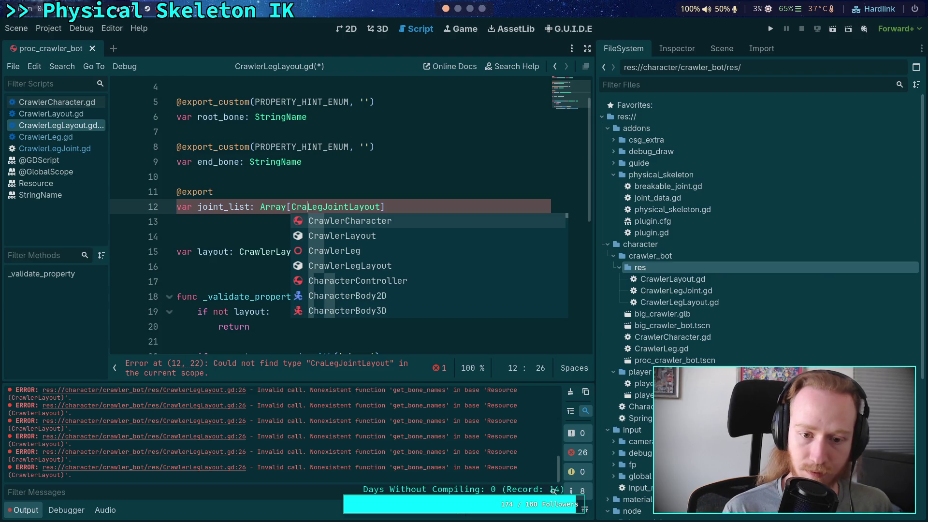
pyautogui.write('werLeg')
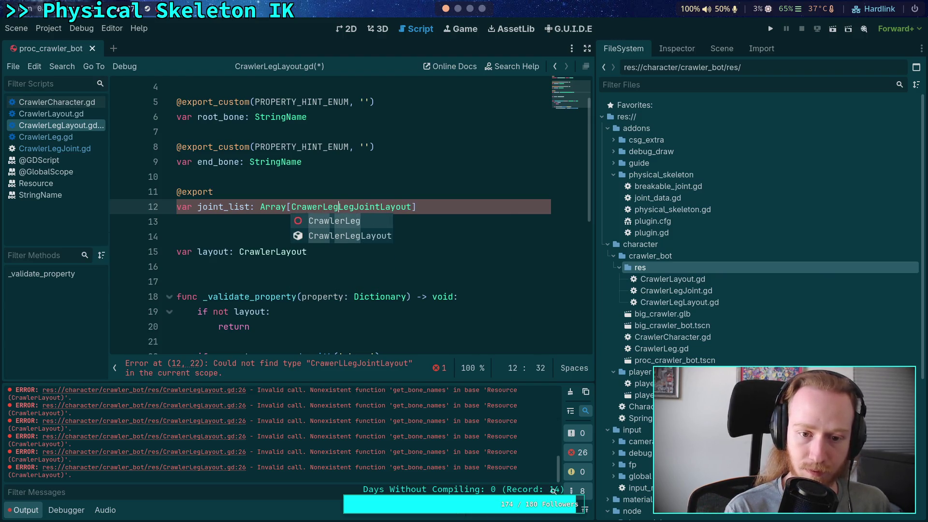
pyautogui.hotkey('ctrl', 's')
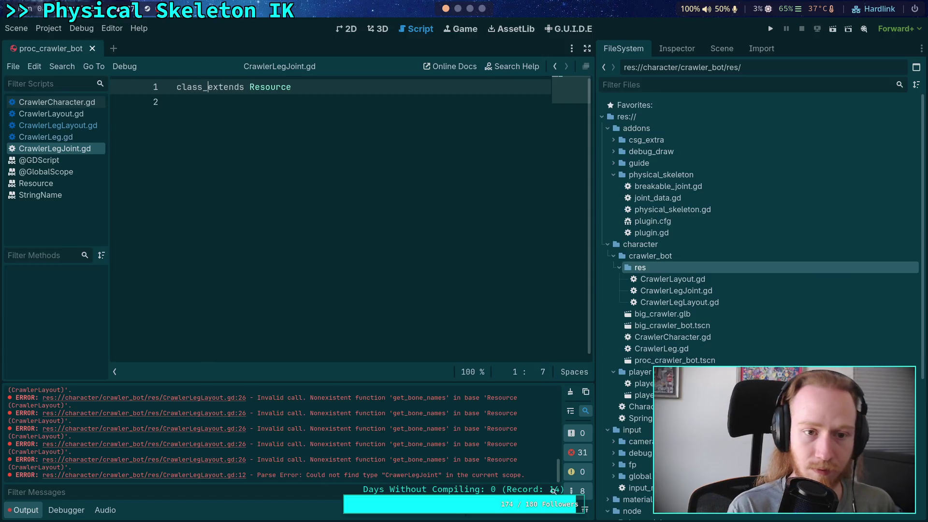
pyautogui.write('name')
pyautogui.write(' CrawlerL')
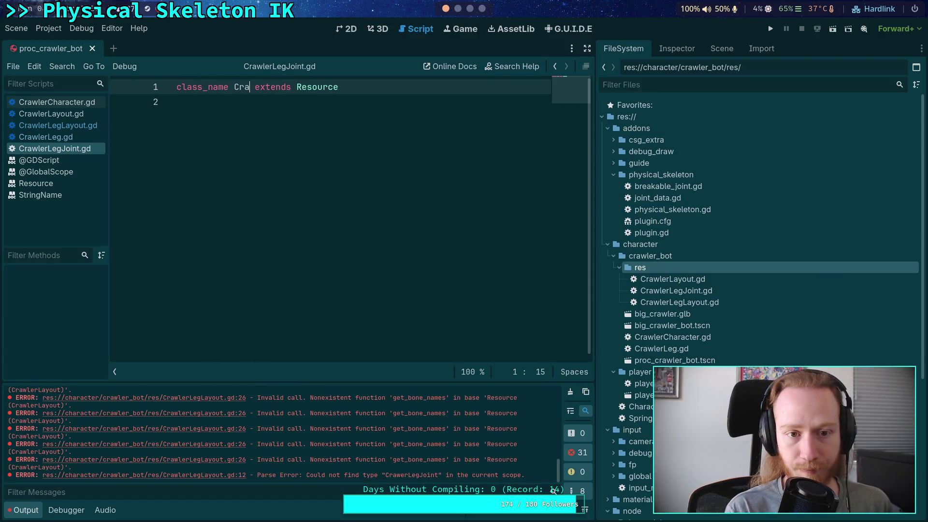
pyautogui.write('egJoin')
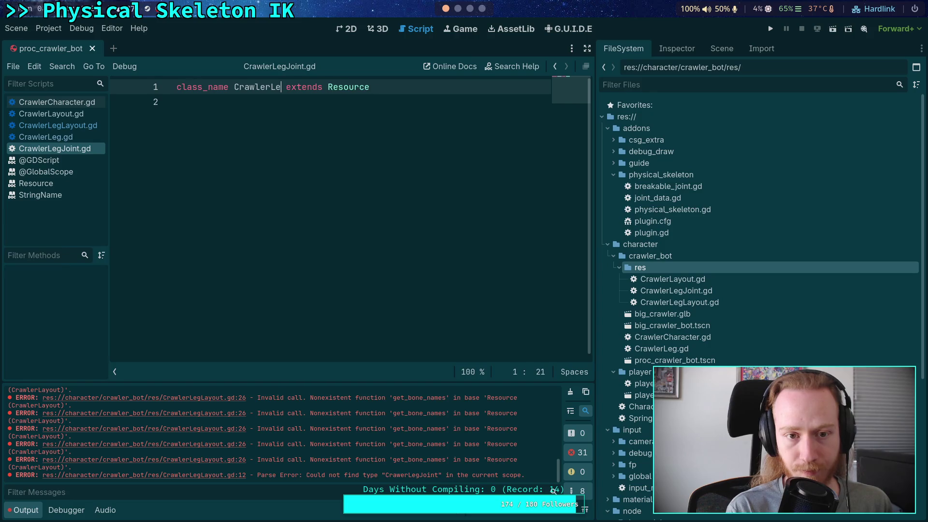
pyautogui.write('t')
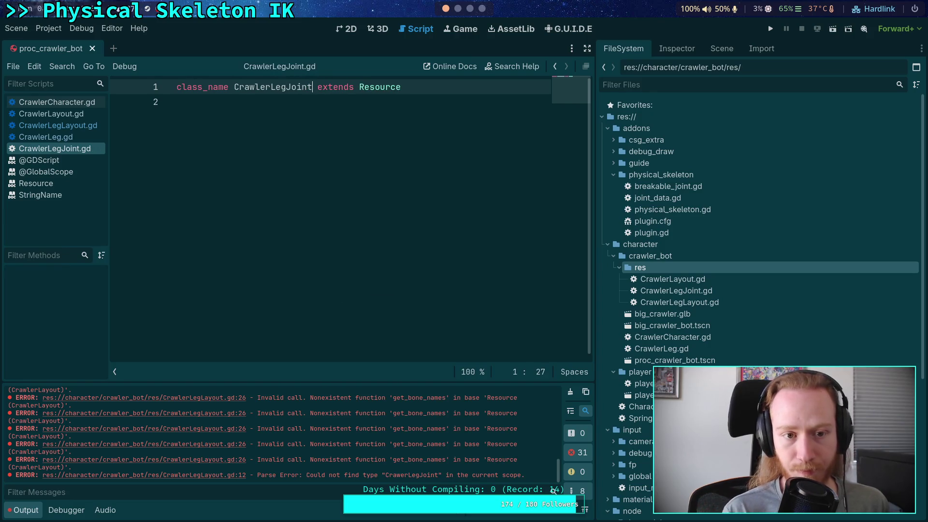
pyautogui.click(189, 102)
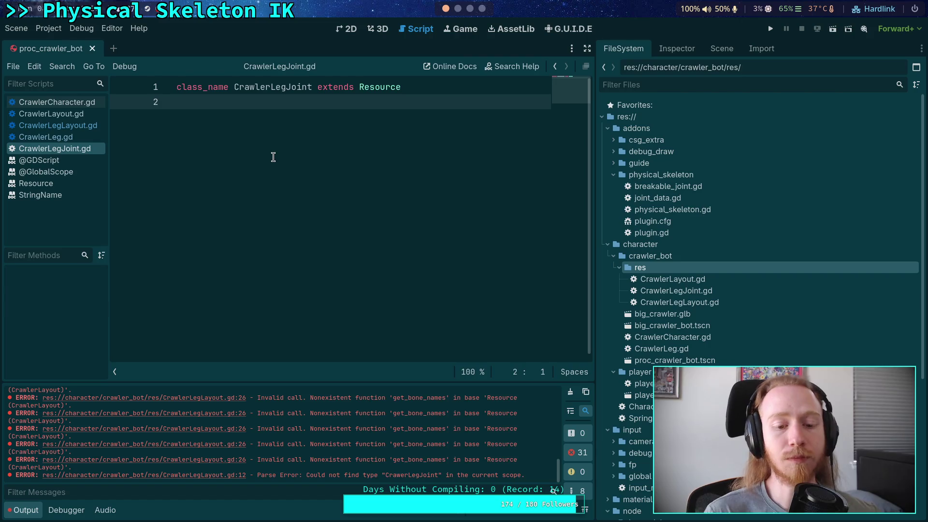
# Step: Clear the output log, narrow the file browser, collapse the Output panel, and add a blank line 3
pyautogui.click(570, 392)
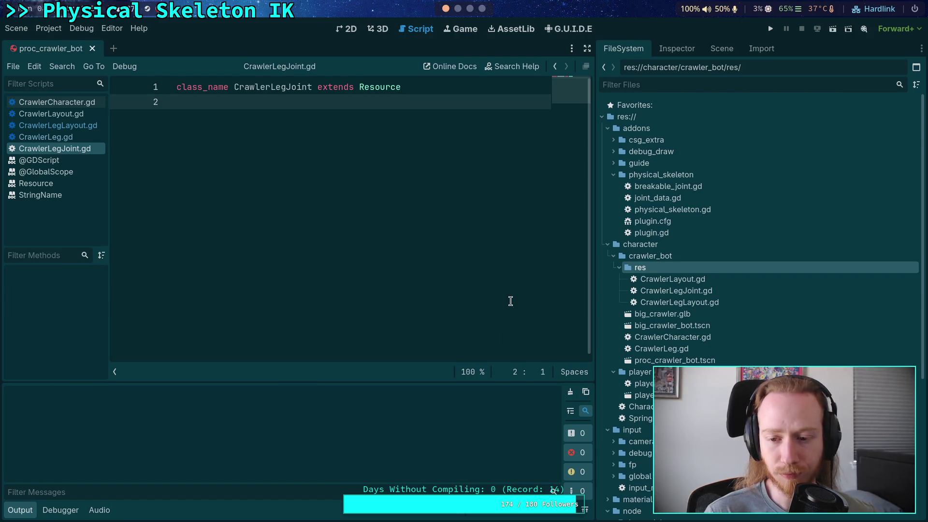
pyautogui.moveTo(593, 270)
pyautogui.mouseDown()
pyautogui.moveTo(755, 271)
pyautogui.moveTo(667, 285)
pyautogui.mouseUp()
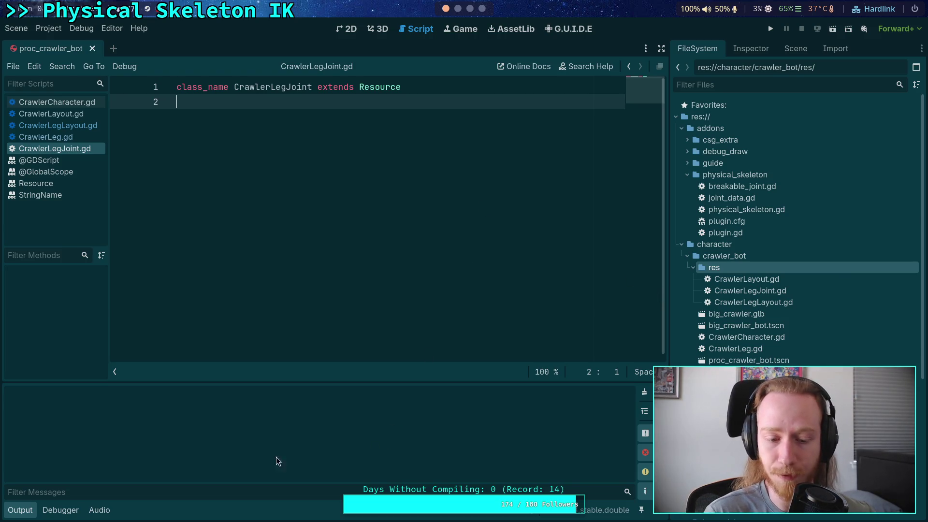
pyautogui.click(22, 510)
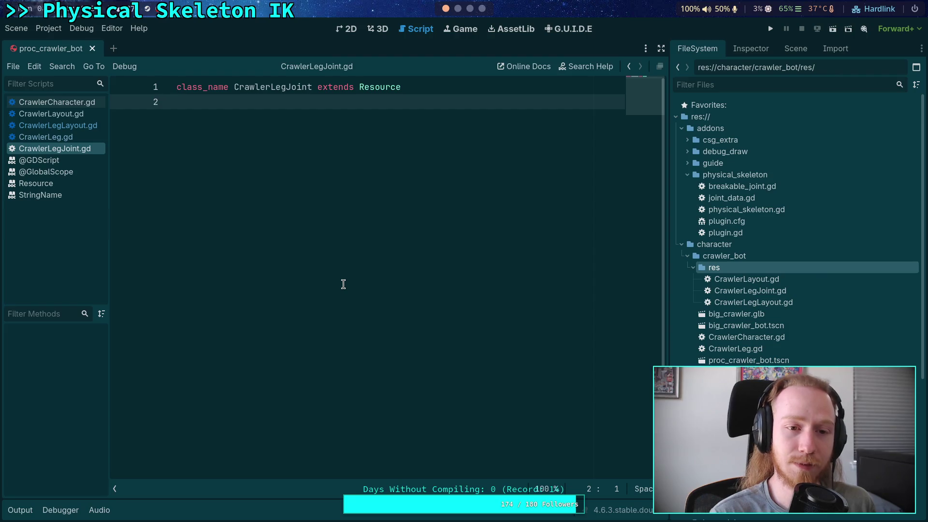
pyautogui.press('Return')
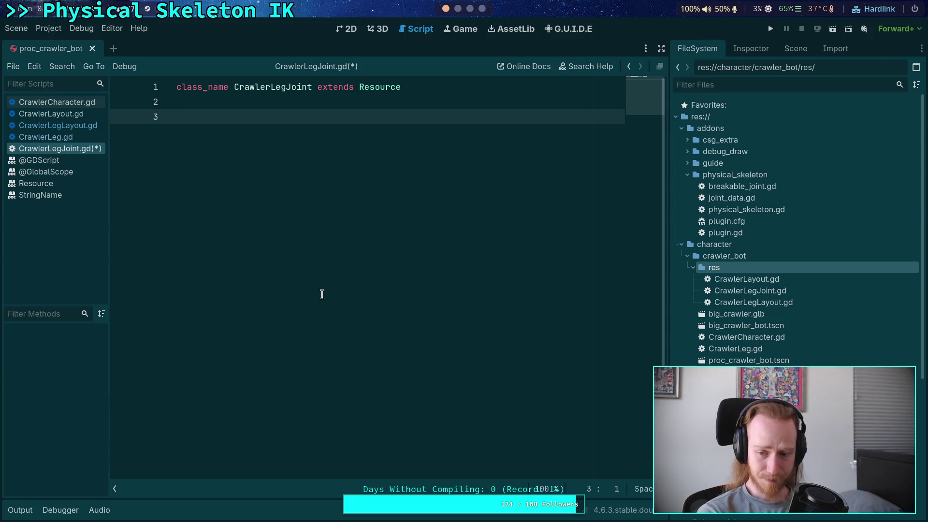
# Step: Select the LegIKModifier node in the Scene dock and view its properties in the Inspector
pyautogui.click(768, 51)
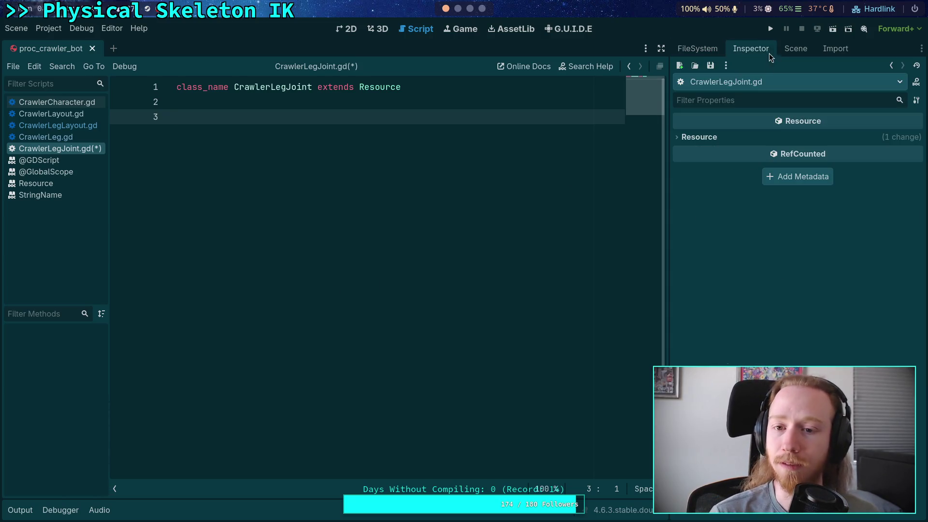
pyautogui.click(795, 50)
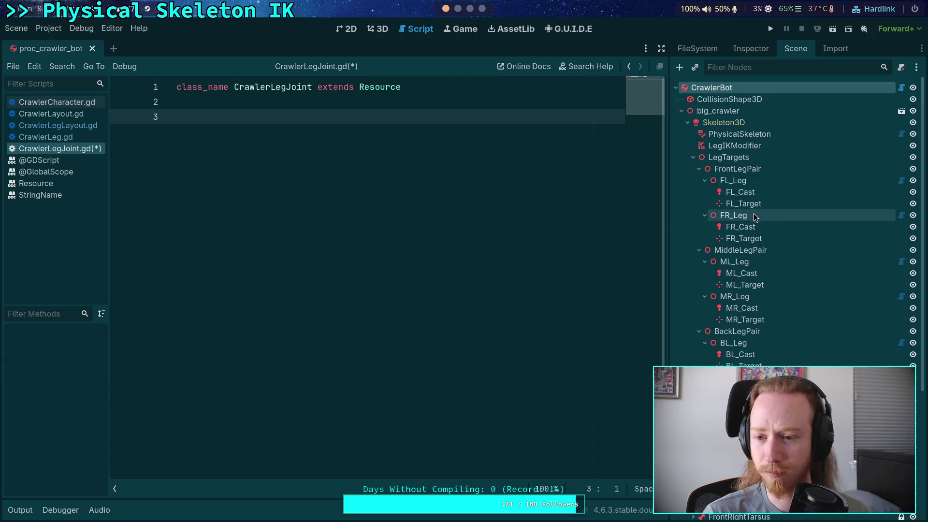
pyautogui.click(737, 145)
pyautogui.click(751, 48)
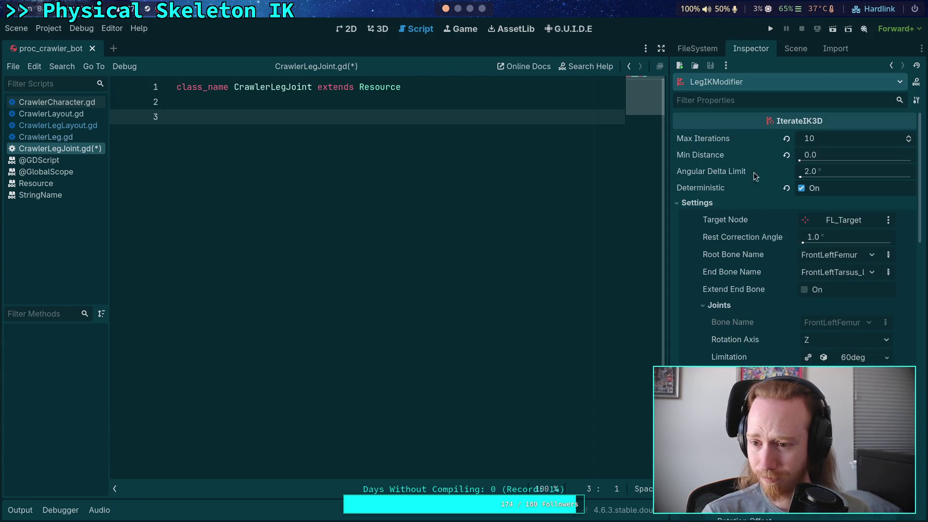
pyautogui.moveTo(667, 271); pyautogui.dragTo(590, 281)
pyautogui.scroll(-2, 665, 299)
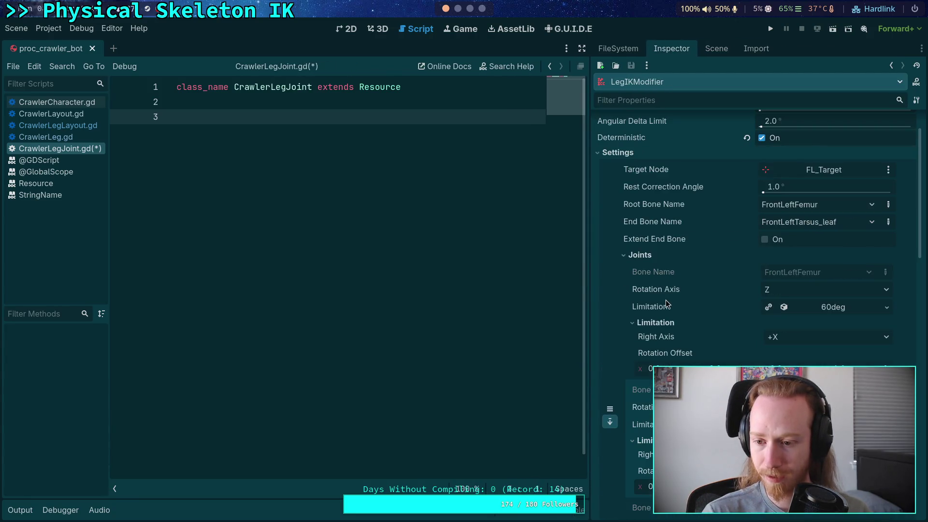
pyautogui.write('@export_')
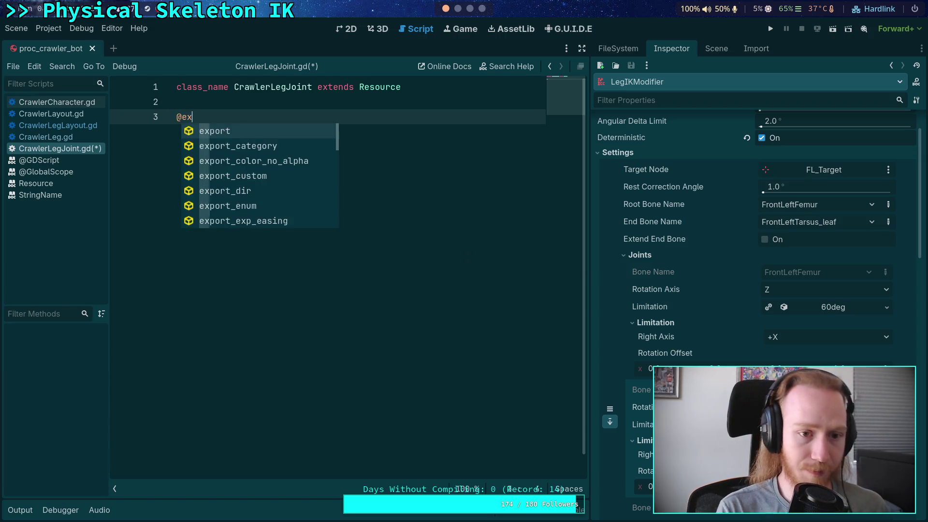
pyautogui.write('c')
pyautogui.press('Down')
pyautogui.press('Down')
pyautogui.press('Return')
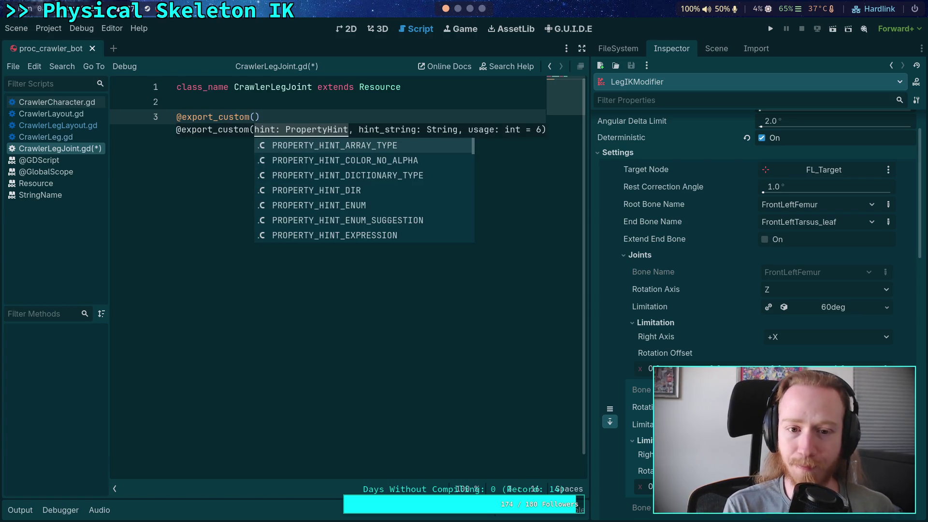
pyautogui.write('HINT_NO')
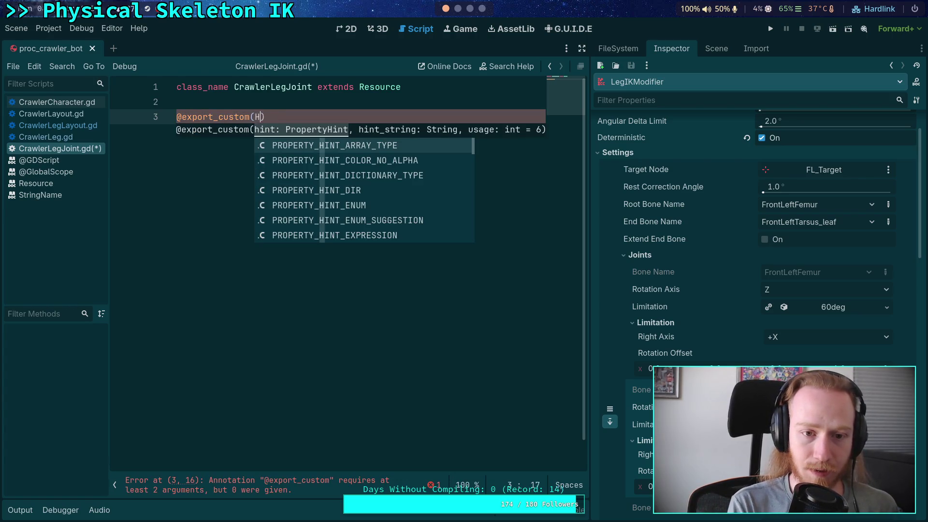
pyautogui.write('NE')
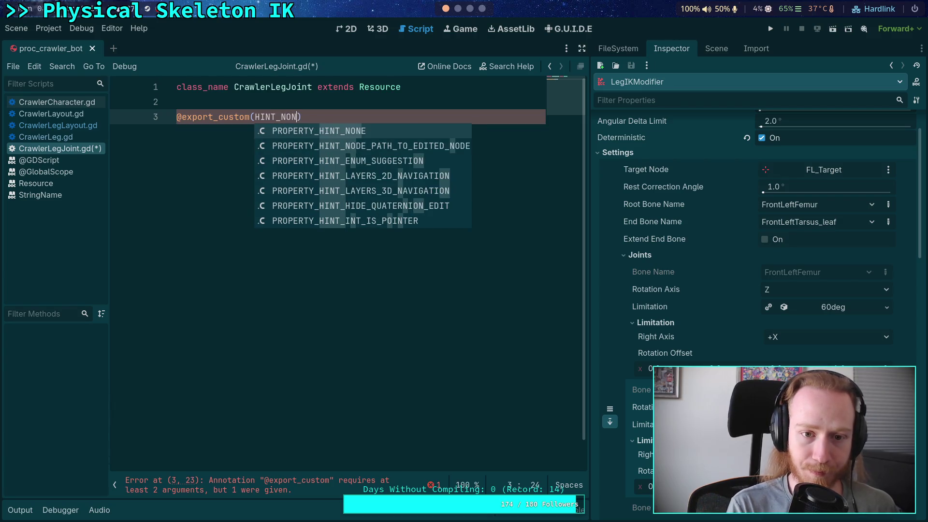
pyautogui.press('Return')
pyautogui.write(", '', ")
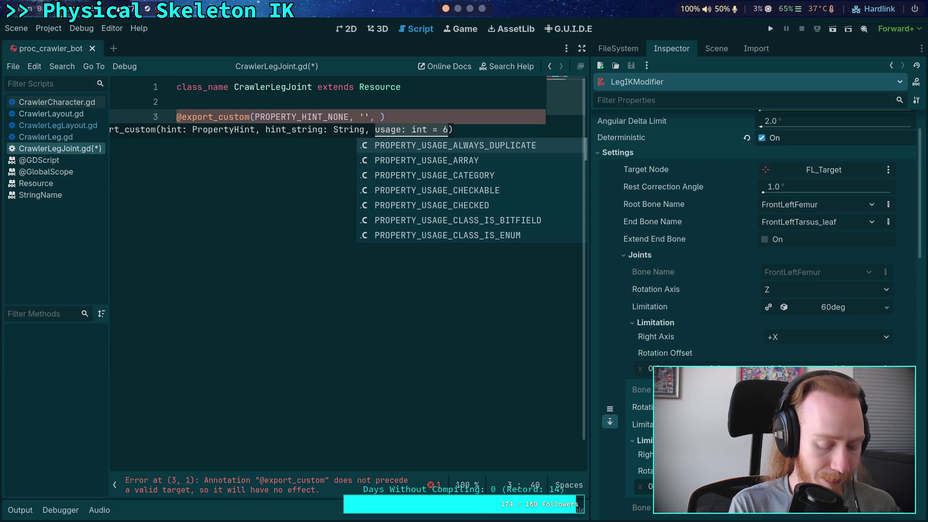
pyautogui.write('E')
pyautogui.press('BackSpace')
pyautogui.write('USG')
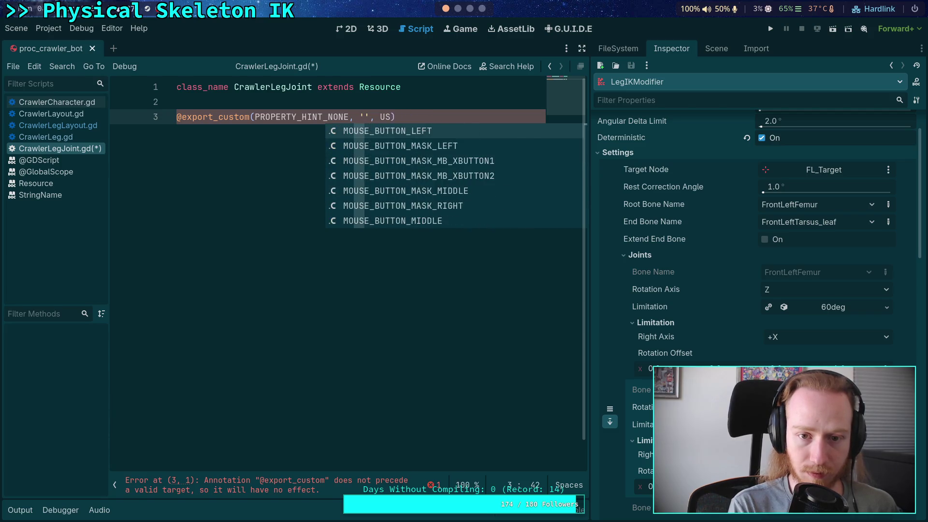
pyautogui.press('BackSpace')
pyautogui.write('AGE_EDITOR')
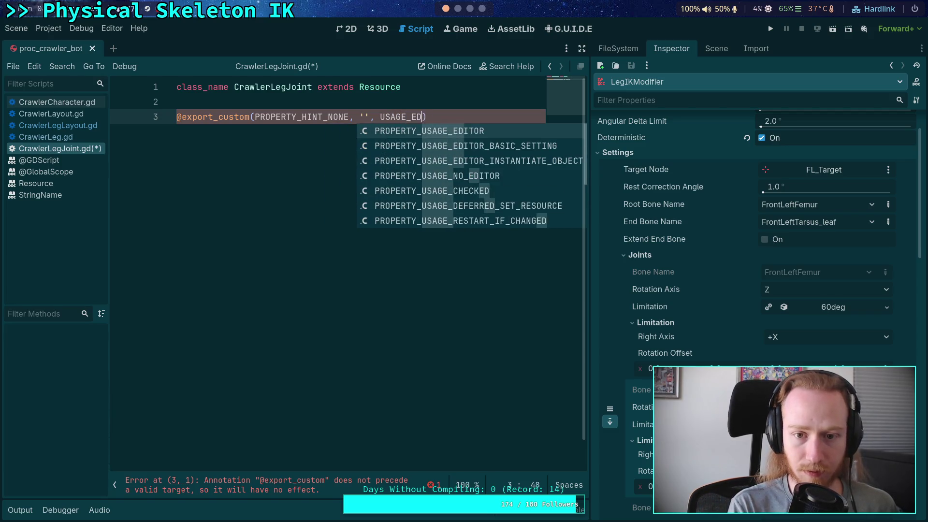
pyautogui.press('Return')
# Step: Declare var bone_name: StringName under the annotation, followed by a blank line
pyautogui.press('End')
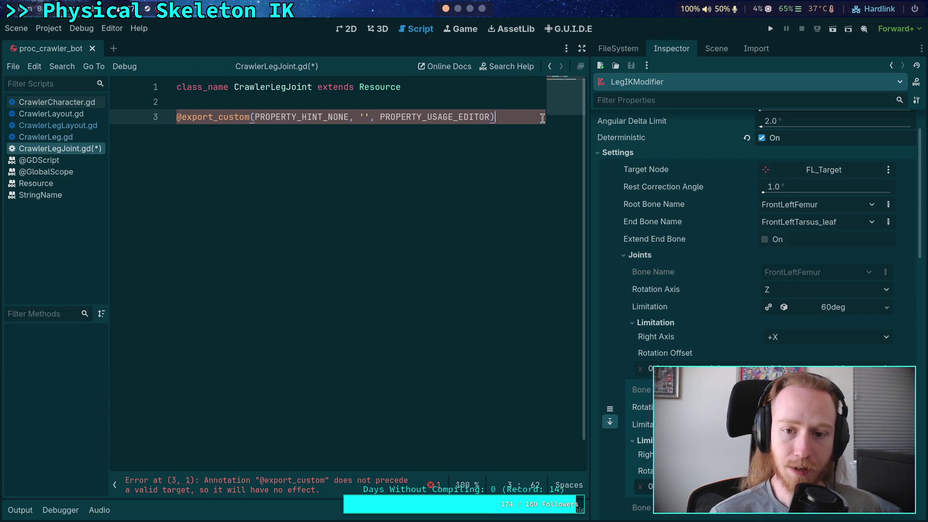
pyautogui.press('Return')
pyautogui.write('var ')
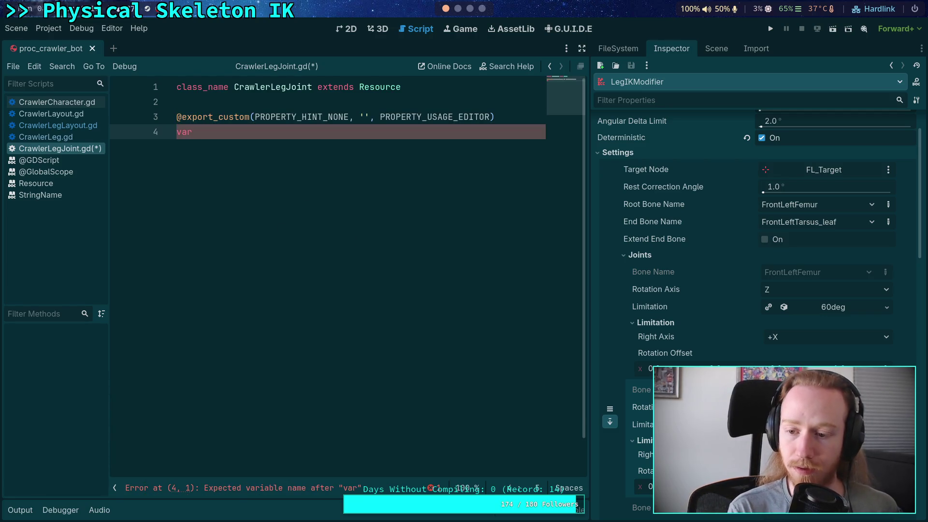
pyautogui.write('bone_name: ')
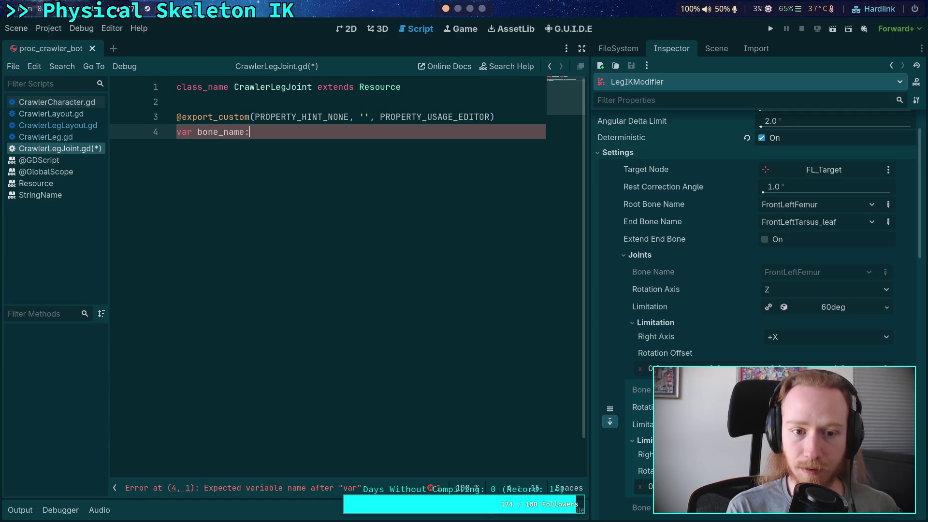
pyautogui.write('StringName')
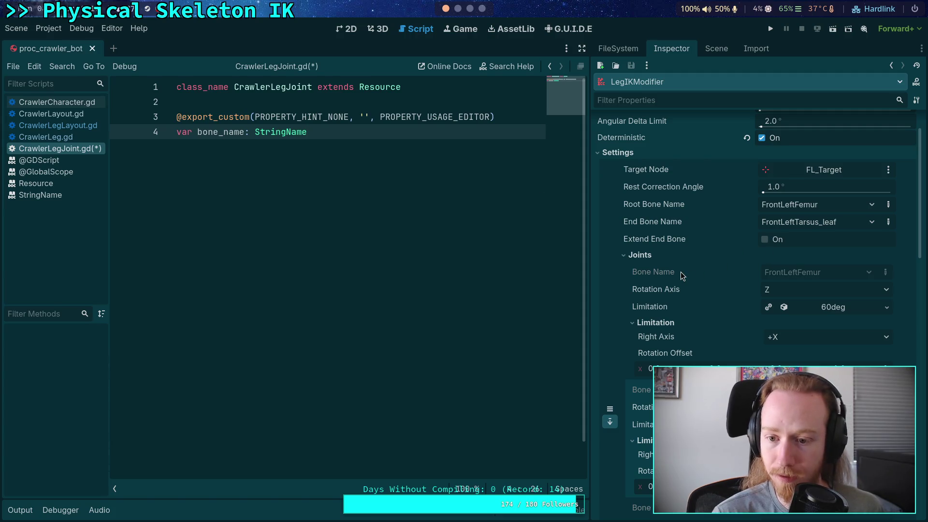
pyautogui.moveTo(680, 273)
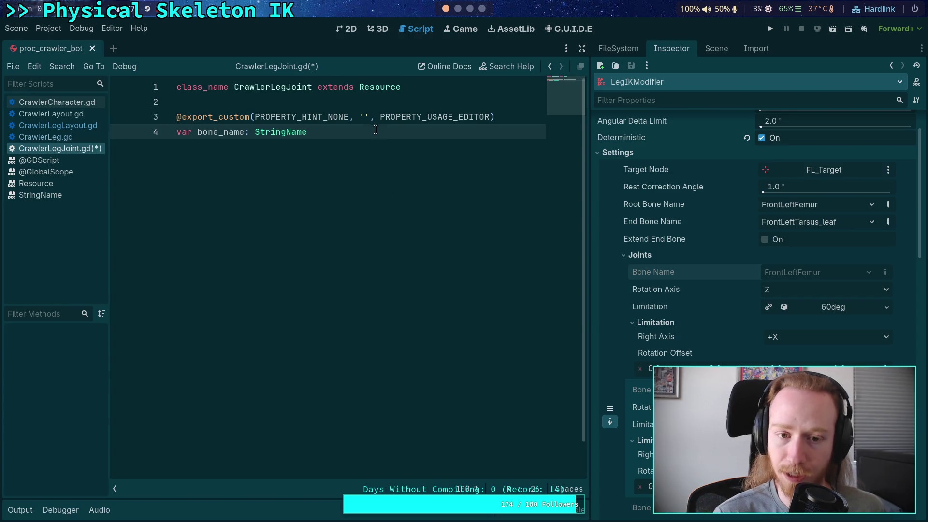
pyautogui.press('Return')
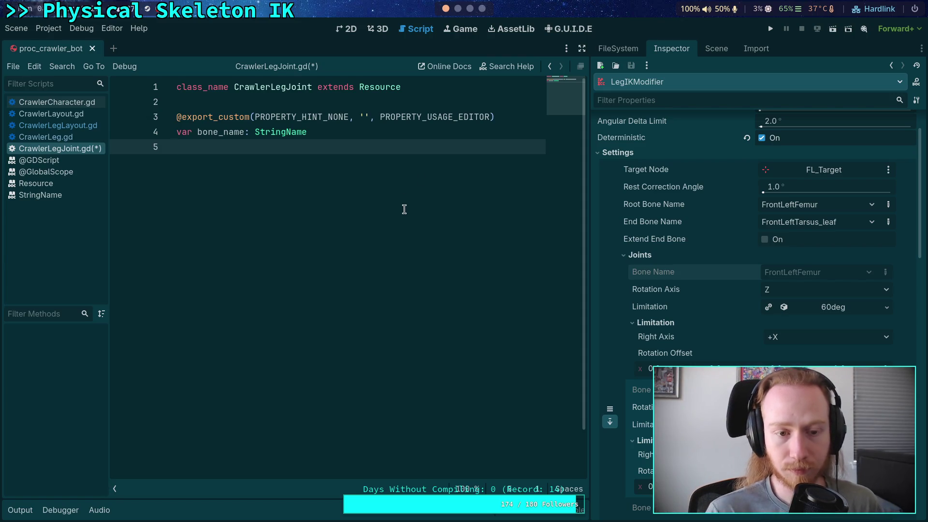
pyautogui.click(290, 102)
pyautogui.press('Return')
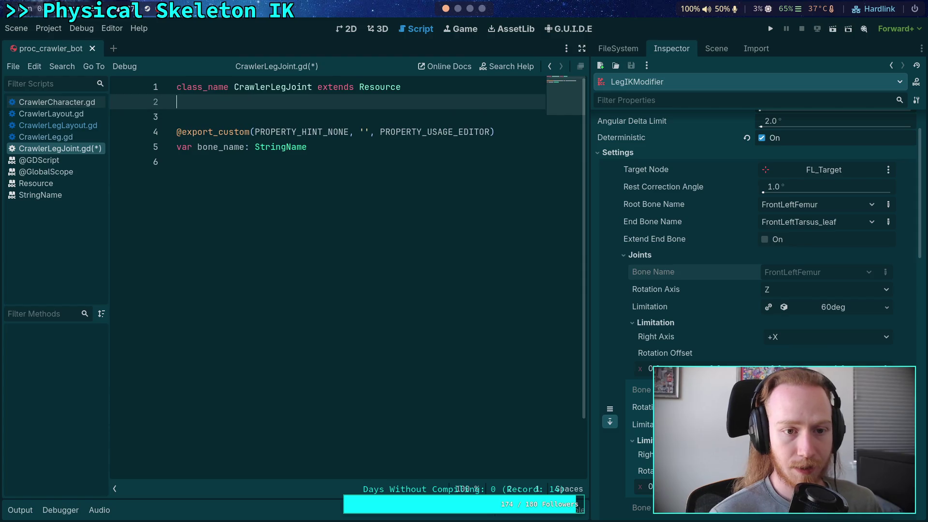
pyautogui.press('Up')
pyautogui.press('Up')
pyautogui.hotkey('ctrl', 'shift', 'Return')
pyautogui.write('@to')
pyautogui.press('Return')
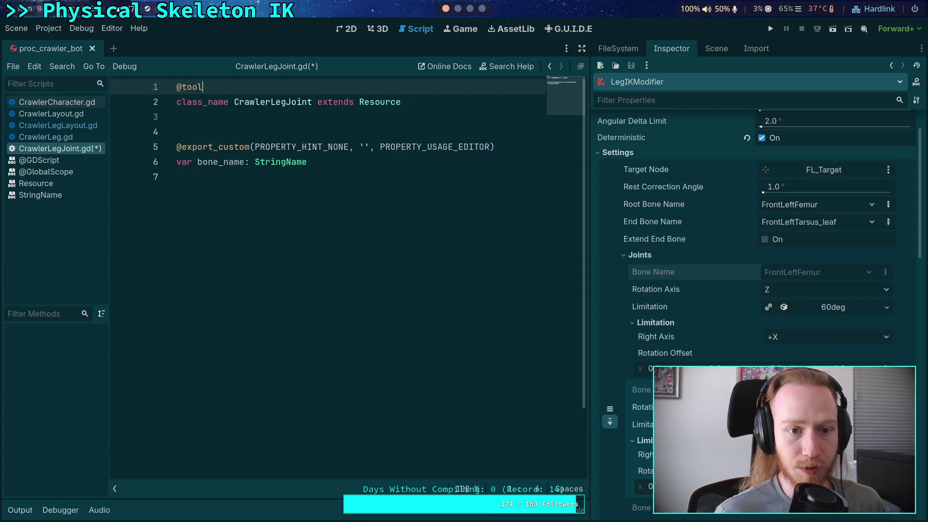
pyautogui.click(362, 214)
pyautogui.press('Return')
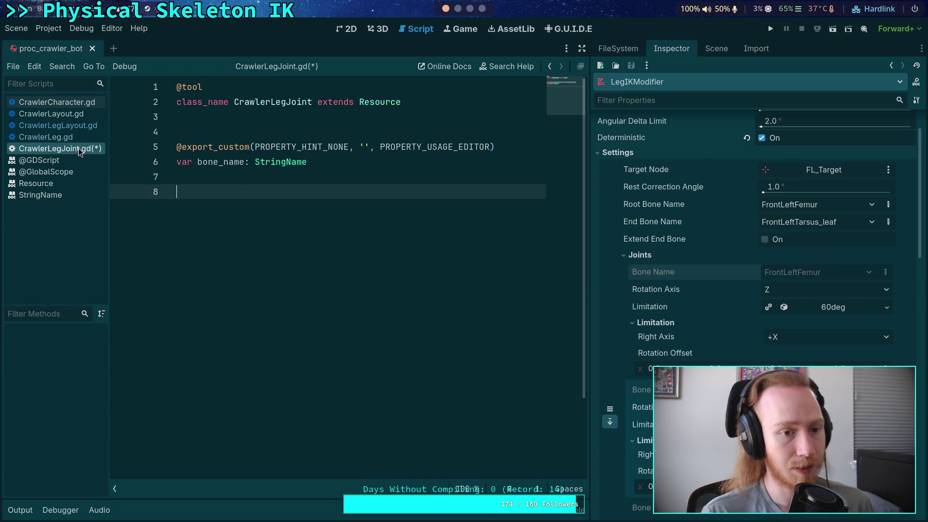
pyautogui.click(57, 137)
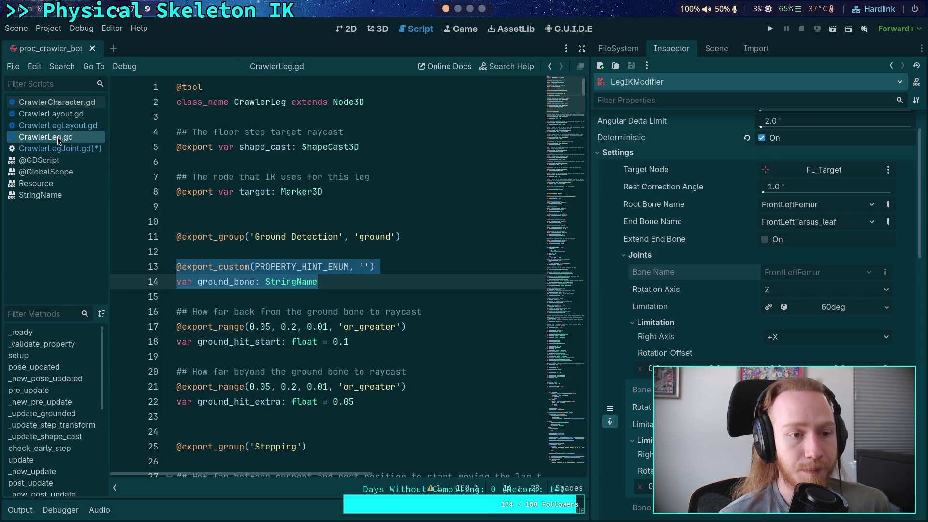
# Step: Cycle through the open scripts to CrawlerLegLayout.gd and go to the end of root_bone's declaration
pyautogui.click(75, 125)
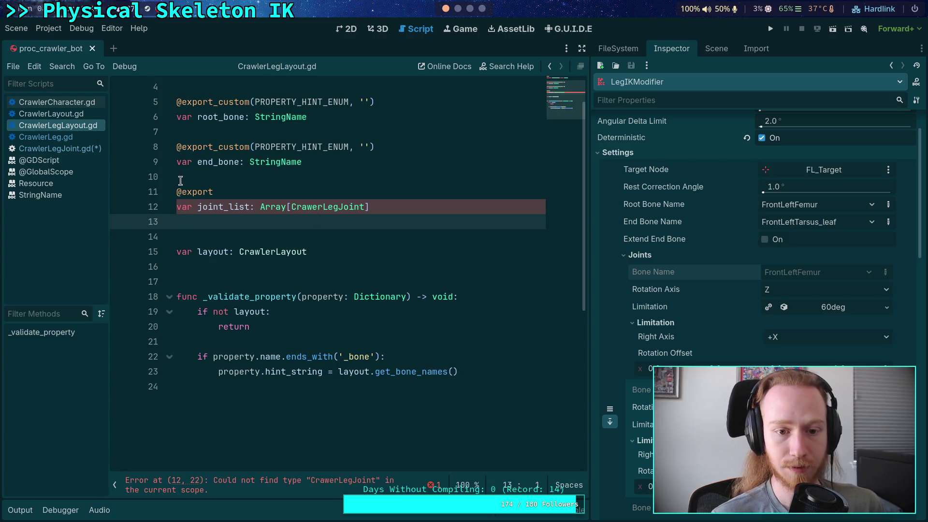
pyautogui.click(78, 148)
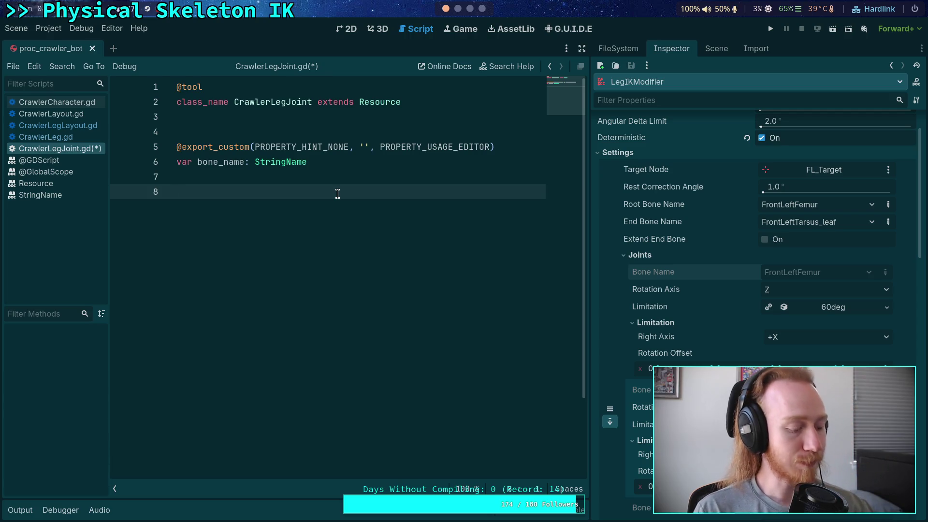
pyautogui.click(46, 137)
pyautogui.scroll(-2, 376, 226)
pyautogui.hotkey('ctrl', 'shift', ',')
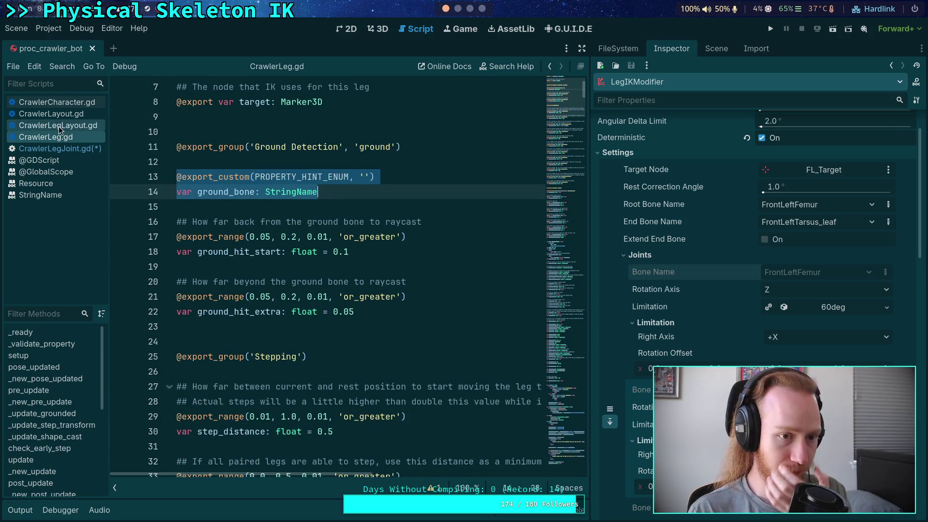
pyautogui.scroll(2, 359, 214)
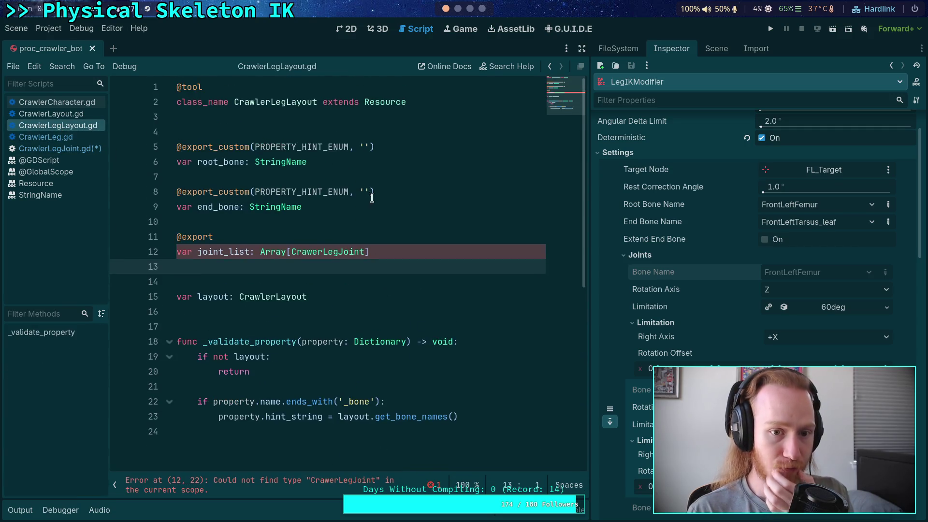
pyautogui.click(417, 157)
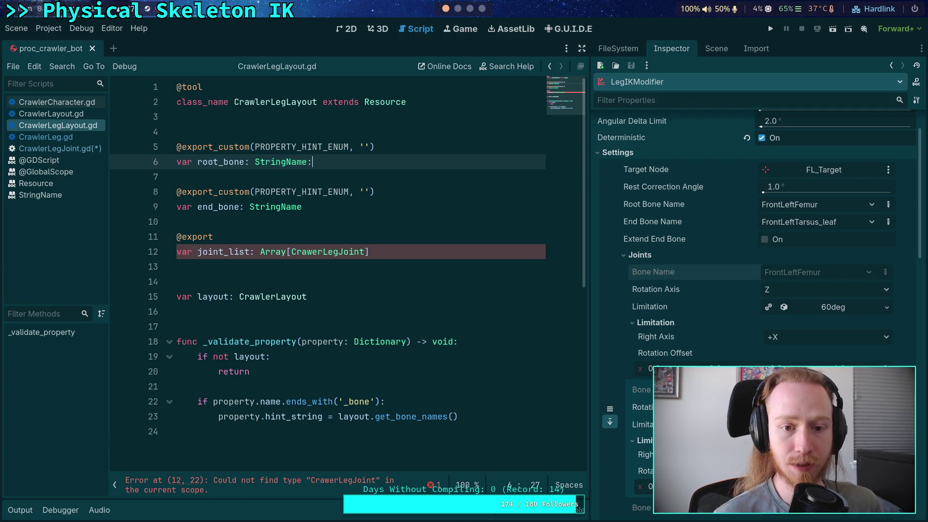
# Step: Give root_bone a set(value) block that assigns root_bone = value and calls _update_joints()
pyautogui.press('Return')
pyautogui.write('set')
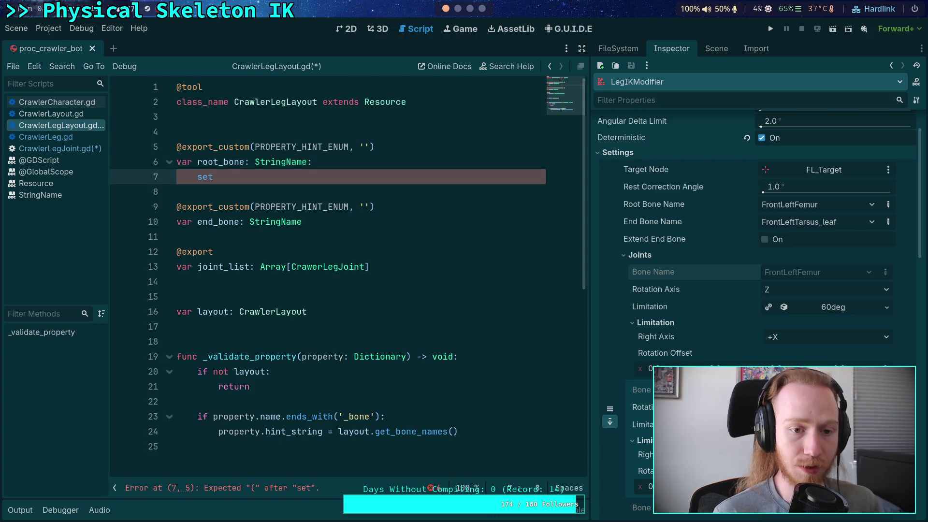
pyautogui.write('(value')
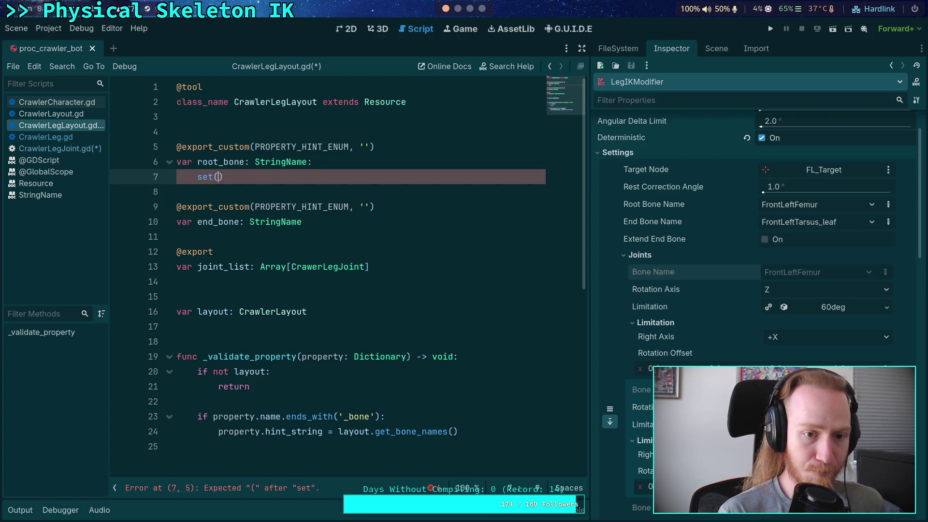
pyautogui.write('):')
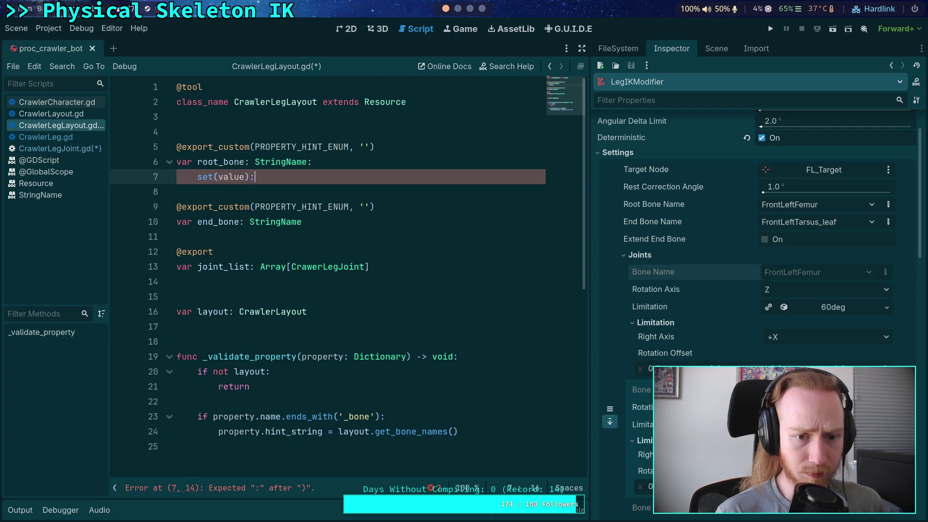
pyautogui.press('Return')
pyautogui.write('root_bone = value')
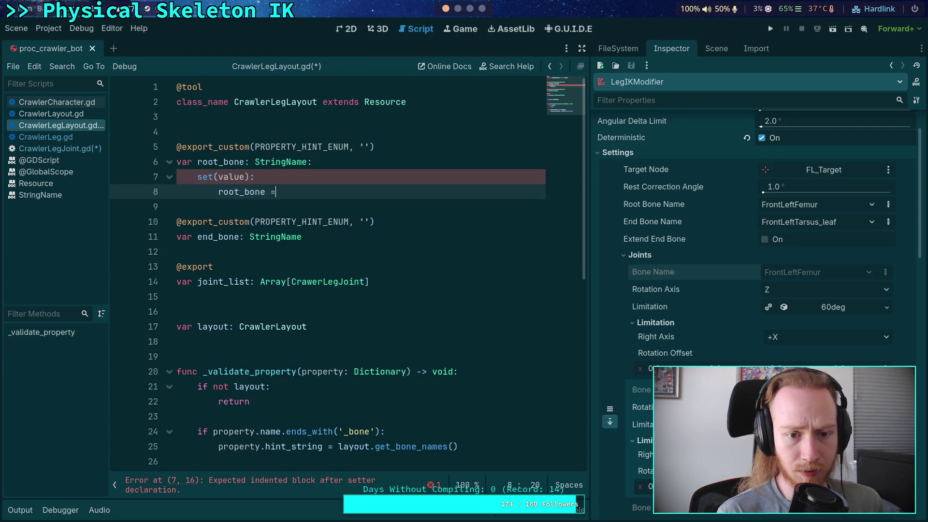
pyautogui.press('Return')
pyautogui.press('Return')
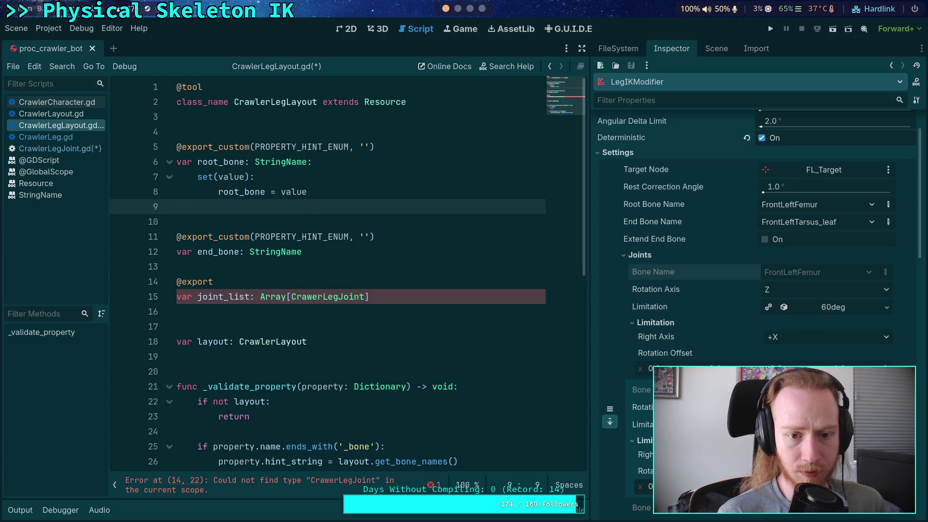
pyautogui.write('_update_joints()')
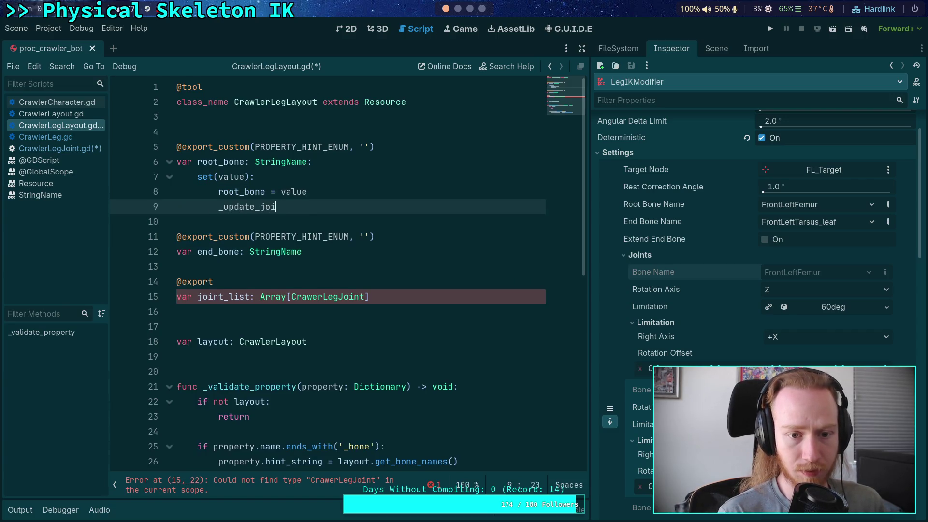
# Step: Copy the setter onto end_bone, changing its assignment to end_bone = value
pyautogui.moveTo(319, 207)
pyautogui.mouseDown()
pyautogui.moveTo(337, 163)
pyautogui.moveTo(307, 163)
pyautogui.mouseUp()
pyautogui.hotkey('ctrl', 'c')
pyautogui.rightClick(309, 174)
pyautogui.click(338, 199)
pyautogui.click(353, 251)
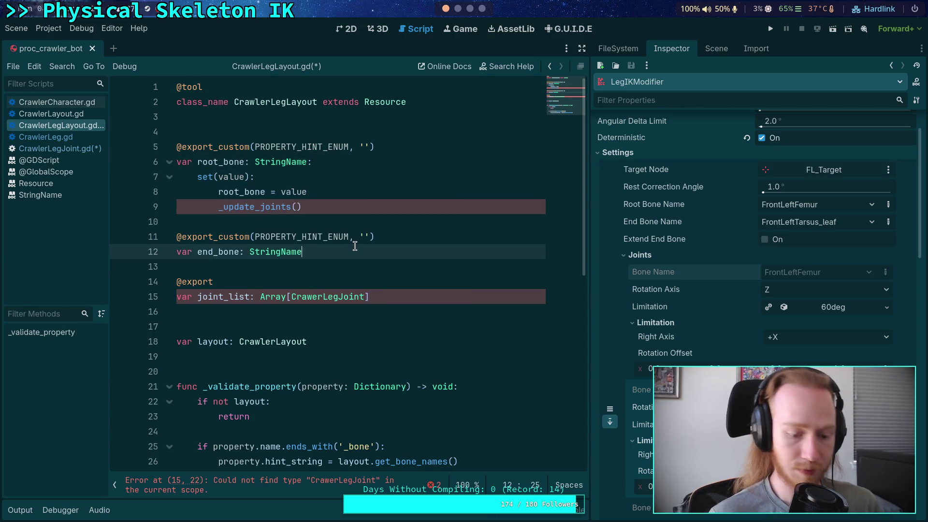
pyautogui.hotkey('ctrl', 'v')
pyautogui.click(224, 282)
pyautogui.press('Delete')
pyautogui.press('Delete')
pyautogui.press('Delete')
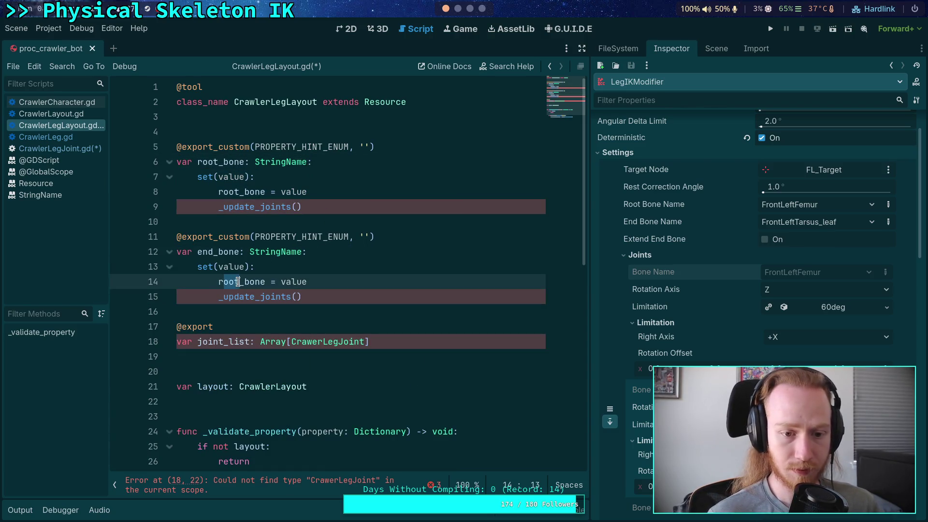
pyautogui.press('BackSpace')
pyautogui.write('end')
pyautogui.click(249, 251)
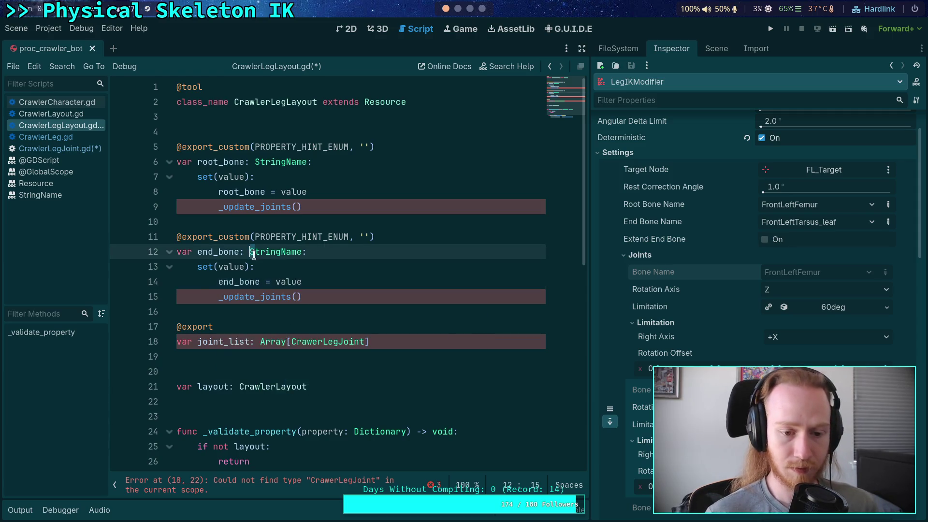
# Step: Save the script and correct the joint_list type from CrawerLegJoint to CrawlerLegJoint
pyautogui.scroll(-3, 385, 236)
pyautogui.click(385, 235)
pyautogui.hotkey('ctrl', 's')
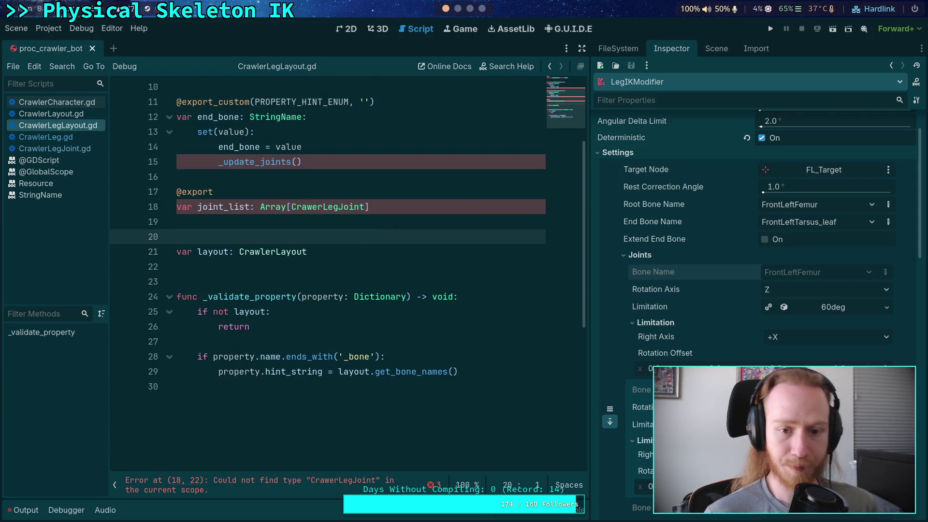
pyautogui.click(313, 206)
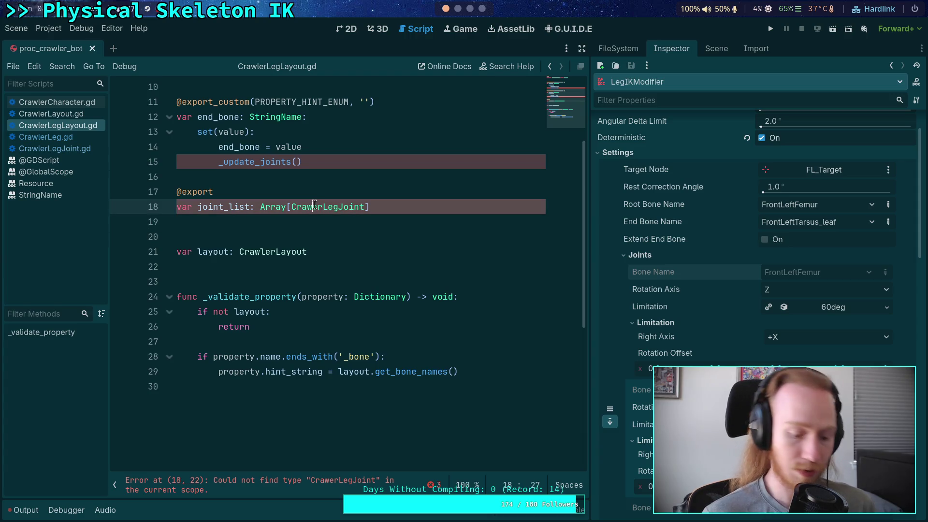
pyautogui.write('l')
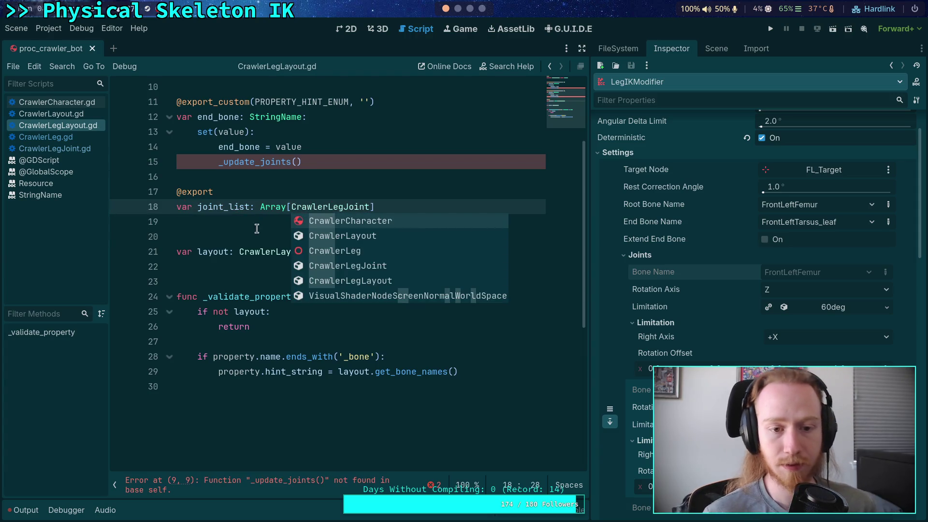
pyautogui.click(257, 231)
# Step: Append an empty 'func _update_joints() -> void: pass' stub at the end of the script
pyautogui.click(349, 387)
pyautogui.press('Return')
pyautogui.write('func _update_joints() -> ')
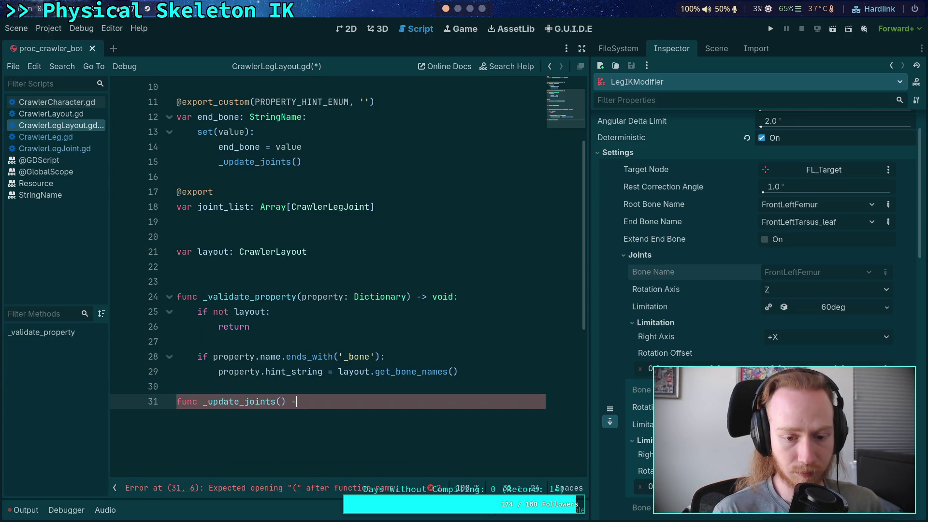
pyautogui.write('void:')
pyautogui.press('Return')
pyautogui.write('pass')
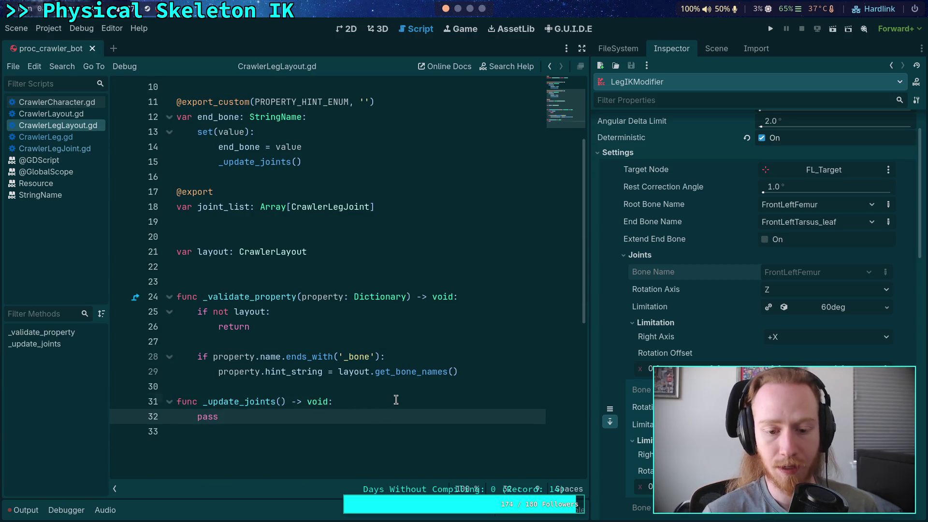
pyautogui.click(413, 402)
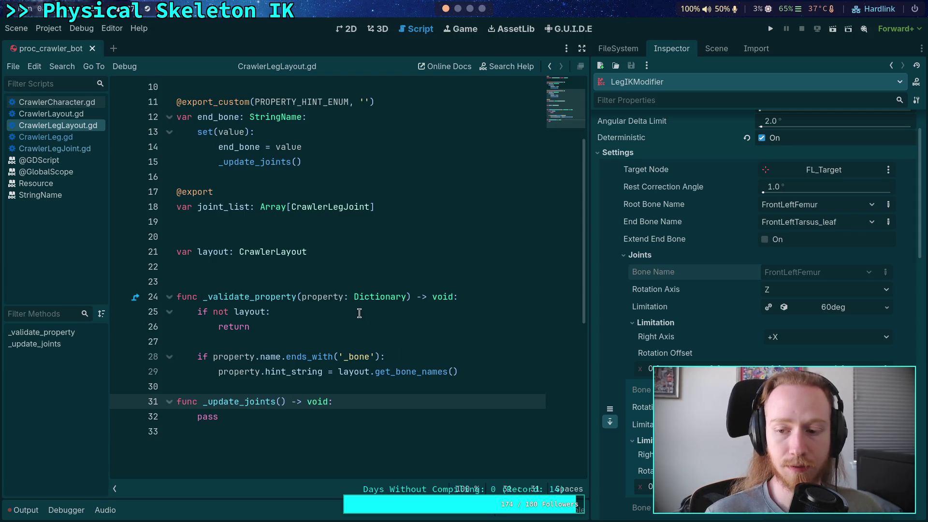
pyautogui.moveTo(362, 295)
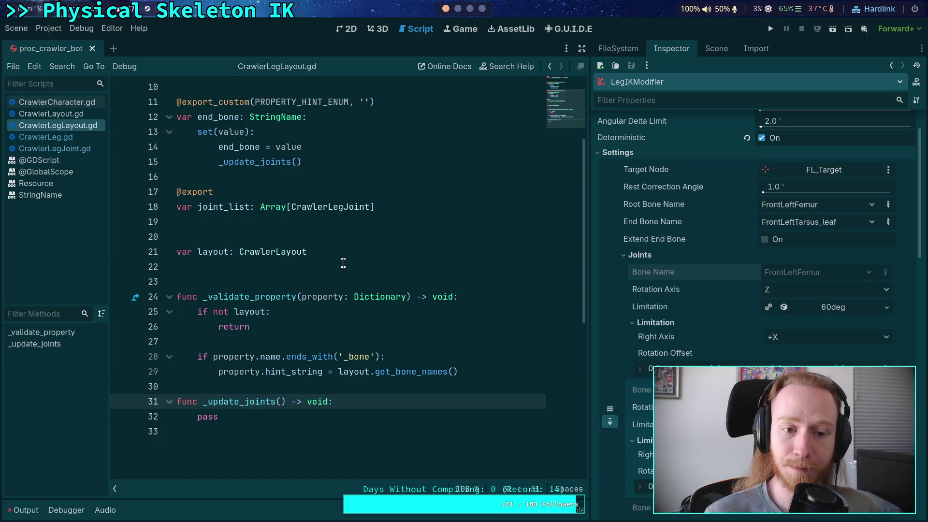
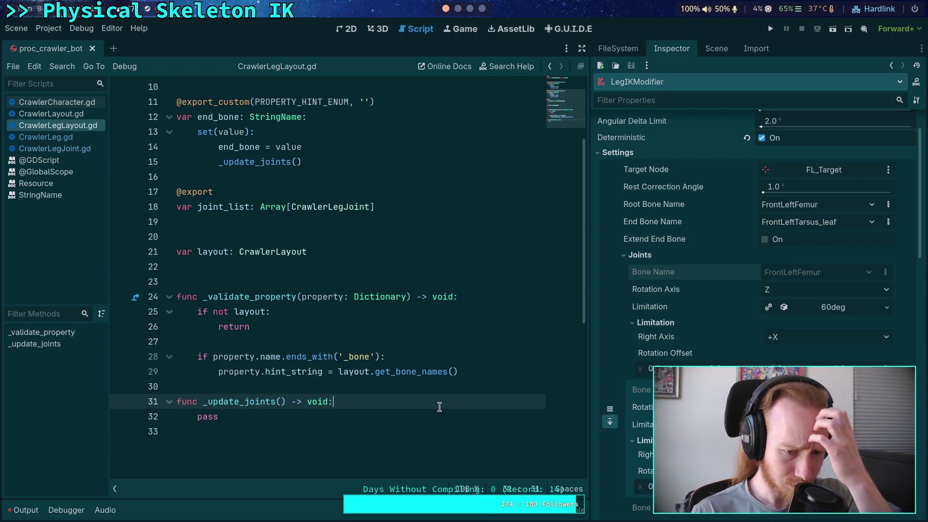
# Step: Delete the placeholder pass from the _update_joints body
pyautogui.scroll(-1, 440, 406)
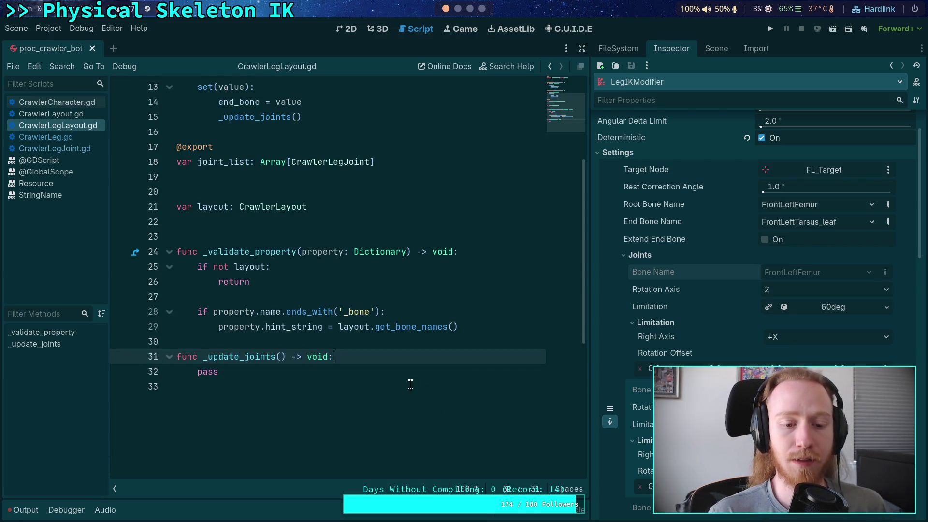
pyautogui.press('Down')
pyautogui.hotkey('shift', 'Left')
pyautogui.hotkey('shift', 'Left')
pyautogui.hotkey('shift', 'Left')
pyautogui.press('BackSpace')
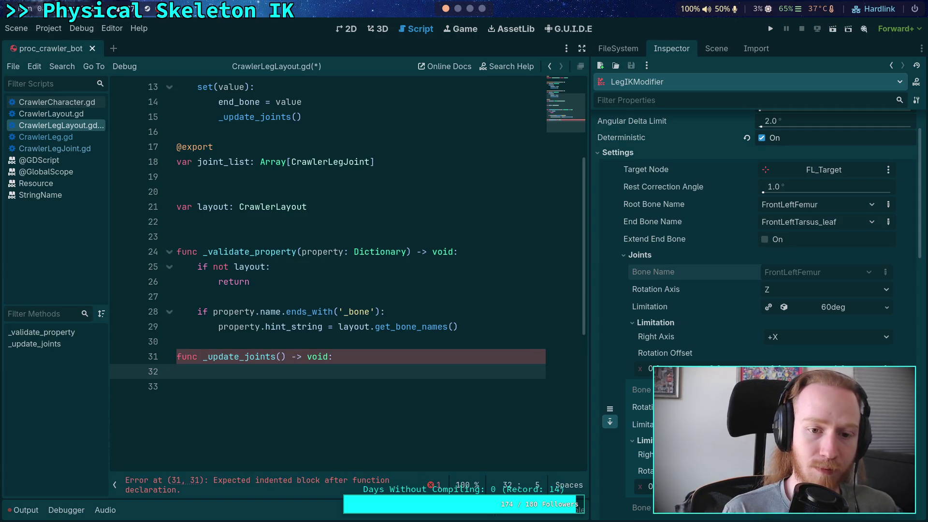
pyautogui.scroll(2, 314, 285)
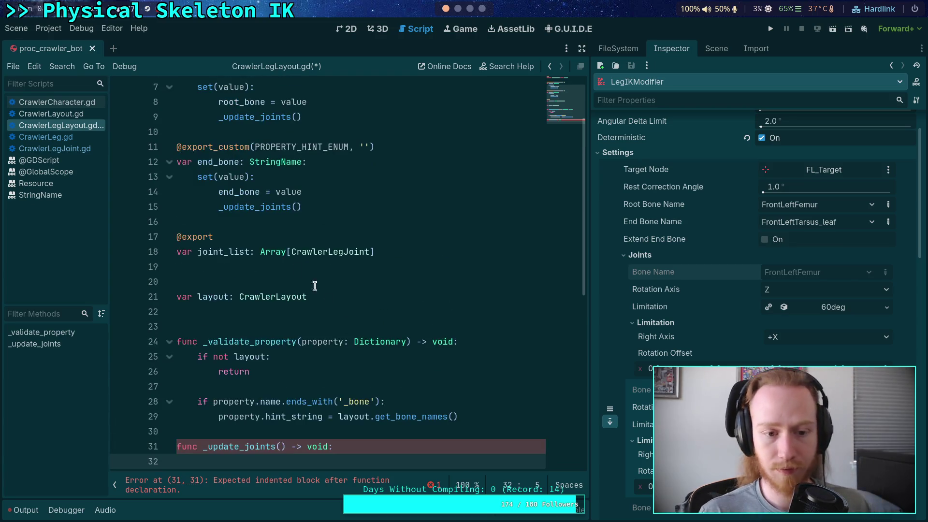
pyautogui.click(179, 251)
pyautogui.press('BackSpace')
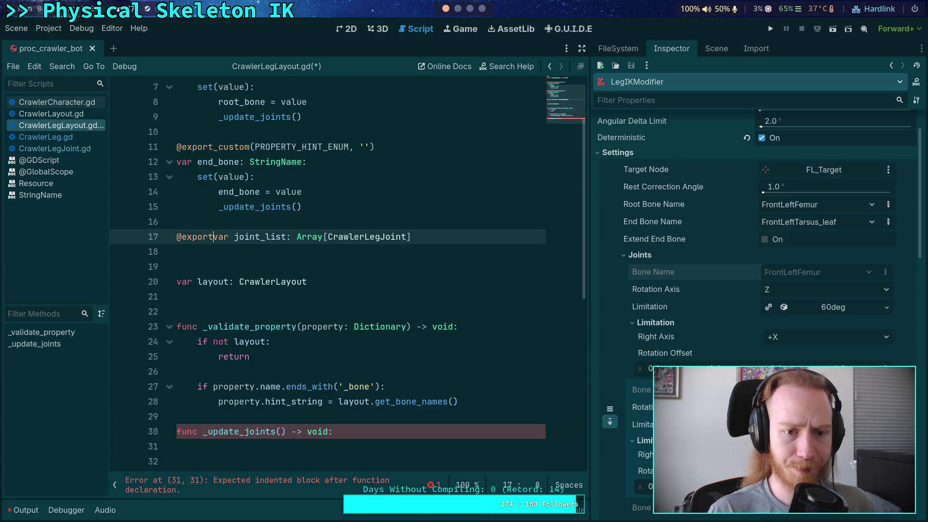
pyautogui.click(352, 251)
pyautogui.click(216, 237)
pyautogui.press('Return')
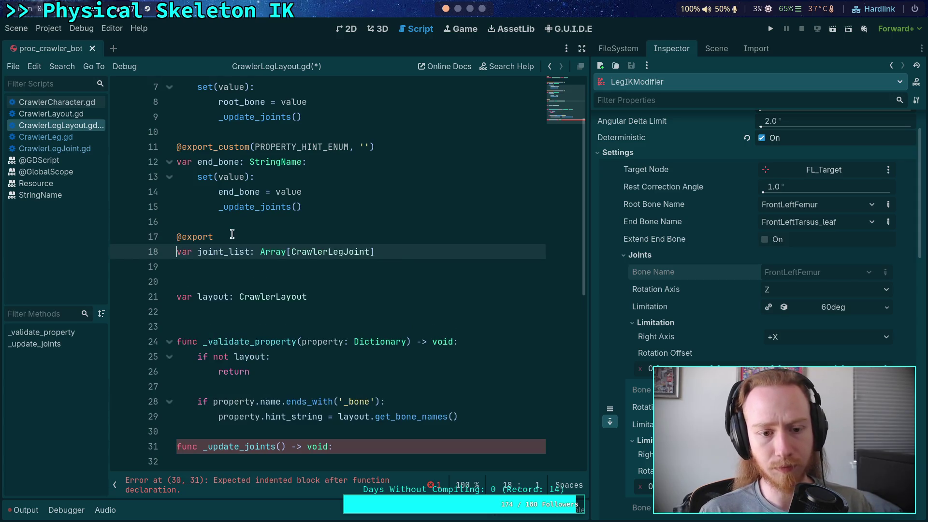
pyautogui.press('Down')
pyautogui.press('Up')
pyautogui.press('BackSpace')
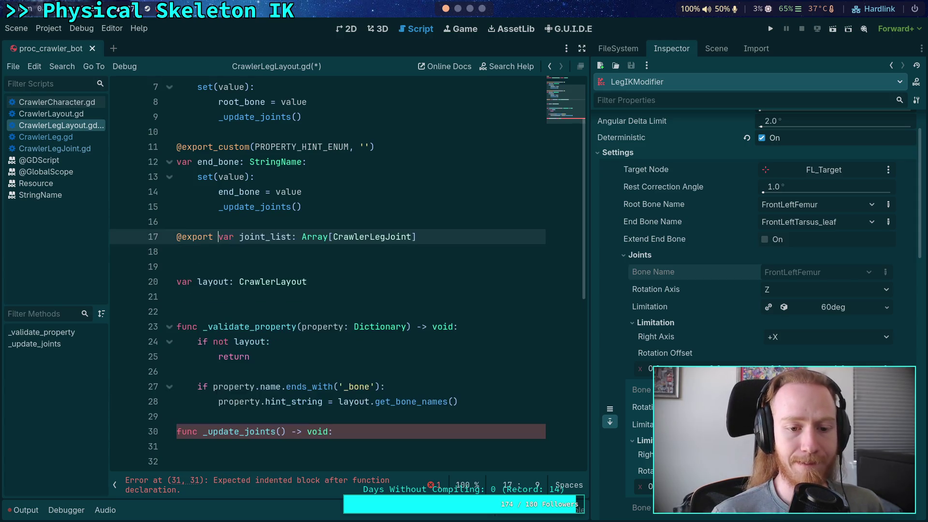
# Step: Remove the extra blank lines after the layout declaration, then switch to CrawlerCharacter.gd
pyautogui.scroll(2, 324, 271)
pyautogui.click(469, 334)
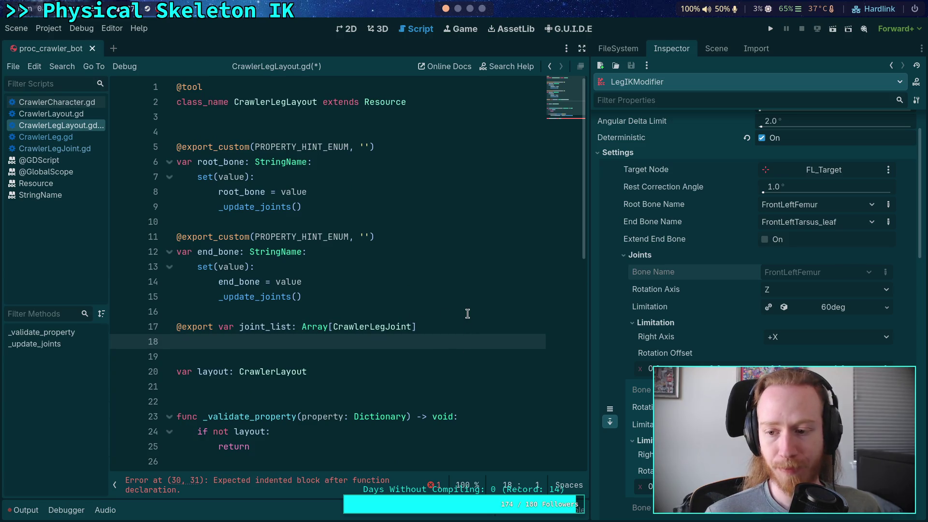
pyautogui.click(467, 312)
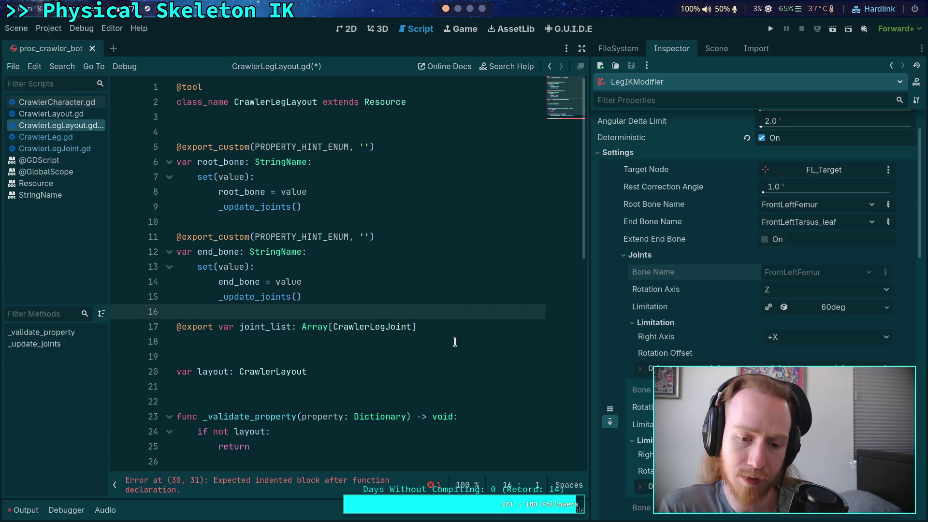
pyautogui.click(435, 356)
pyautogui.click(409, 372)
pyautogui.press('Return')
pyautogui.press('Return')
pyautogui.scroll(-2, 327, 316)
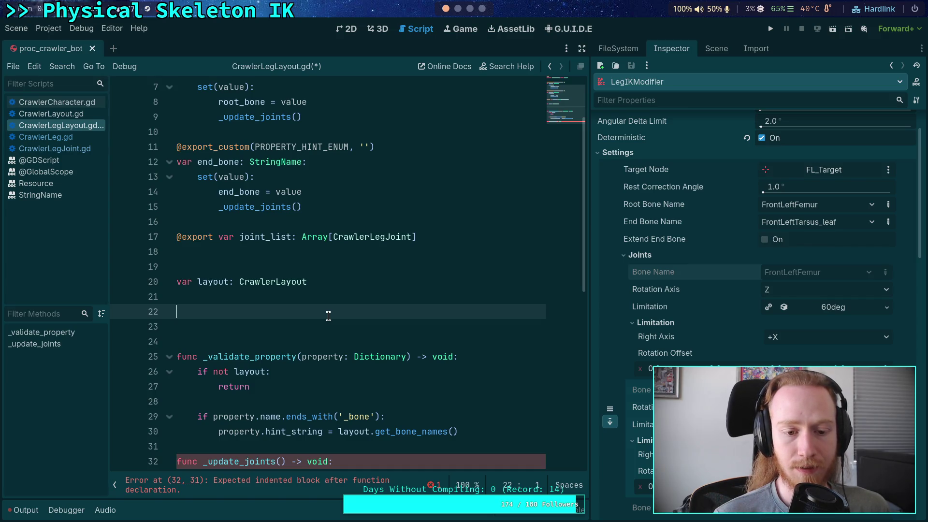
pyautogui.press('BackSpace')
pyautogui.press('BackSpace')
pyautogui.scroll(-2, 367, 362)
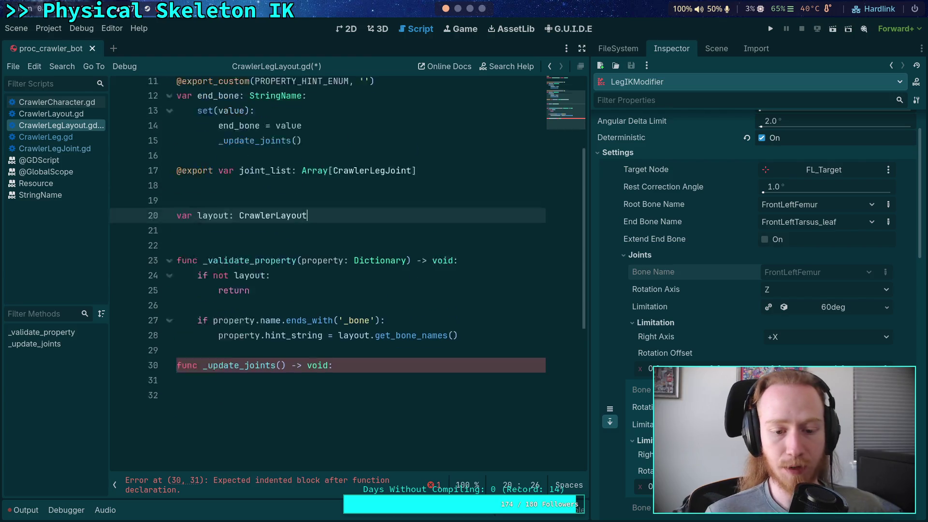
pyautogui.click(386, 356)
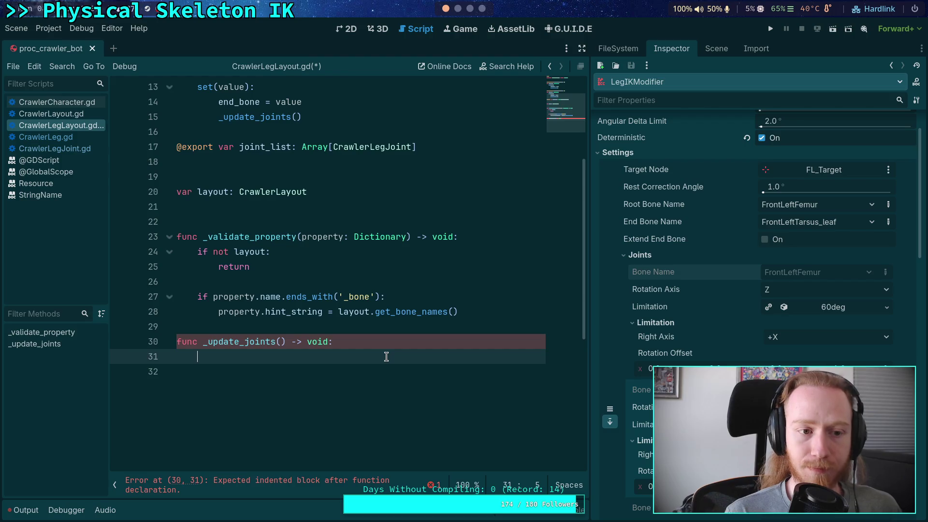
pyautogui.click(77, 104)
# Step: In CrawlerLayout.gd, give var crawler a set(value) setter assigning crawler and calling refresh_resources()
pyautogui.scroll(3, 363, 246)
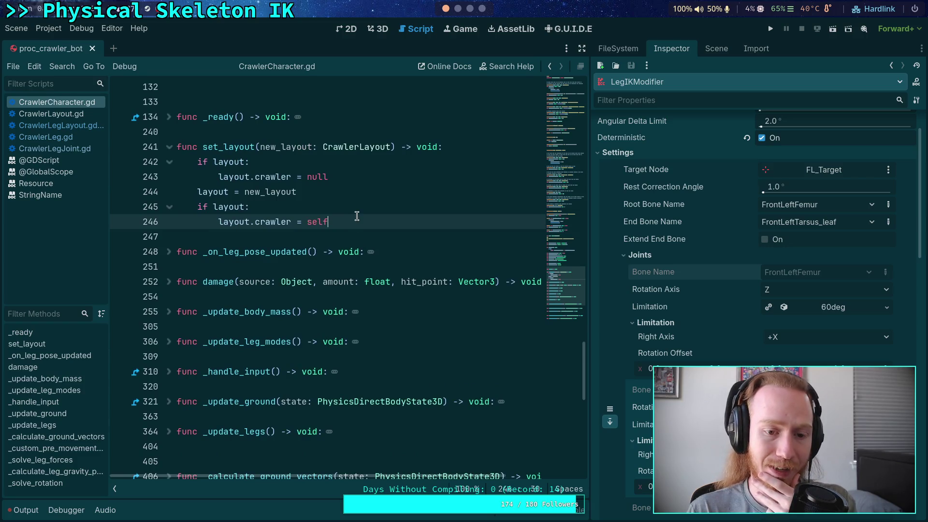
pyautogui.doubleClick(270, 222)
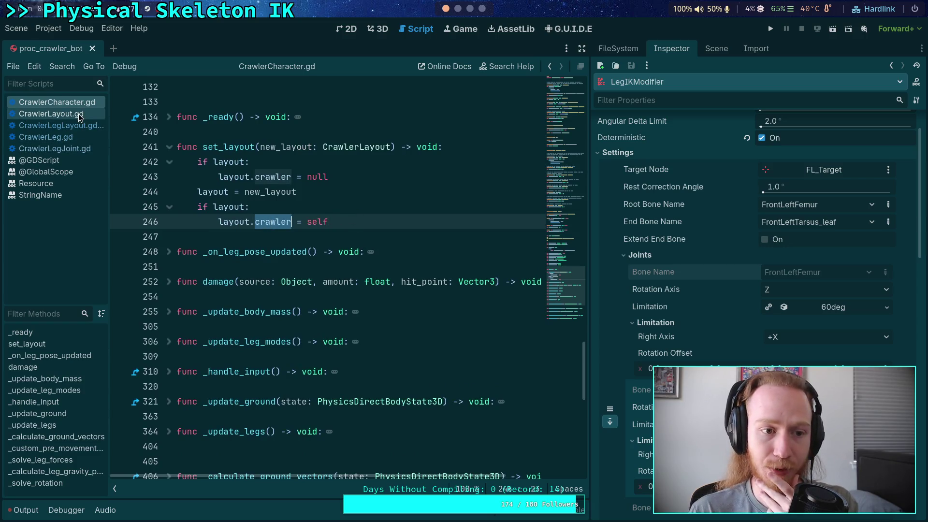
pyautogui.click(33, 113)
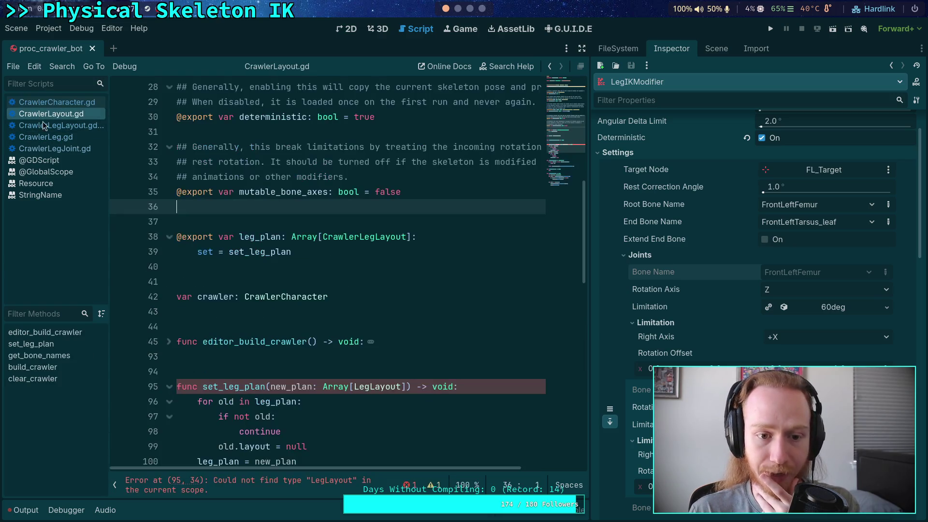
pyautogui.click(381, 297)
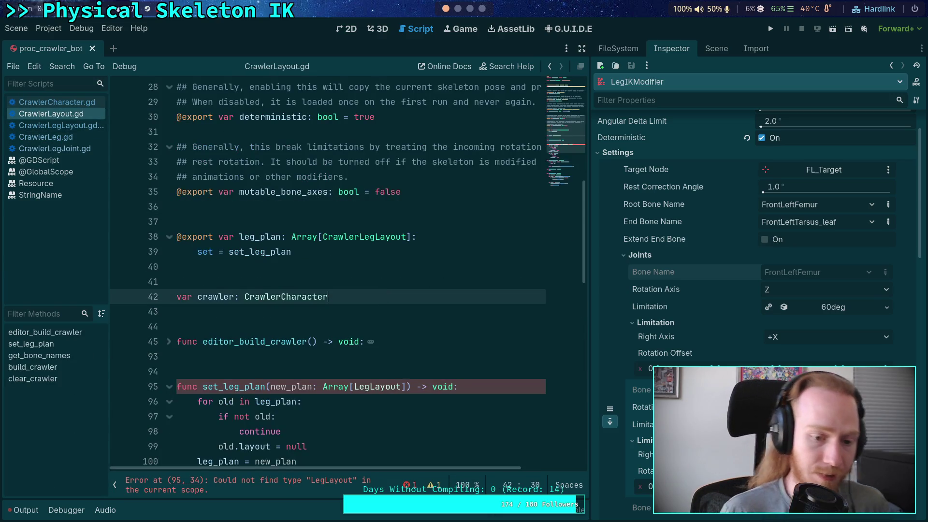
pyautogui.write(':')
pyautogui.press('Return')
pyautogui.scroll(-4, 371, 302)
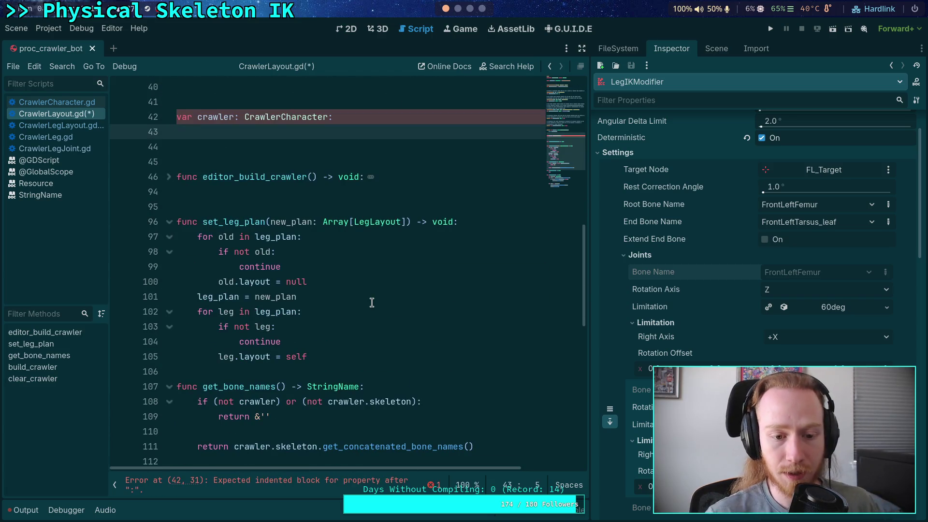
pyautogui.scroll(1, 372, 302)
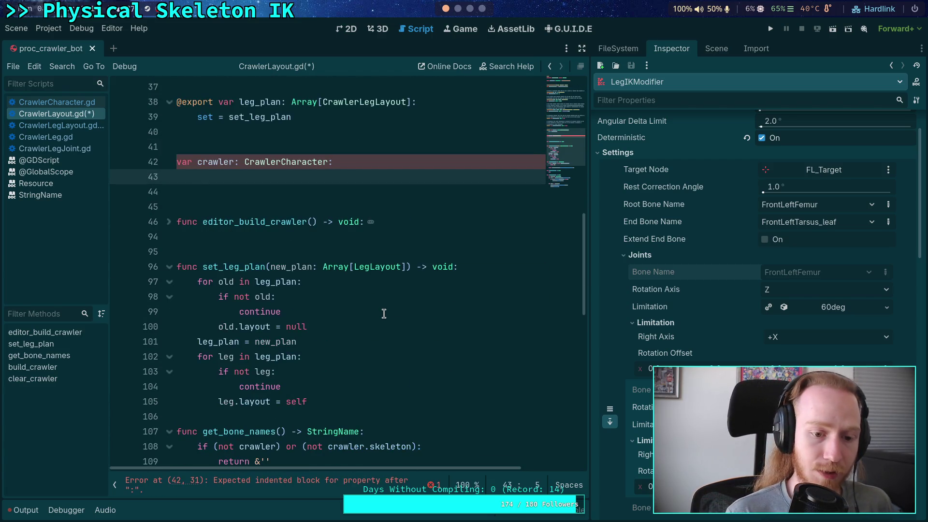
pyautogui.write('set')
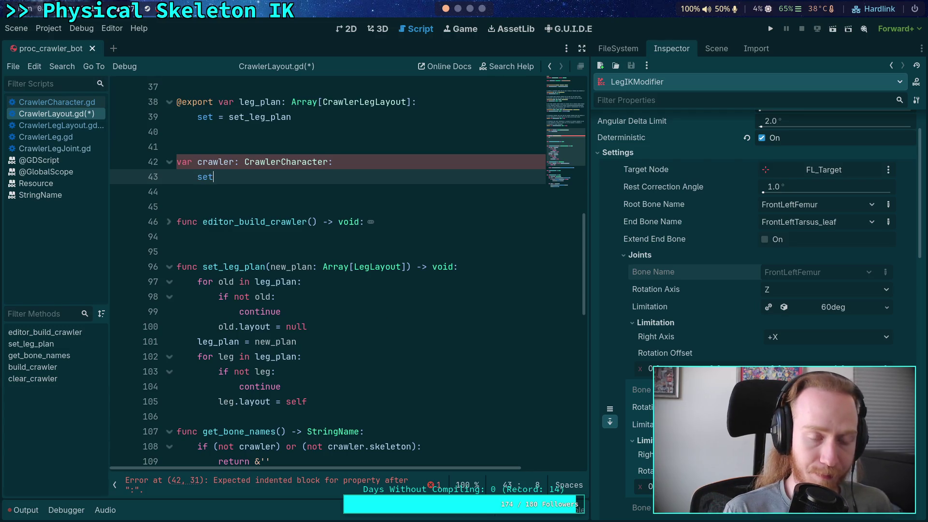
pyautogui.write('(value):')
pyautogui.press('Return')
pyautogui.write('crawler = va')
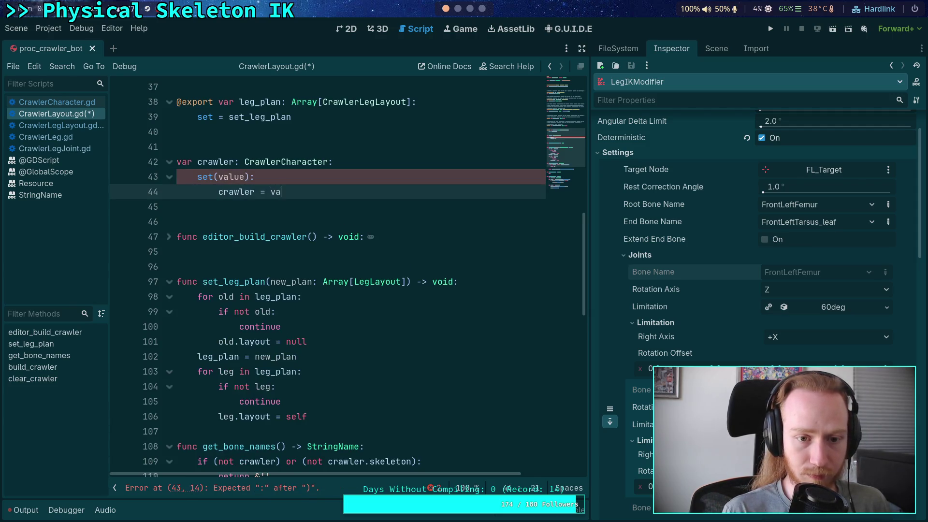
pyautogui.write('lue')
pyautogui.press('Return')
pyautogui.write('refresh_r')
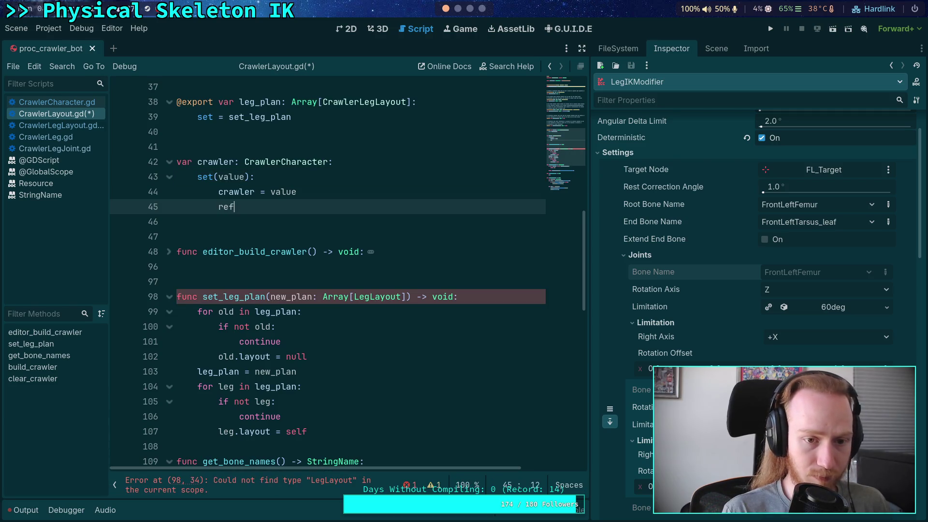
pyautogui.write('esources()')
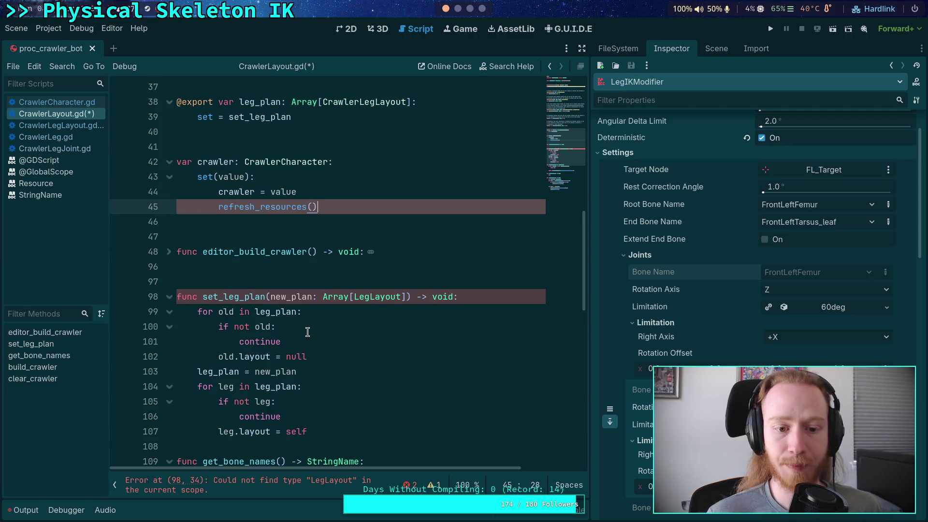
# Step: Call refresh_resources() right after leg_plan = new_plan in set_leg_plan
pyautogui.scroll(-1, 308, 330)
pyautogui.click(352, 326)
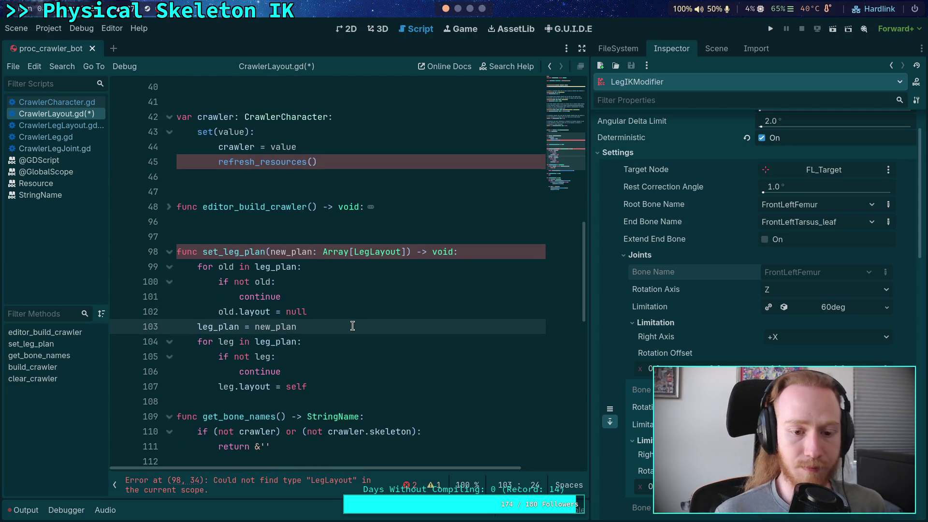
pyautogui.press('Return')
pyautogui.write('refresh_resources()')
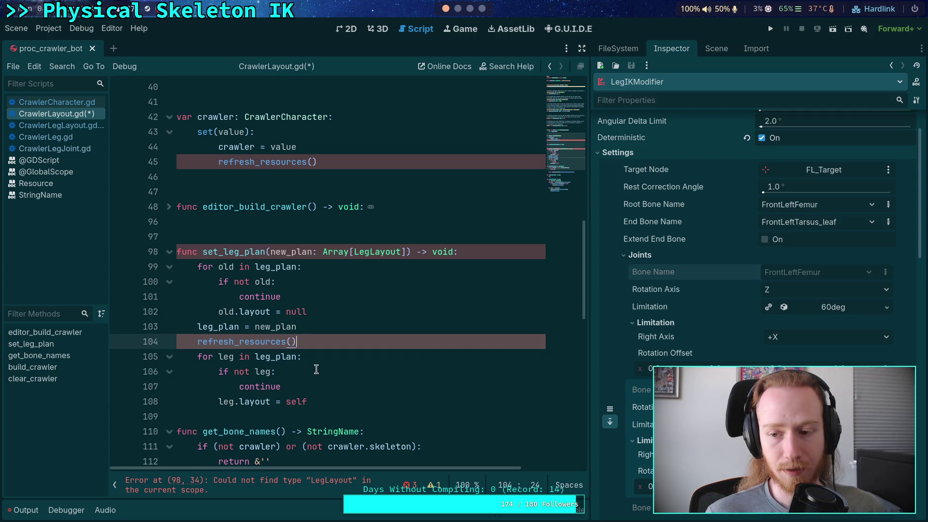
pyautogui.scroll(3, 758, 303)
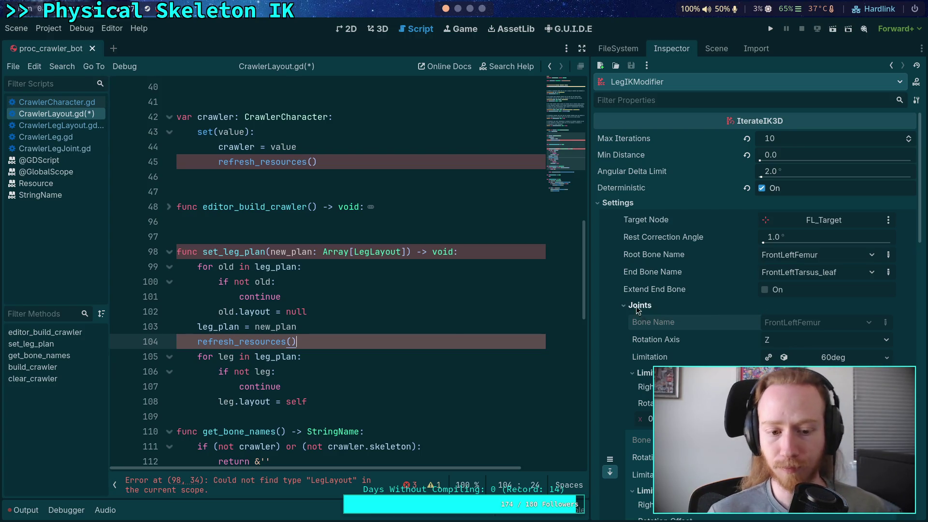
# Step: In set_leg_plan, replace the refresh_resources() call with _refresh_leg_plan()
pyautogui.scroll(4, 351, 363)
pyautogui.scroll(1, 345, 350)
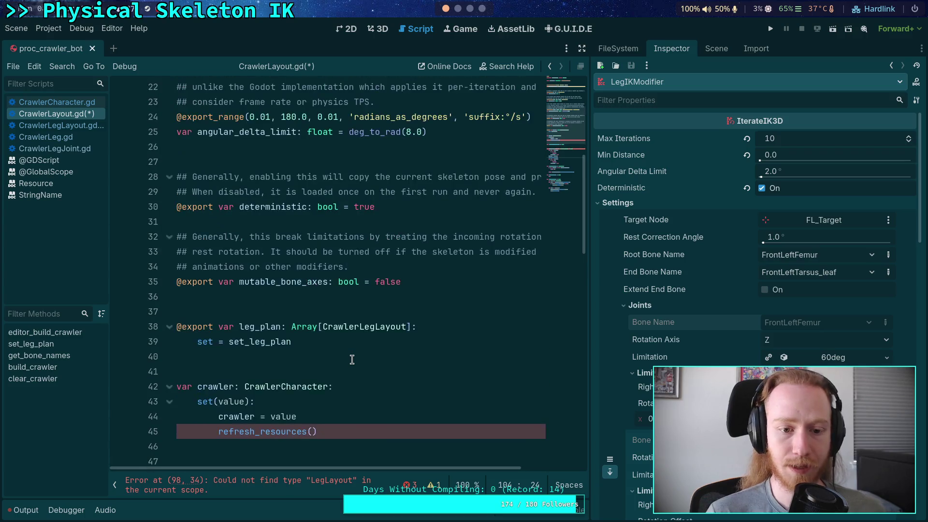
pyautogui.scroll(-1, 343, 348)
pyautogui.scroll(-5, 343, 348)
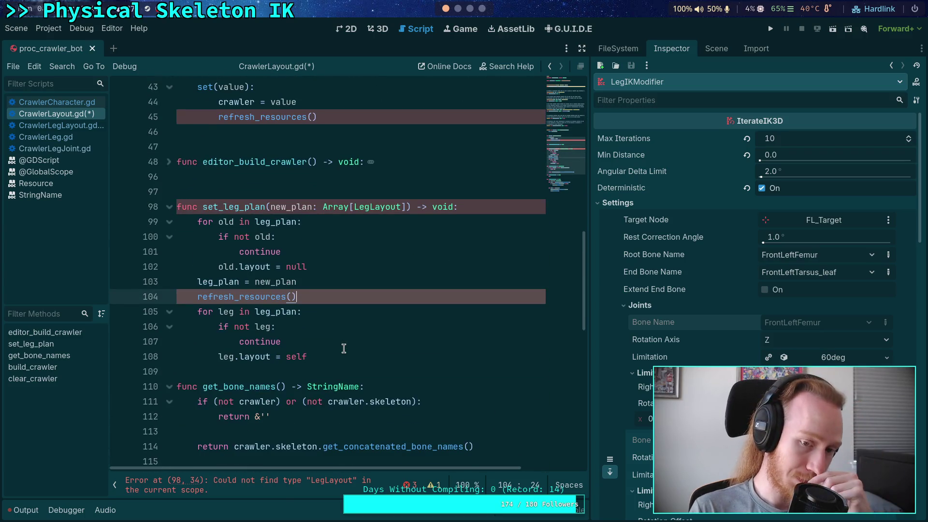
pyautogui.scroll(1, 340, 348)
pyautogui.scroll(-1, 340, 348)
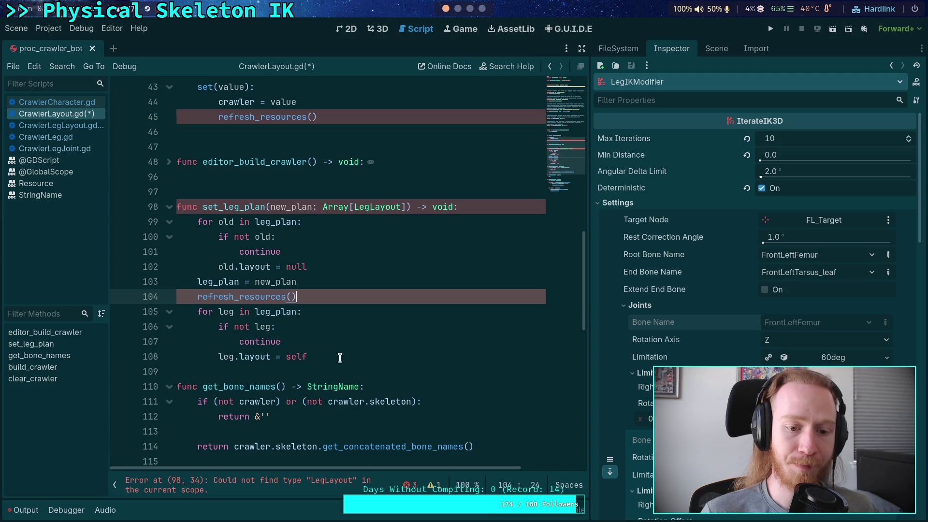
pyautogui.press('Return')
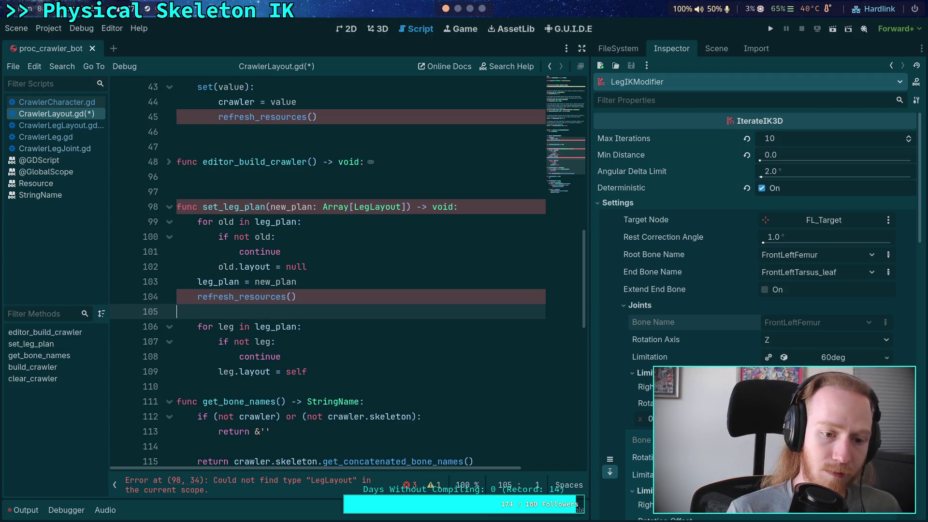
pyautogui.hotkey('shift', 'Up')
pyautogui.press('BackSpace')
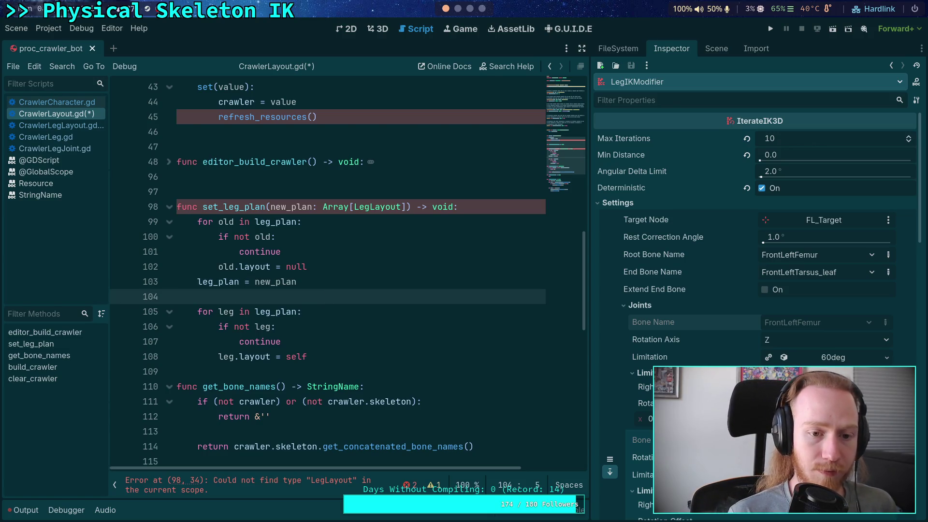
pyautogui.write('_upda')
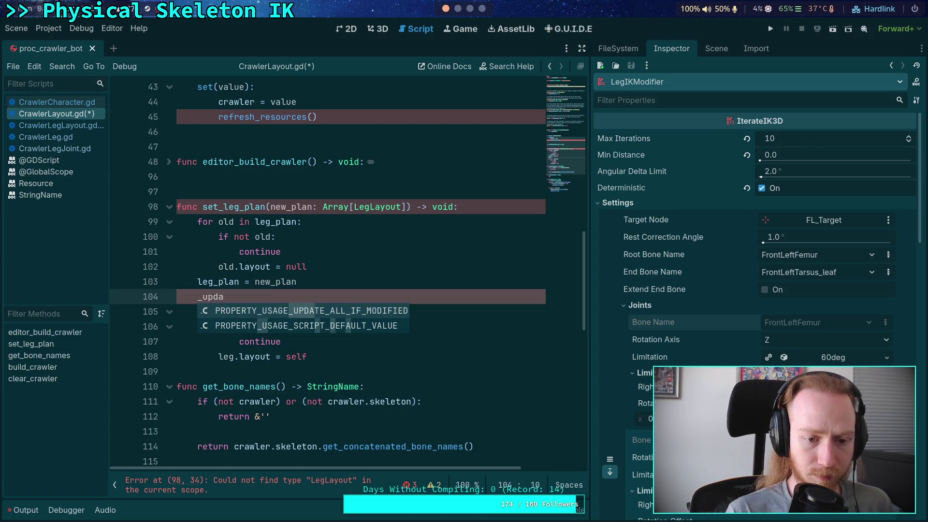
pyautogui.press('BackSpace')
pyautogui.press('BackSpace')
pyautogui.write('refr')
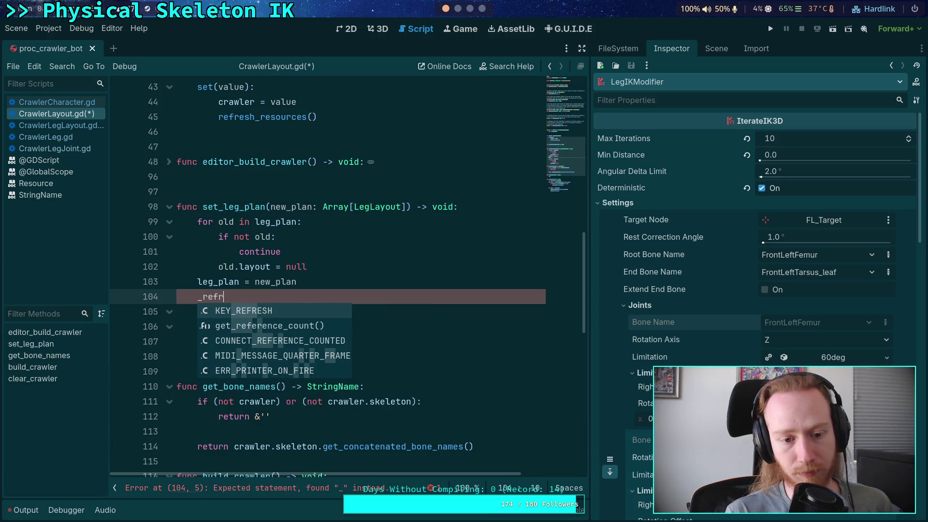
pyautogui.write('esh_leg_pl')
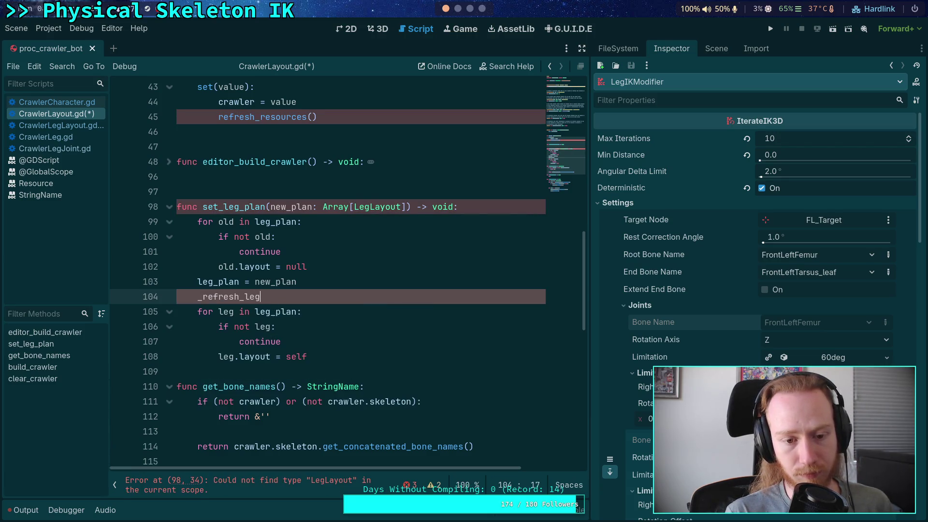
pyautogui.write('an()')
pyautogui.press('Return')
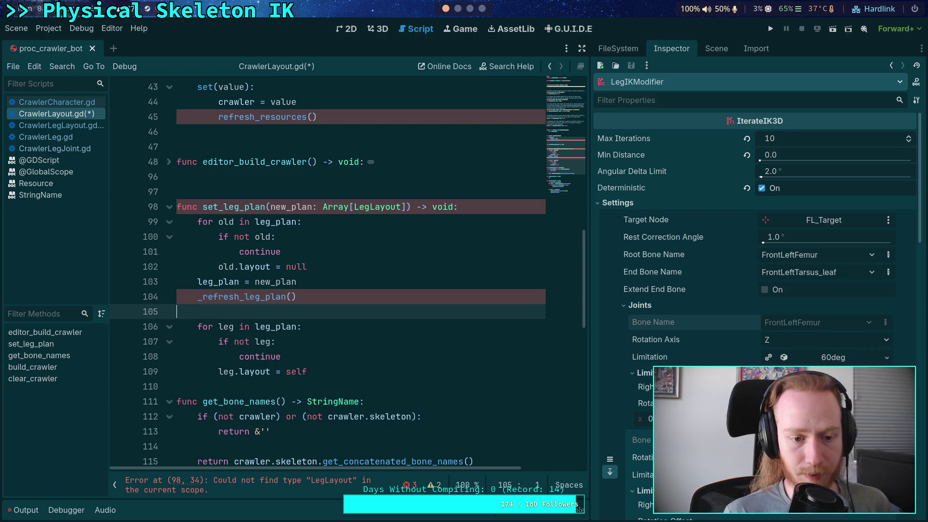
pyautogui.press('Return')
# Step: Declare func _refresh_leg_plan() -> void: above the leg-layout loop so the loop becomes its body
pyautogui.press('BackSpace')
pyautogui.press('BackSpace')
pyautogui.press('BackSpace')
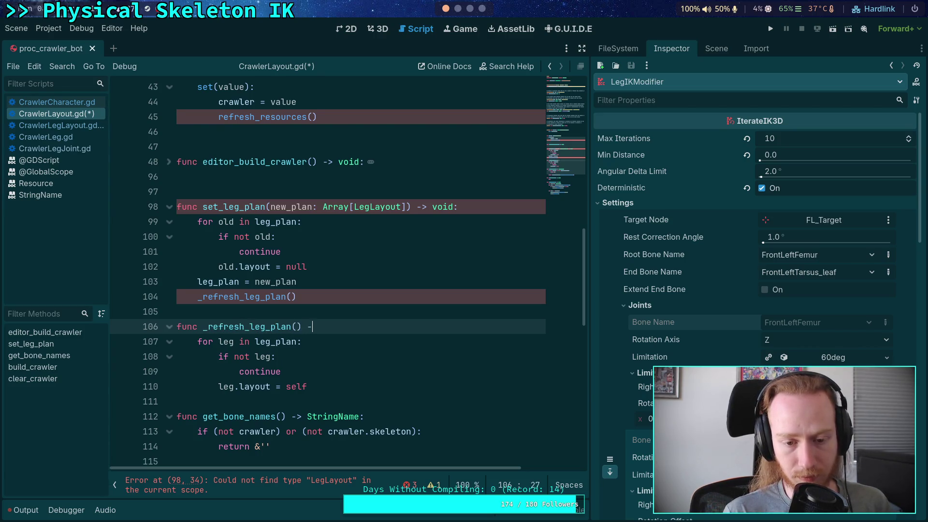
pyautogui.write('oid:')
pyautogui.press('Return')
pyautogui.press('BackSpace')
pyautogui.press('BackSpace')
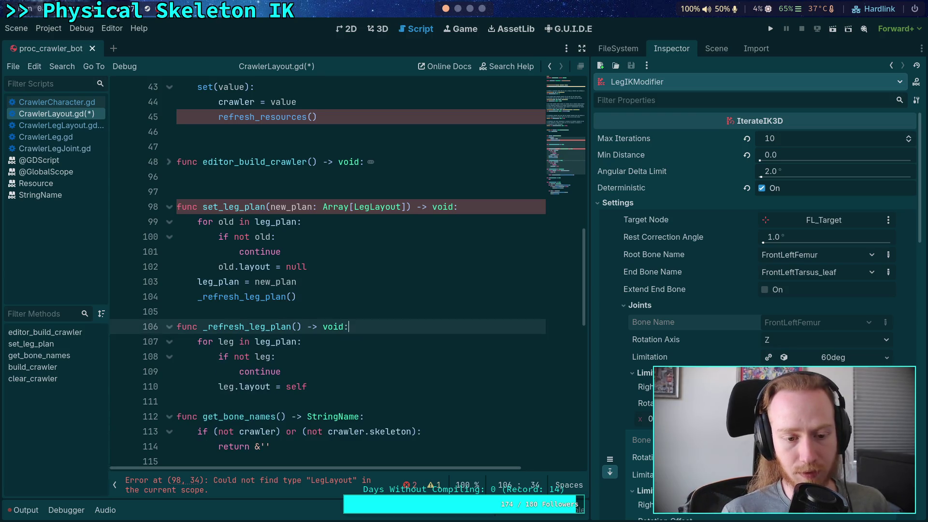
# Step: Add func refresh_resources() -> void calling _refresh_leg_plan() above set_leg_plan, and save
pyautogui.click(178, 311)
pyautogui.scroll(2, 300, 282)
pyautogui.click(255, 269)
pyautogui.click(266, 288)
pyautogui.press('Return')
pyautogui.press('Return')
pyautogui.press('Up')
pyautogui.write('func er')
pyautogui.press('BackSpace')
pyautogui.press('BackSpace')
pyautogui.write('refresh')
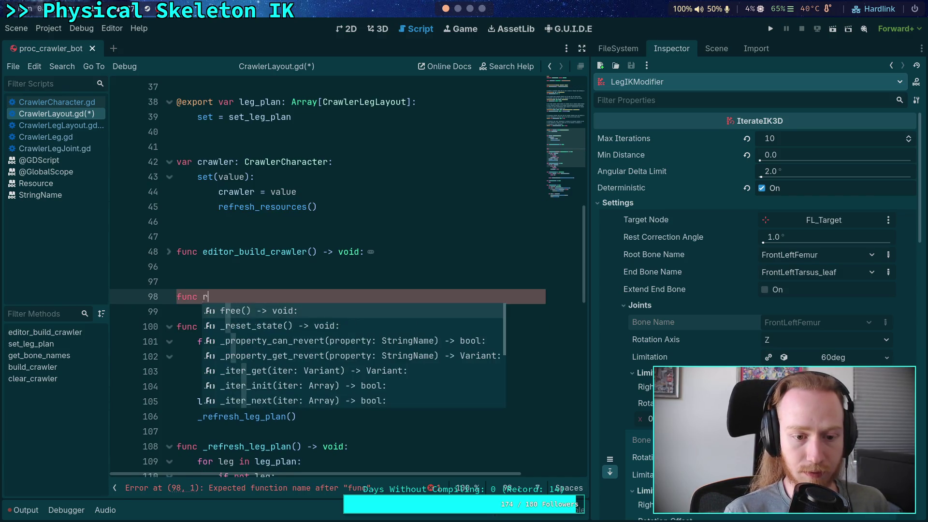
pyautogui.write('_resources() -')
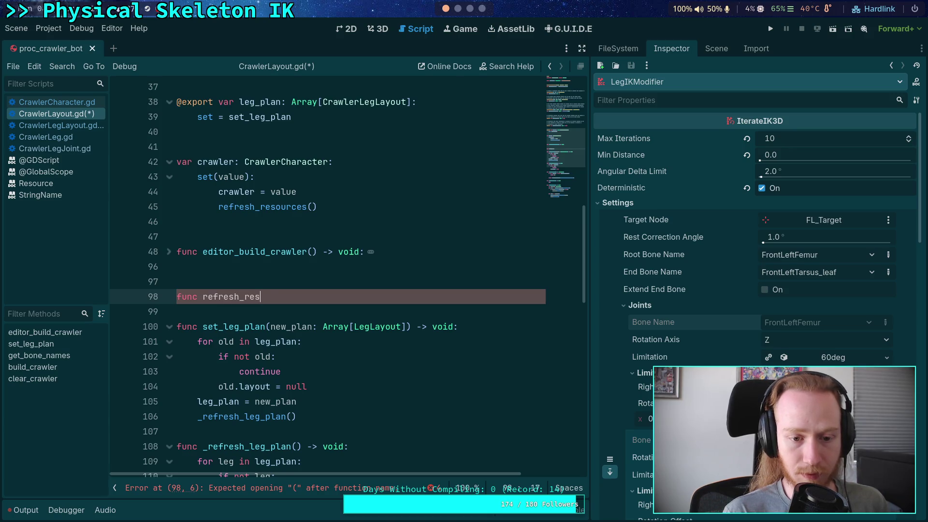
pyautogui.write('> void:')
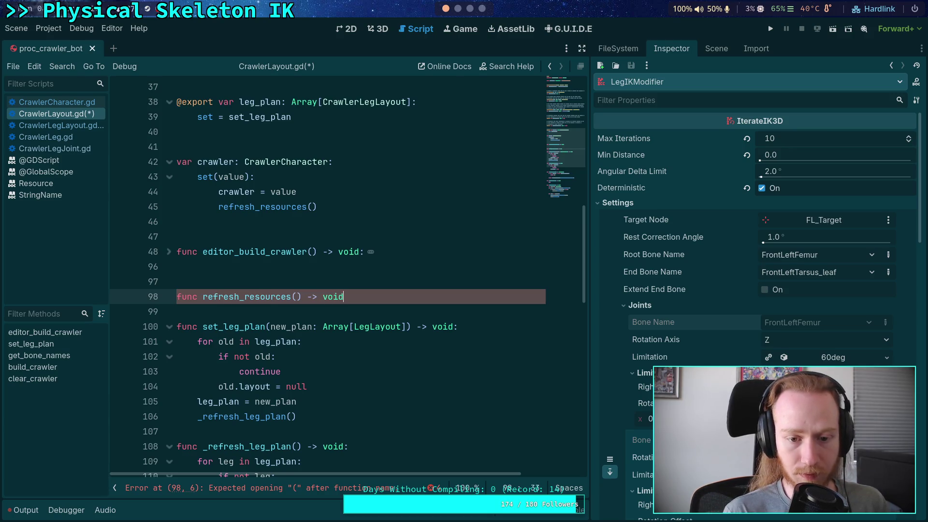
pyautogui.press('Return')
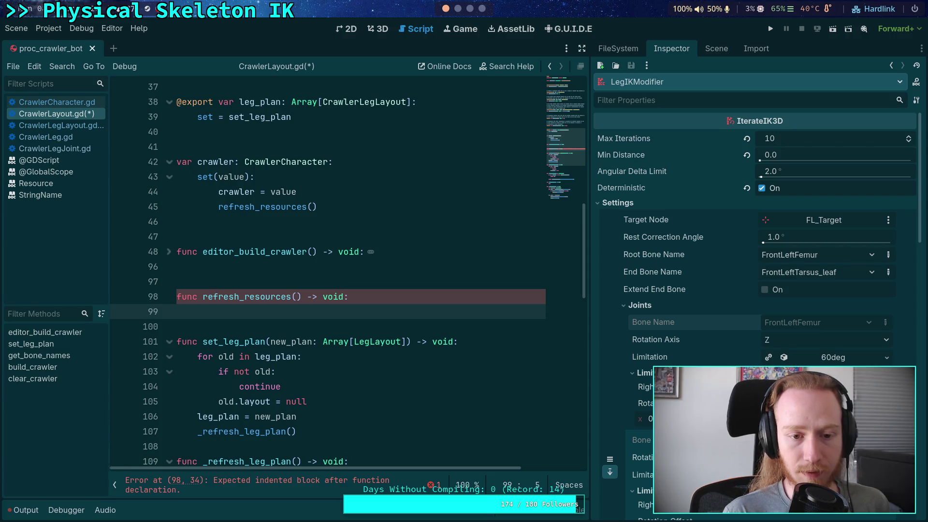
pyautogui.write('re')
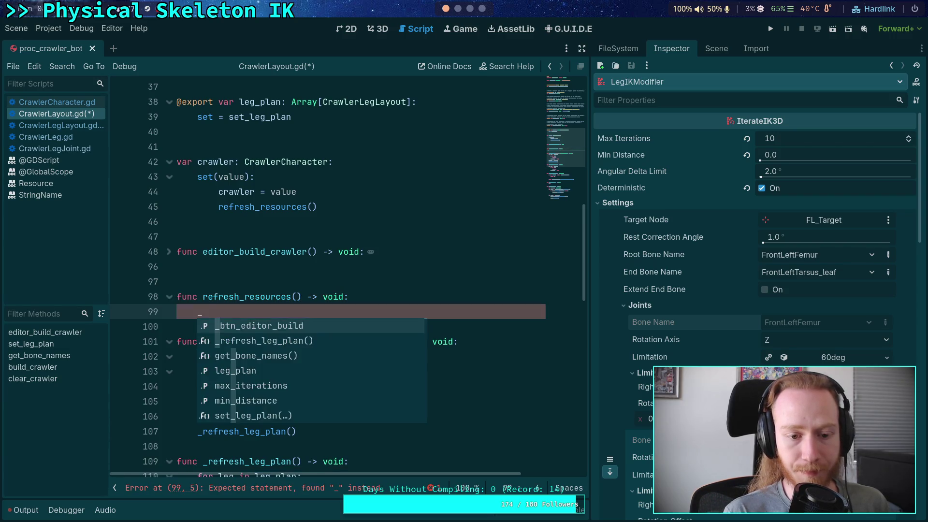
pyautogui.press('Return')
pyautogui.hotkey('ctrl', 's')
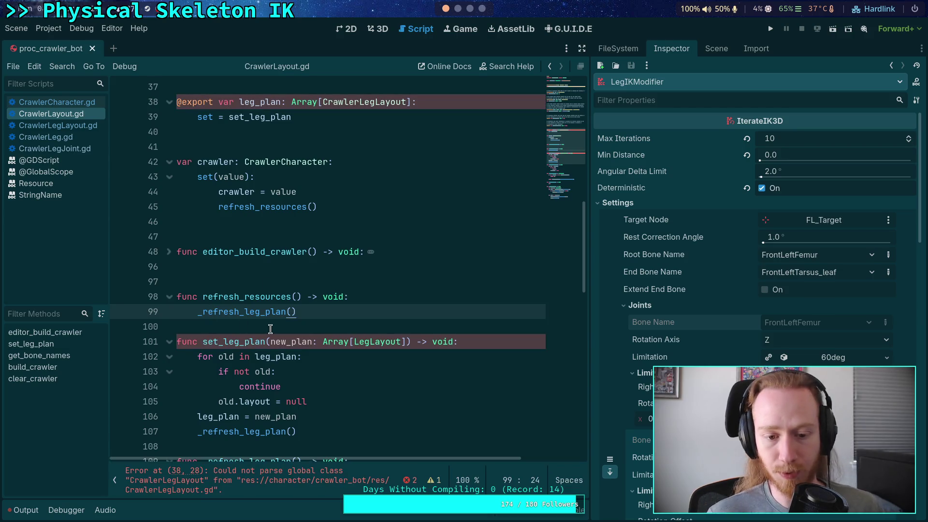
pyautogui.click(271, 329)
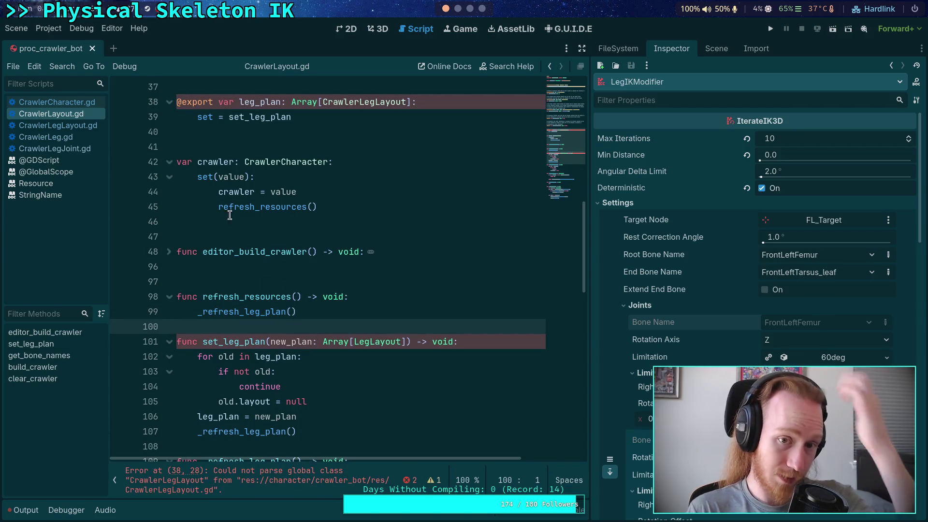
pyautogui.click(56, 148)
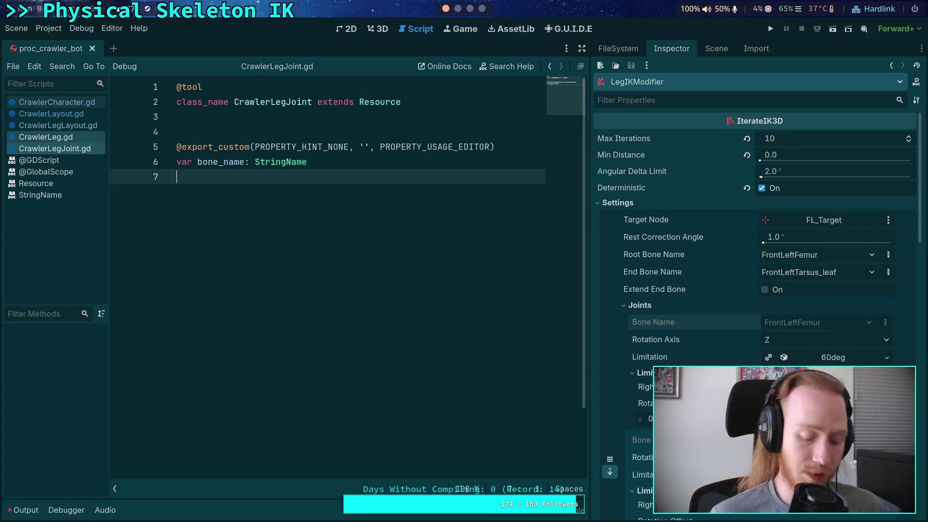
pyautogui.click(70, 137)
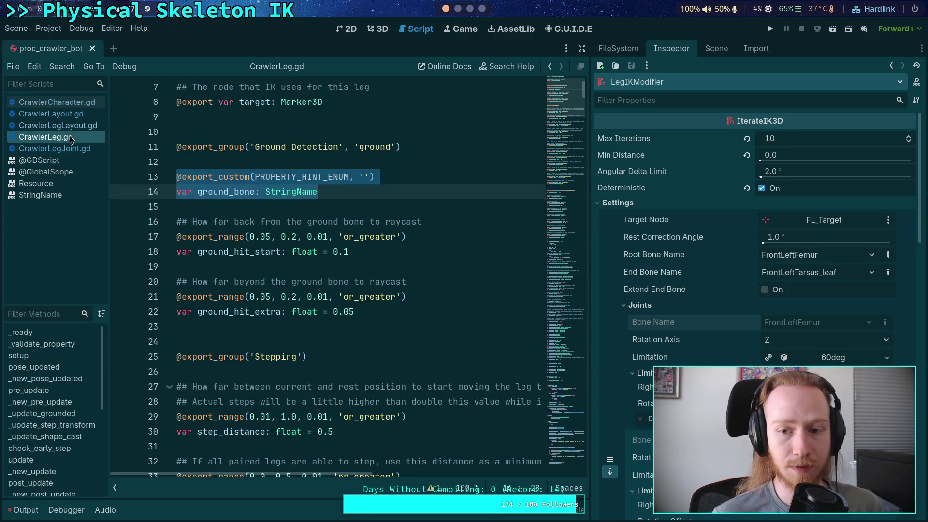
pyautogui.click(79, 126)
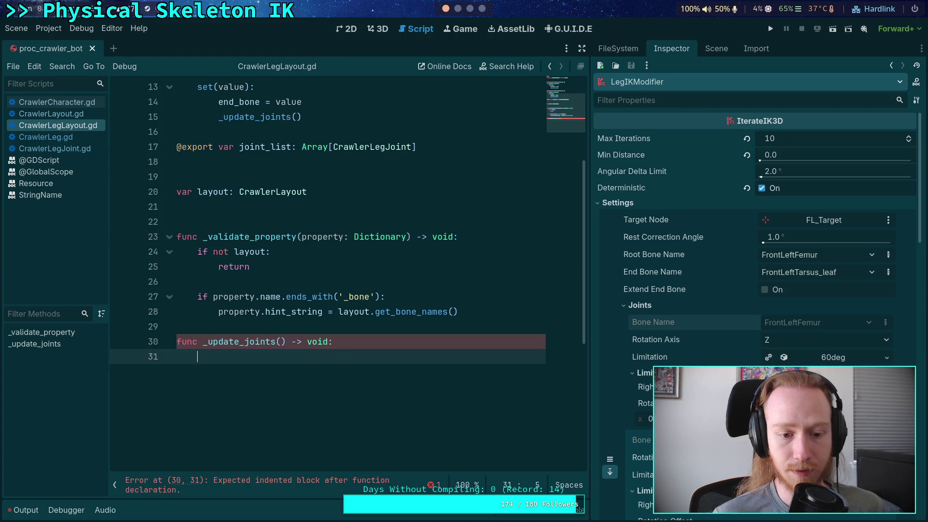
pyautogui.scroll(1, 374, 363)
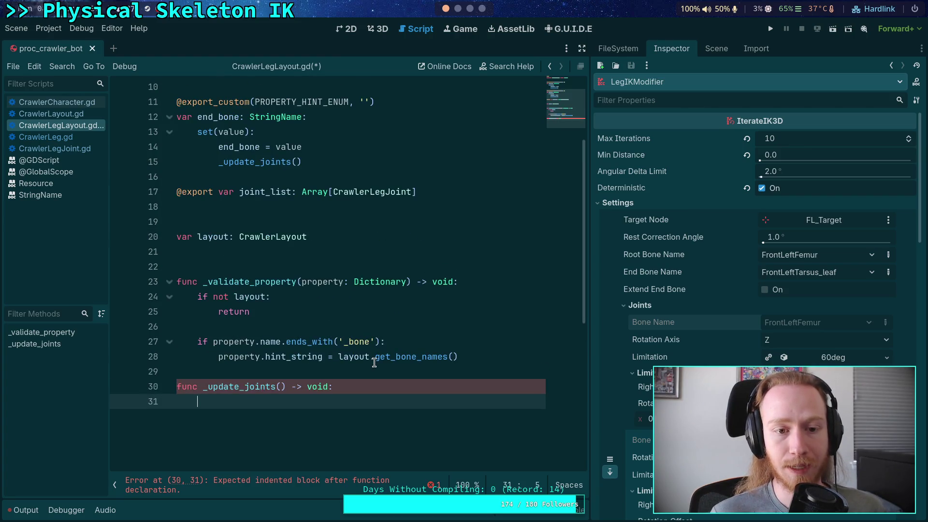
pyautogui.scroll(-1, 374, 359)
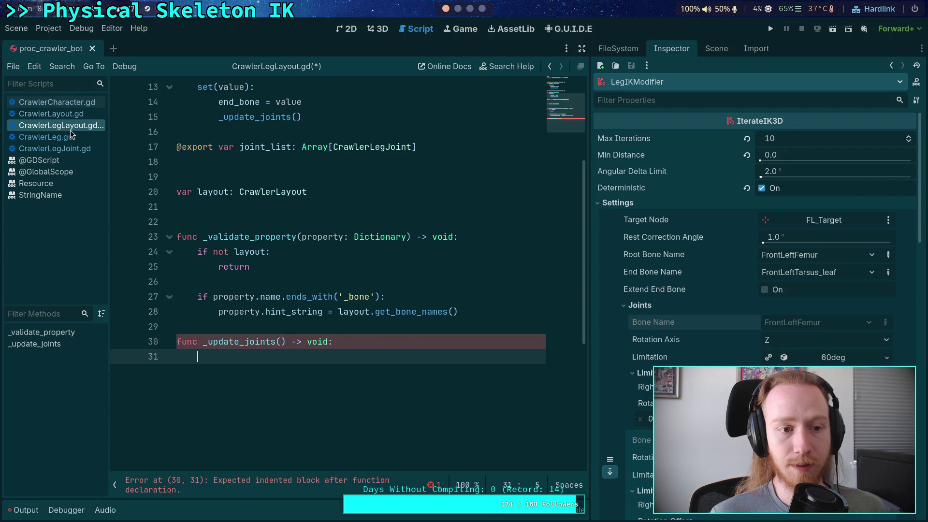
pyautogui.click(83, 117)
pyautogui.scroll(-5, 296, 276)
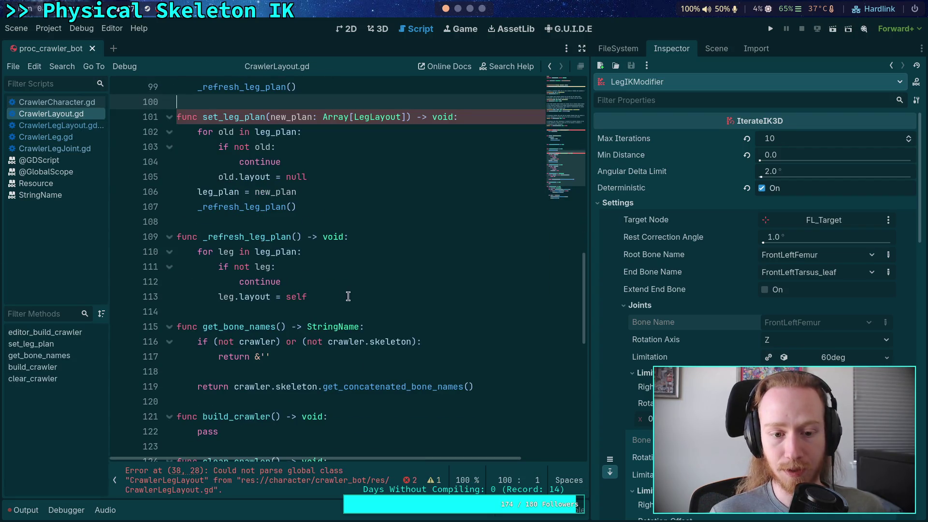
# Step: Add a new line after the leg.layout line, then view CrawlerLegLayout.gd from its top
pyautogui.click(376, 296)
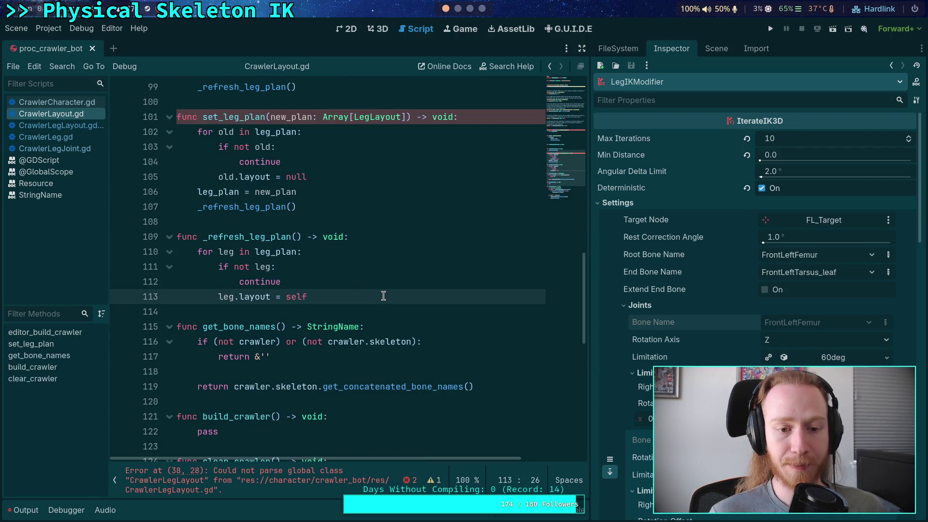
pyautogui.press('Return')
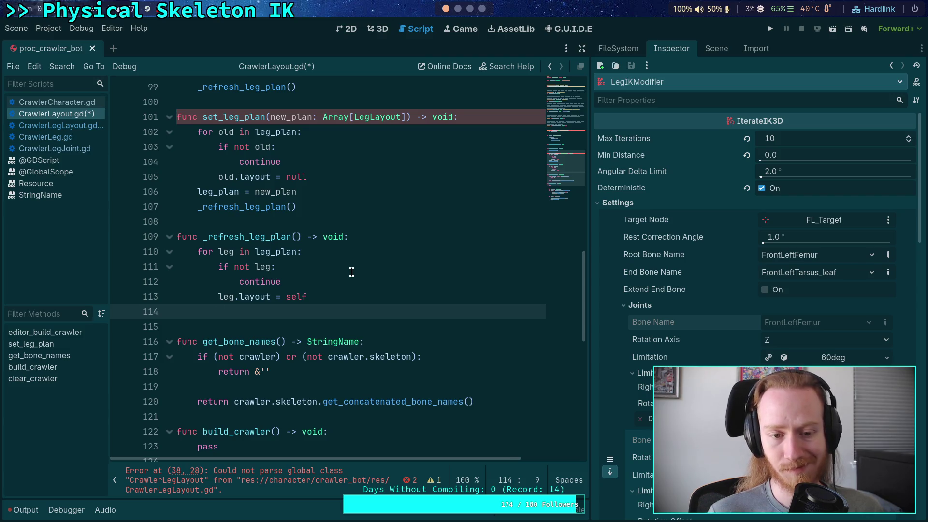
pyautogui.click(87, 128)
pyautogui.scroll(4, 239, 282)
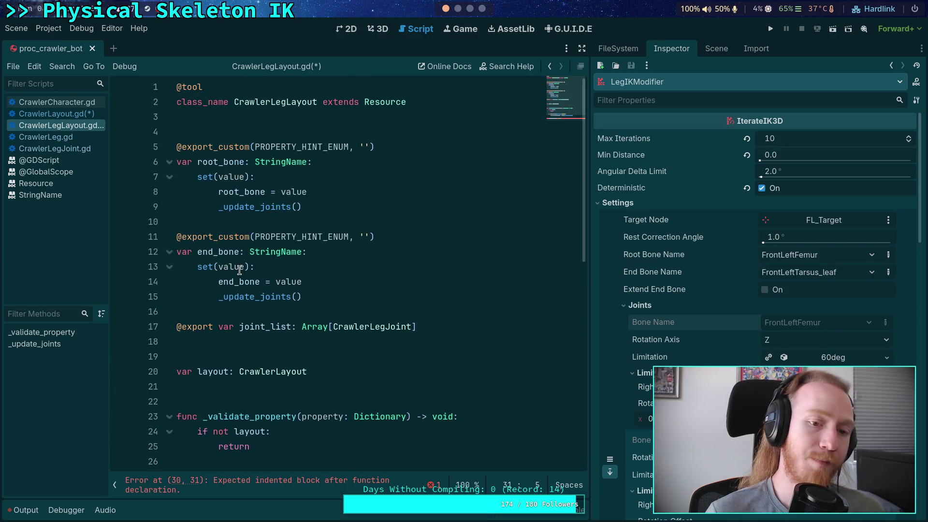
# Step: Turn the layout declaration into a setter block with a parameter named value
pyautogui.scroll(-2, 239, 269)
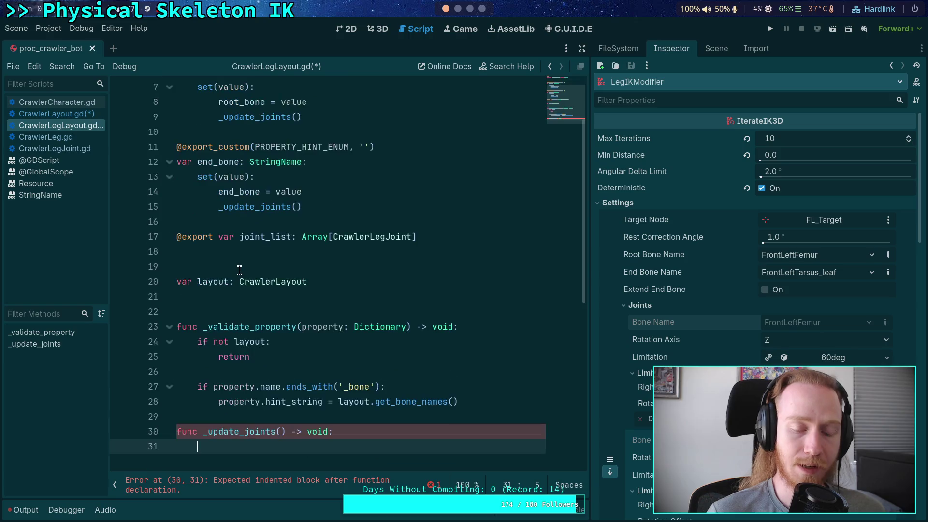
pyautogui.click(408, 284)
pyautogui.write(':')
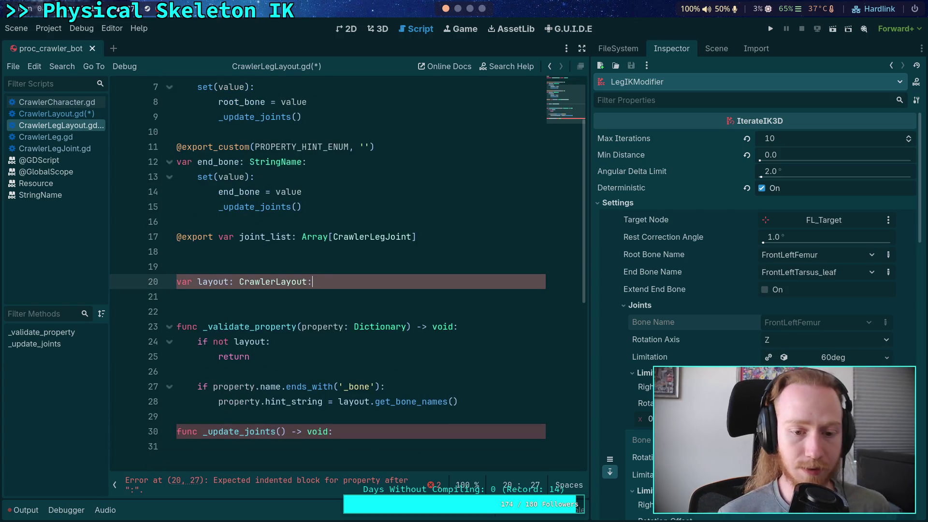
pyautogui.press('Return')
pyautogui.write('layout)')
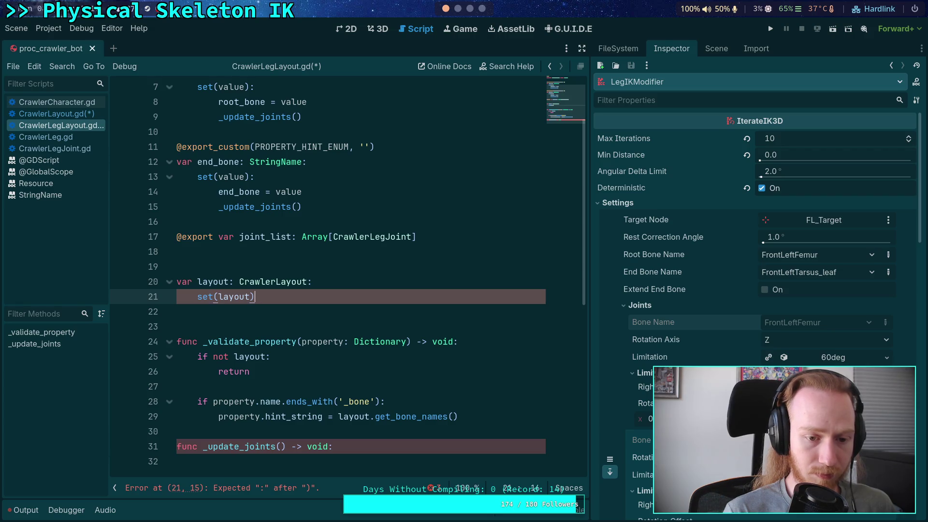
pyautogui.write(':')
pyautogui.press('Return')
pyautogui.press('BackSpace')
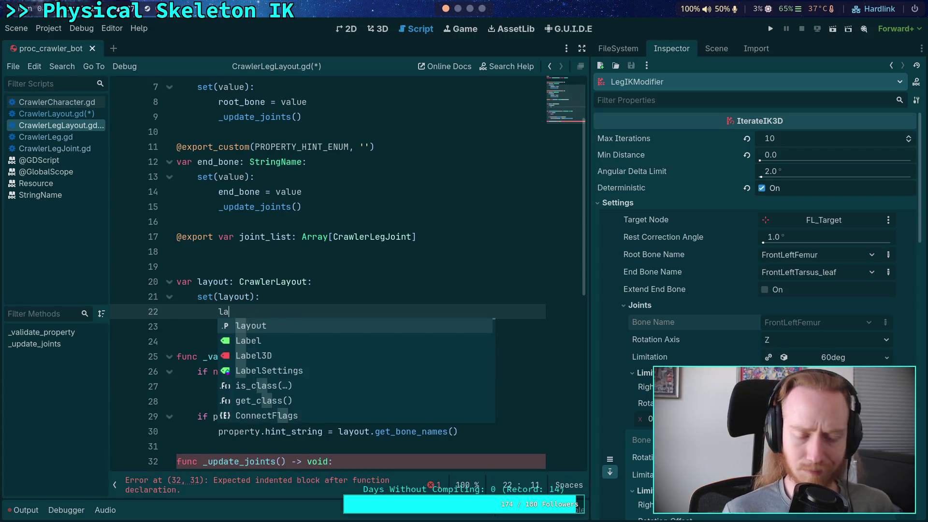
pyautogui.doubleClick(234, 289)
pyautogui.write('vauel')
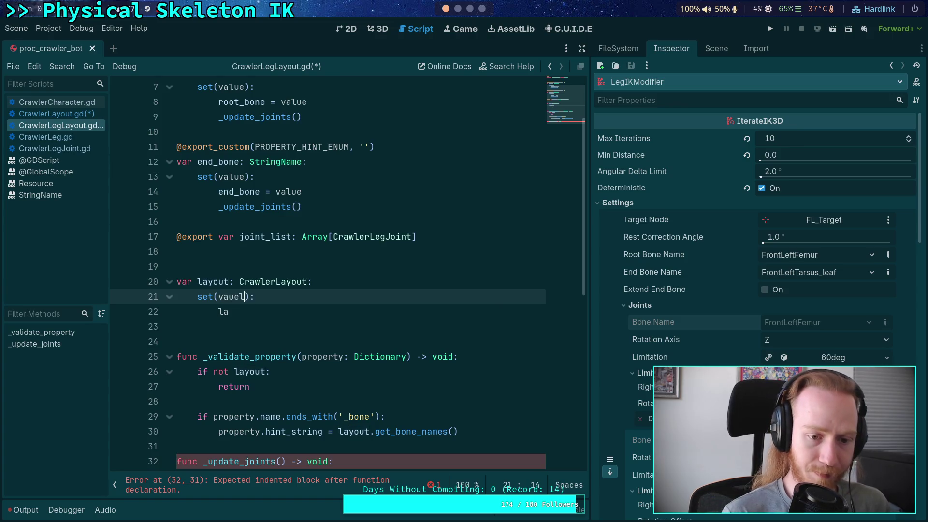
pyautogui.press('Left')
pyautogui.press('Left')
pyautogui.write('l')
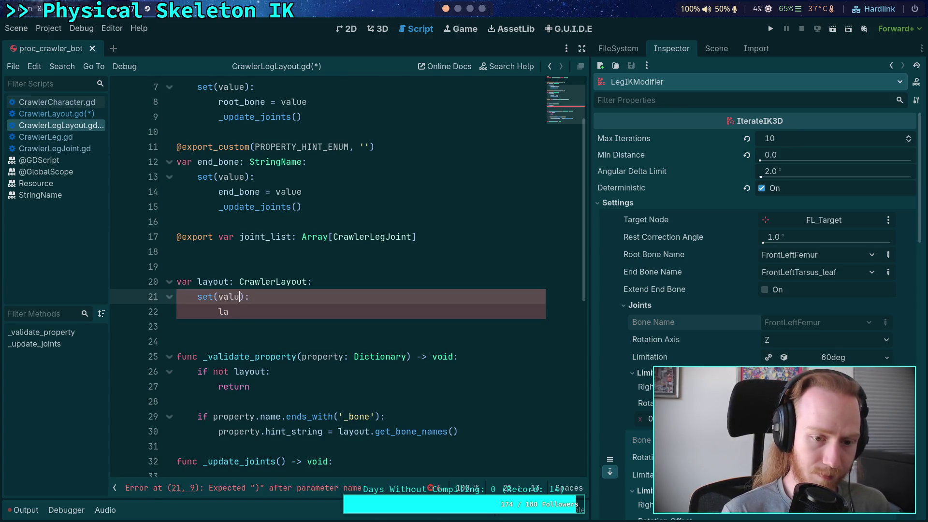
pyautogui.click(250, 305)
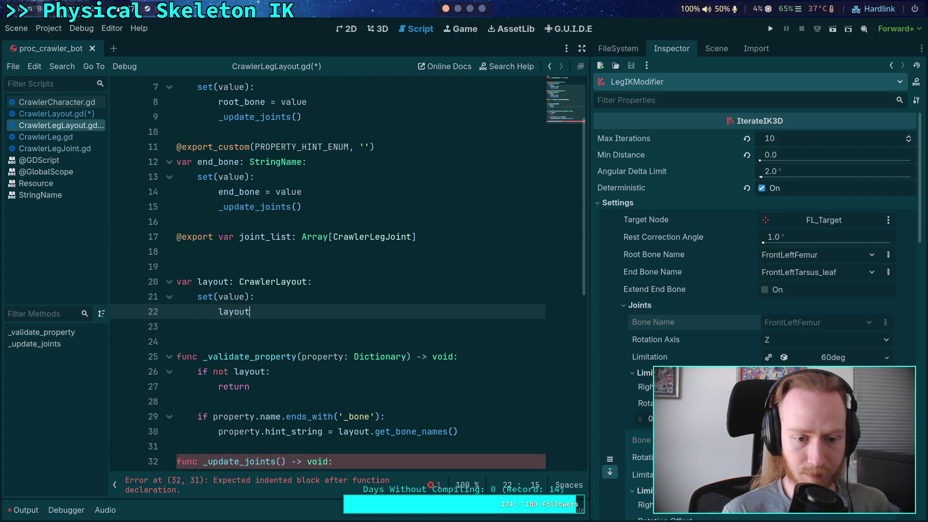
# Step: Call _refresh() in the layout setter after layout = value
pyautogui.press('Return')
pyautogui.scroll(-3, 311, 312)
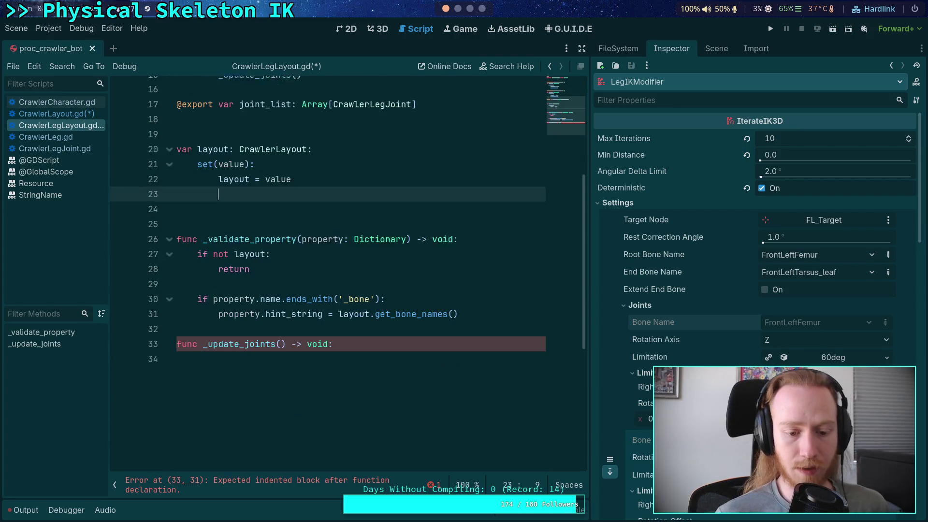
pyautogui.scroll(1, 311, 311)
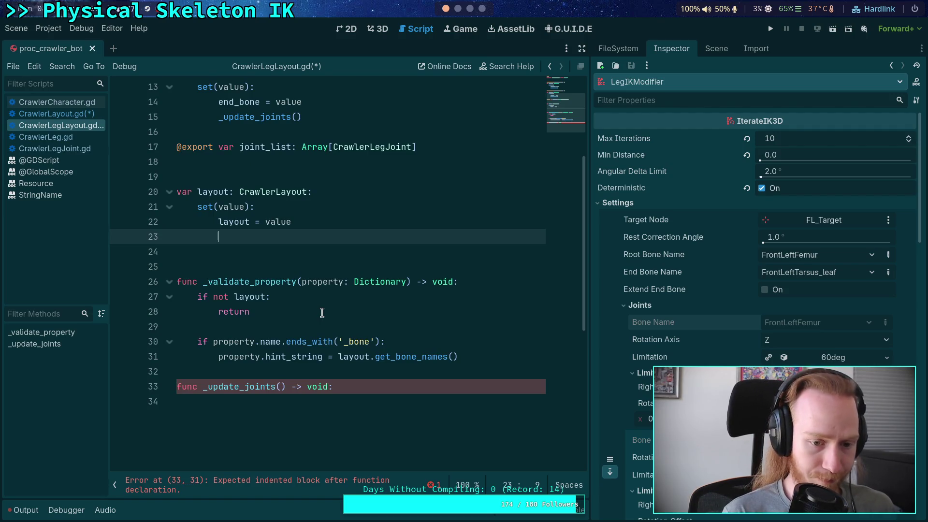
pyautogui.write('refresh()')
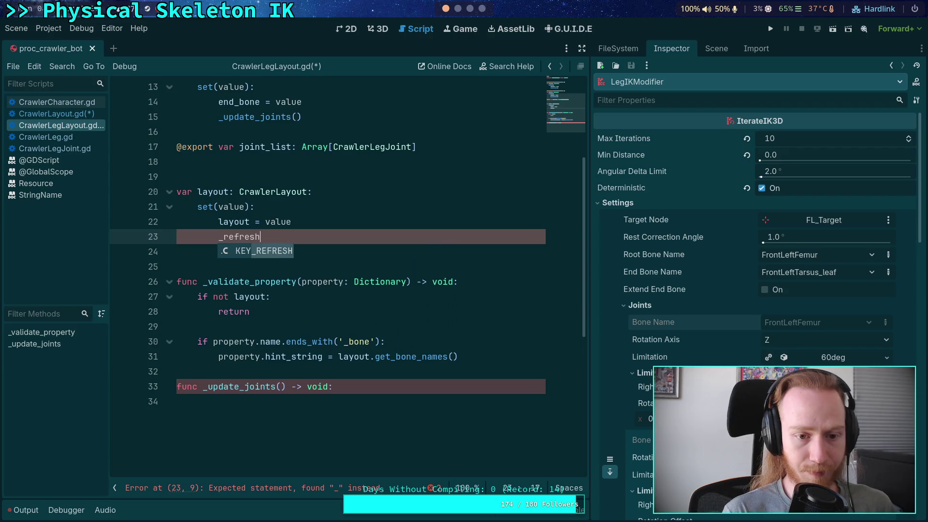
# Step: Add func _refresh() -> void that calls _update_joints(), and save
pyautogui.click(252, 370)
pyautogui.press('Return')
pyautogui.press('Return')
pyautogui.press('Up')
pyautogui.write('func ')
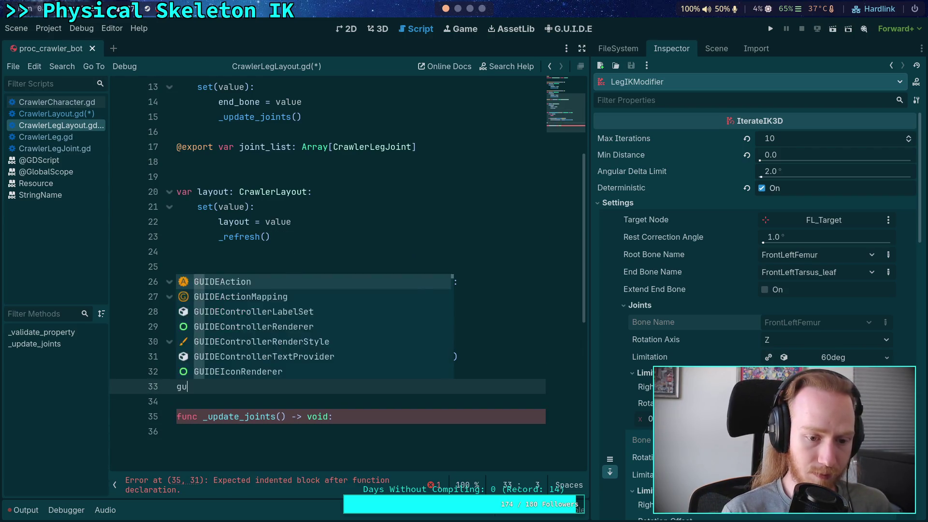
pyautogui.write('fresh() -> void')
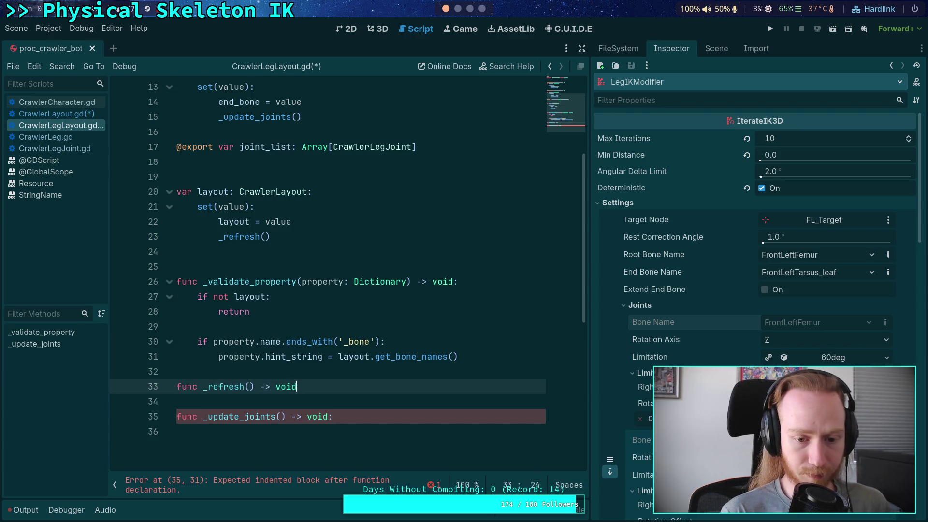
pyautogui.write(':')
pyautogui.press('Return')
pyautogui.write('dat')
pyautogui.press('Return')
pyautogui.hotkey('ctrl', 's')
# Step: Put pass in the empty _update_joints body and save the script
pyautogui.scroll(-1, 357, 404)
pyautogui.click(361, 401)
pyautogui.press('BackSpace')
pyautogui.press('BackSpace')
pyautogui.press('BackSpace')
pyautogui.write('ass')
pyautogui.hotkey('ctrl', 's')
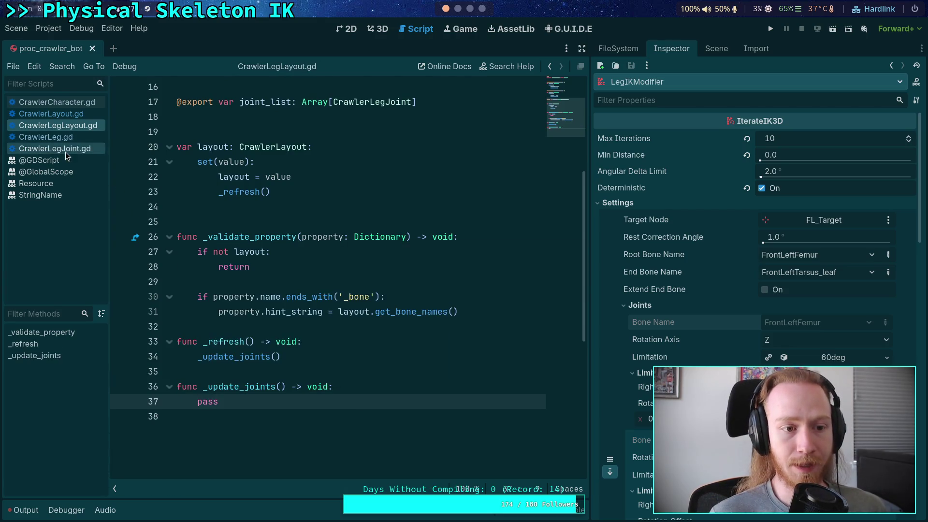
pyautogui.click(66, 150)
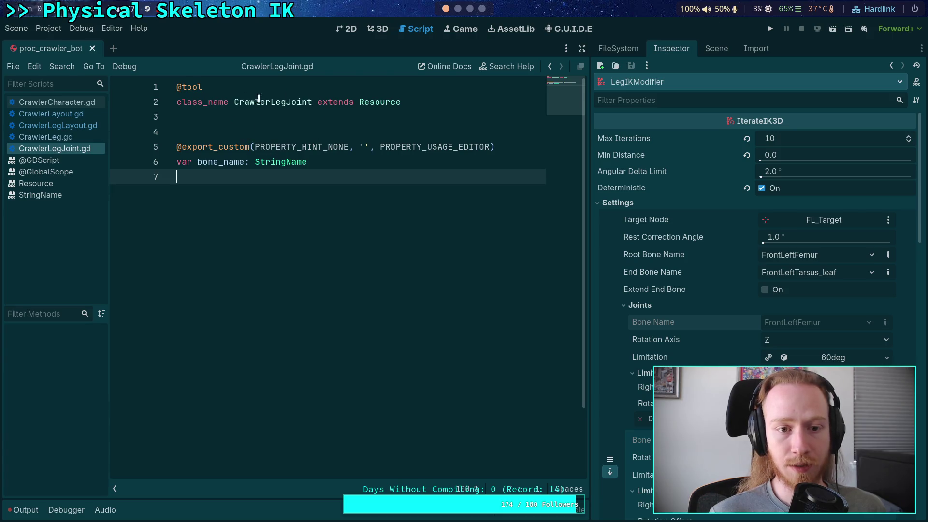
pyautogui.moveTo(197, 162); pyautogui.dragTo(307, 163)
pyautogui.click(310, 176)
pyautogui.click(86, 139)
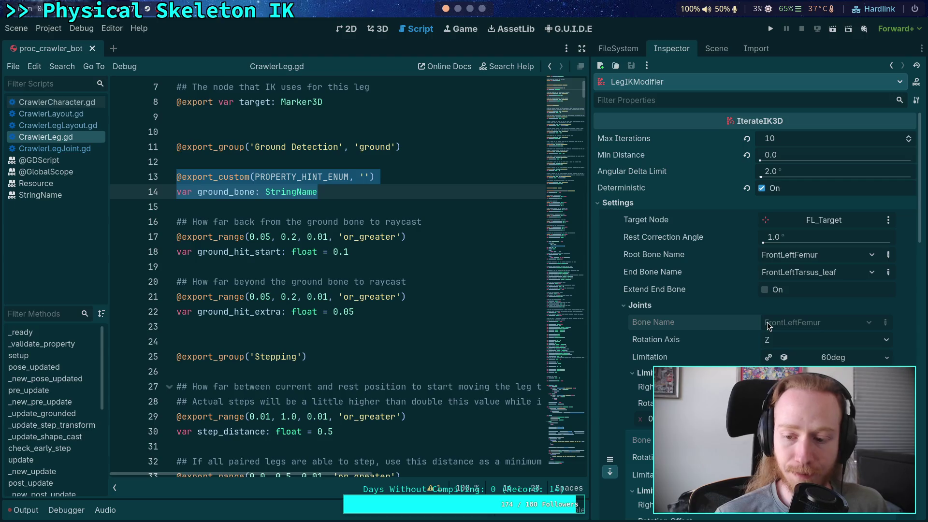
pyautogui.scroll(-5, 768, 325)
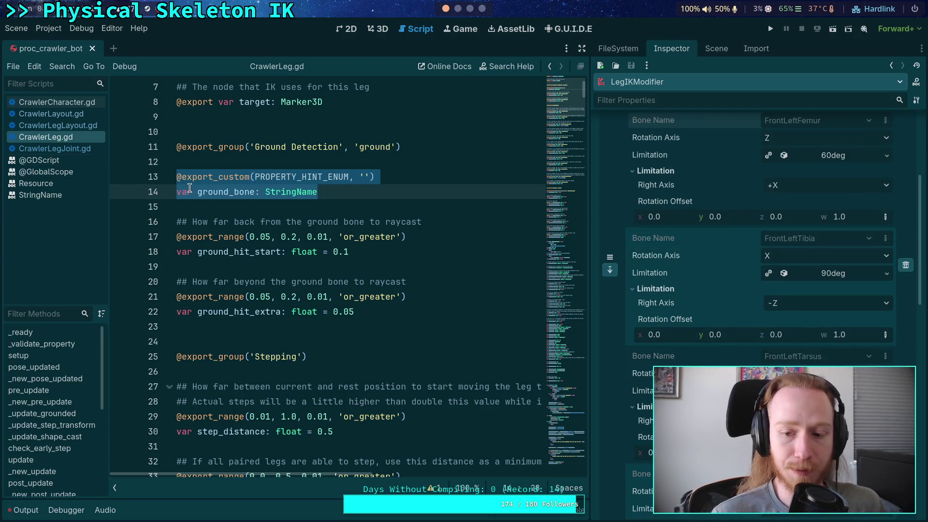
pyautogui.scroll(-3, 674, 347)
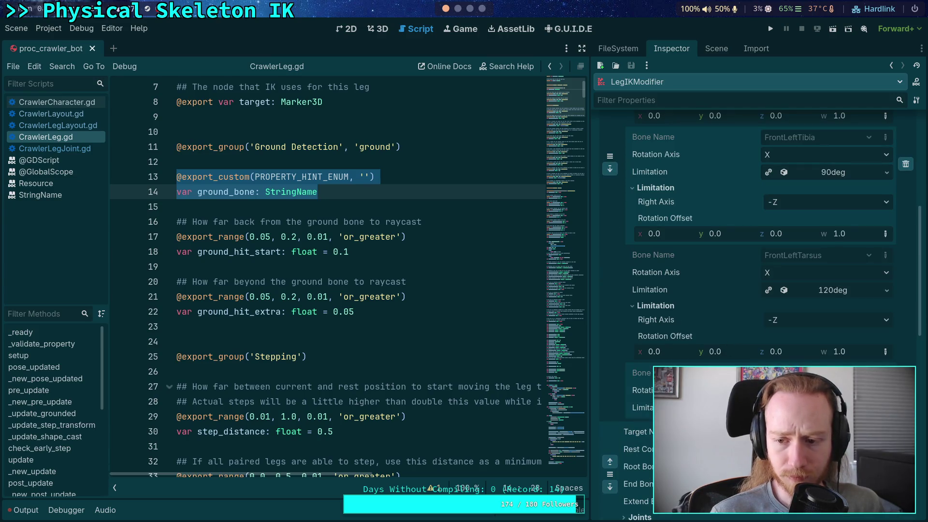
pyautogui.scroll(1, 758, 242)
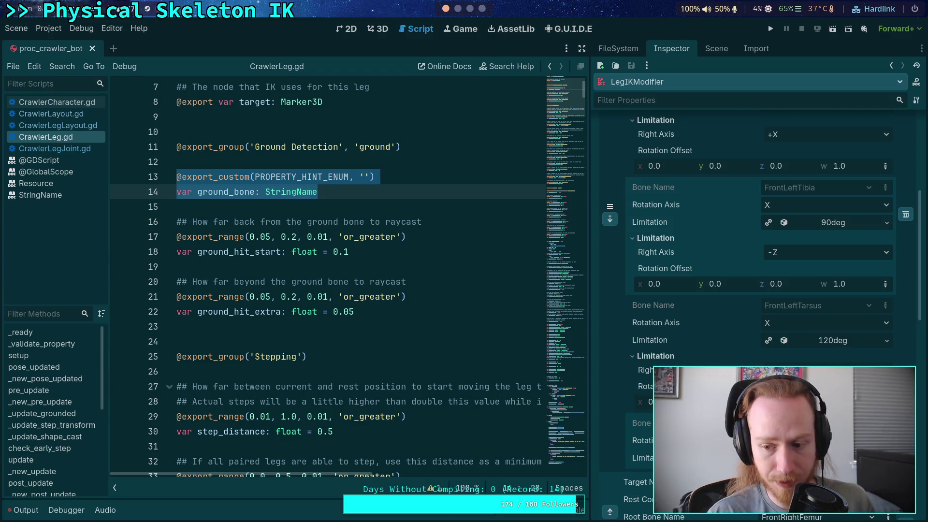
pyautogui.scroll(4, 656, 237)
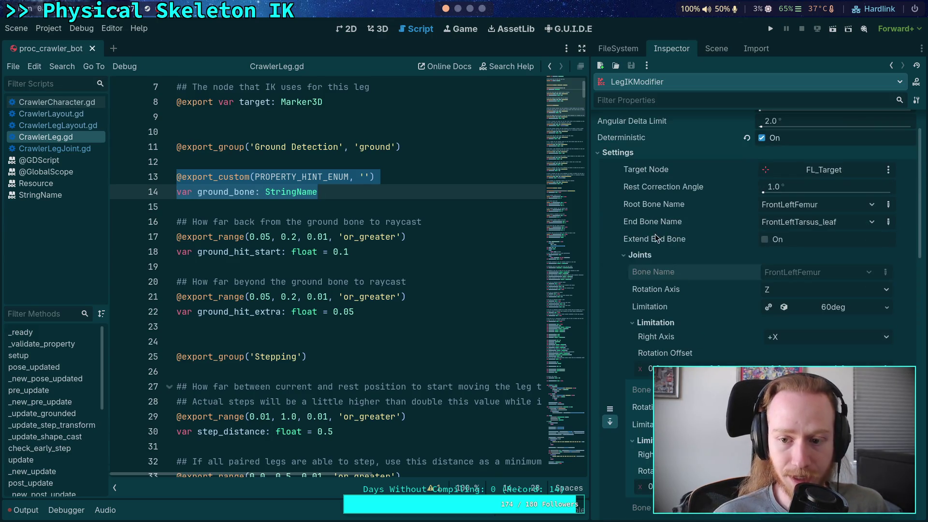
pyautogui.scroll(-4, 732, 262)
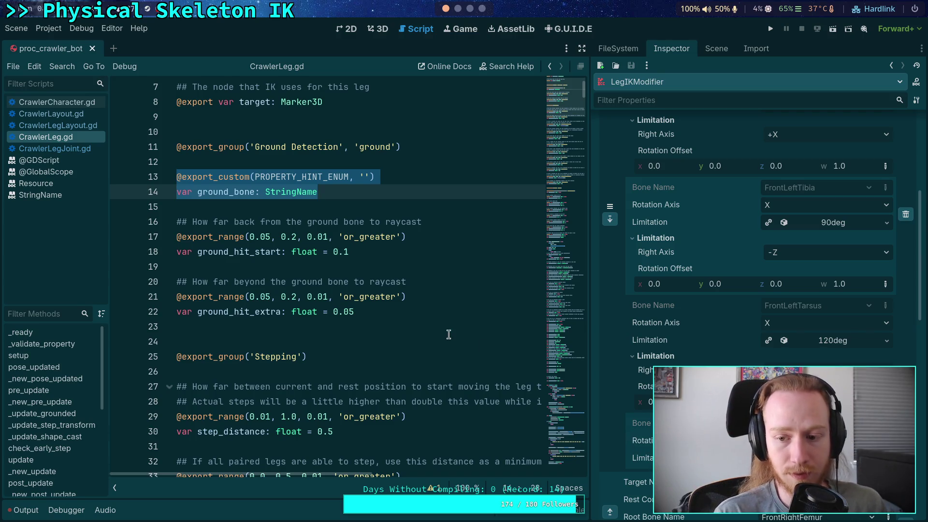
pyautogui.click(354, 332)
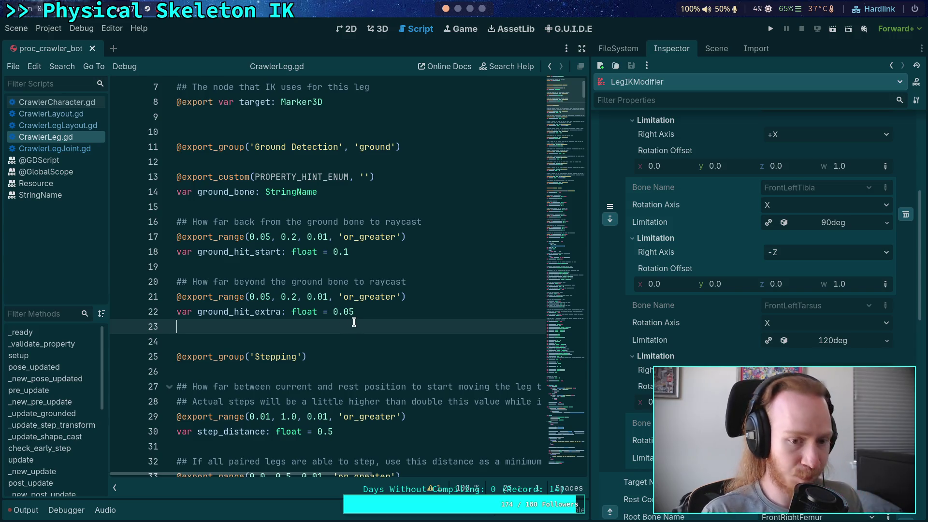
pyautogui.click(73, 149)
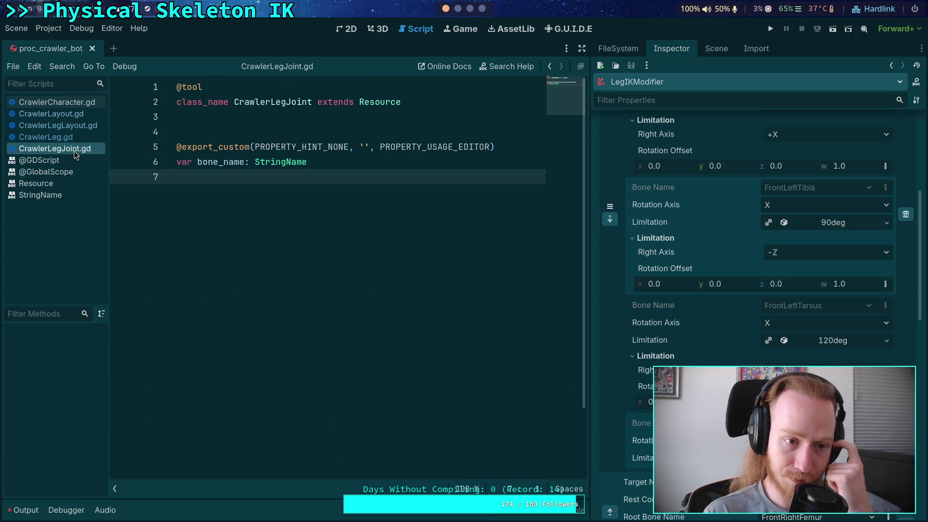
# Step: Open CrawlerLayout.gd and drag CrawlerLeg.gd above it in the script list
pyautogui.click(86, 116)
pyautogui.moveTo(48, 136); pyautogui.dragTo(69, 118)
pyautogui.click(68, 125)
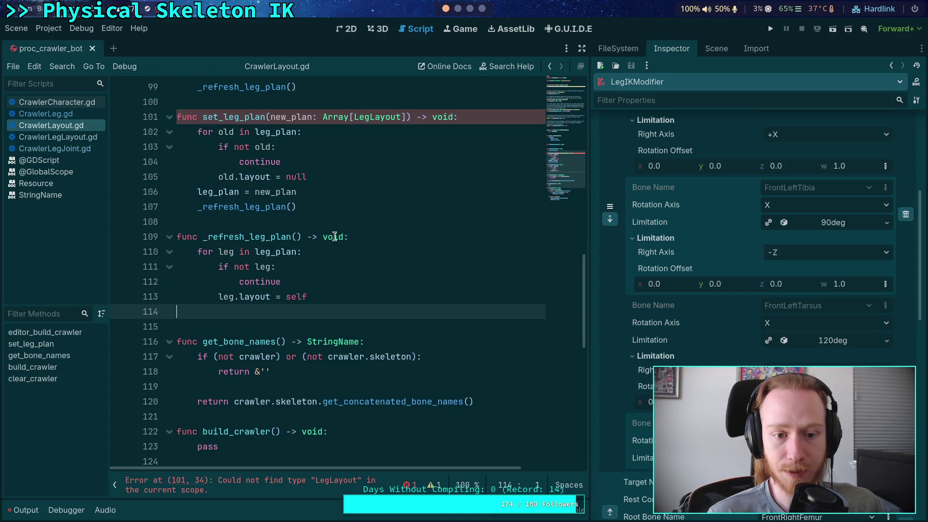
pyautogui.doubleClick(322, 207)
pyautogui.click(380, 222)
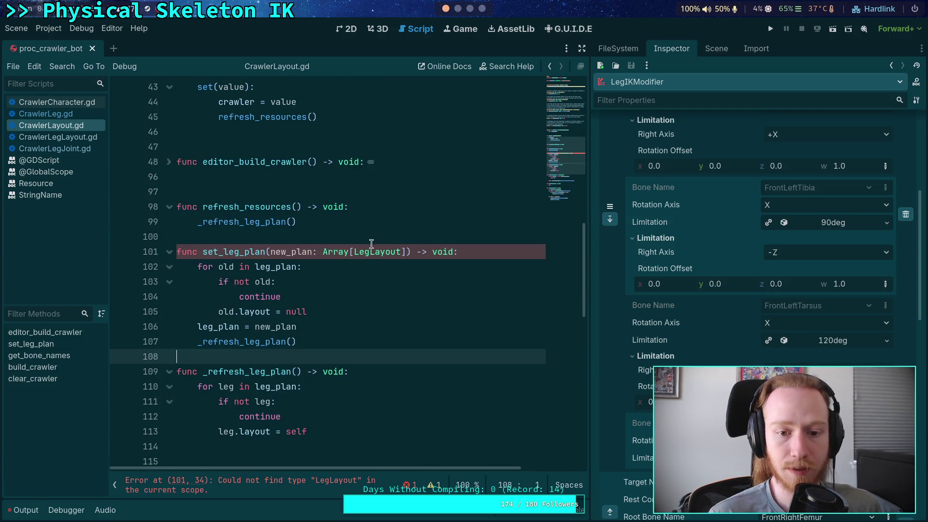
# Step: Change set_leg_plan's LegLayout type to CrawlerLegLayout and save
pyautogui.doubleClick(369, 251)
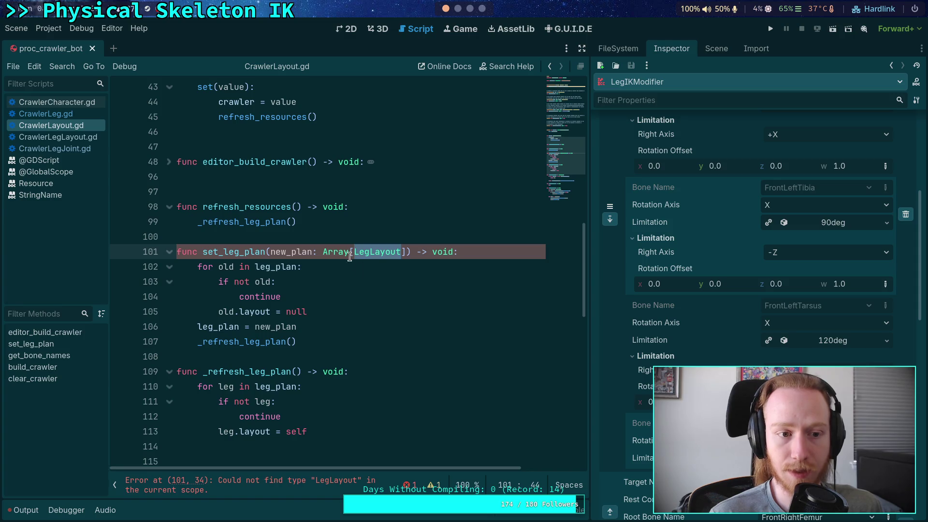
pyautogui.press('Left')
pyautogui.write('Crawler')
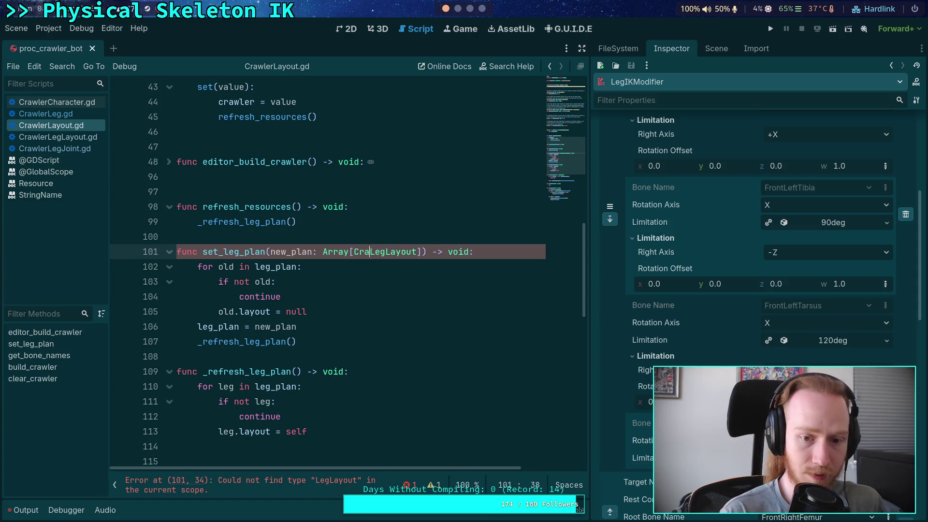
pyautogui.hotkey('ctrl', 's')
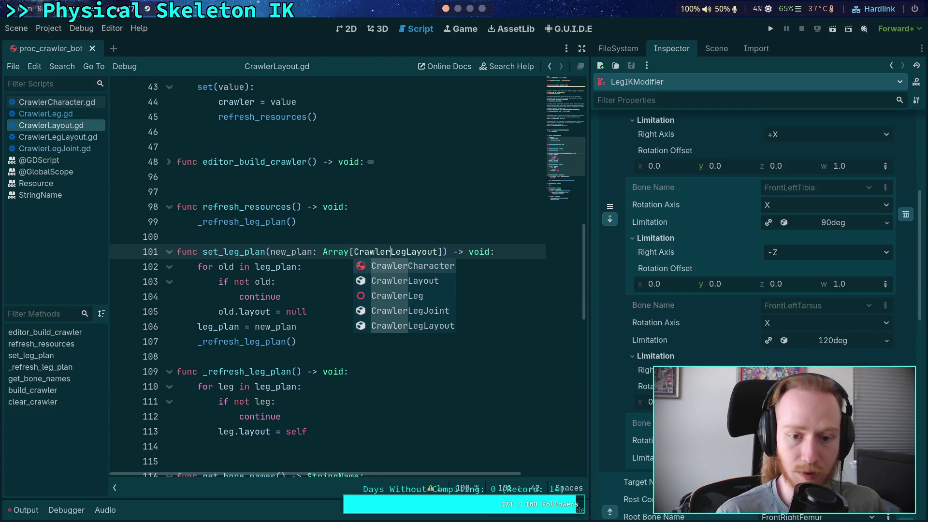
pyautogui.click(367, 221)
pyautogui.click(560, 123)
pyautogui.click(563, 89)
pyautogui.moveTo(562, 89); pyautogui.dragTo(567, 159)
# Step: Delete the extra blank line after _refresh_leg_plan, then return to CrawlerLegLayout.gd
pyautogui.click(271, 206)
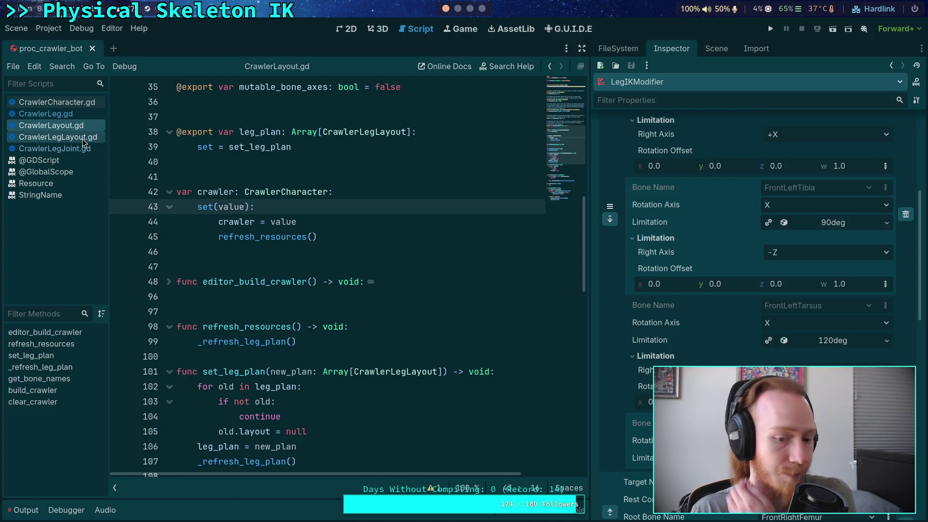
pyautogui.click(82, 138)
pyautogui.click(50, 125)
pyautogui.scroll(-5, 365, 227)
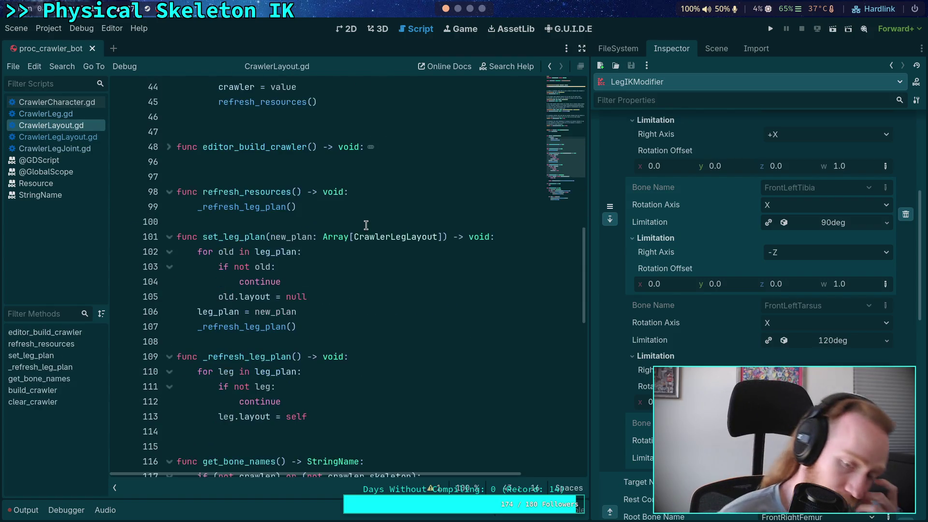
pyautogui.click(321, 341)
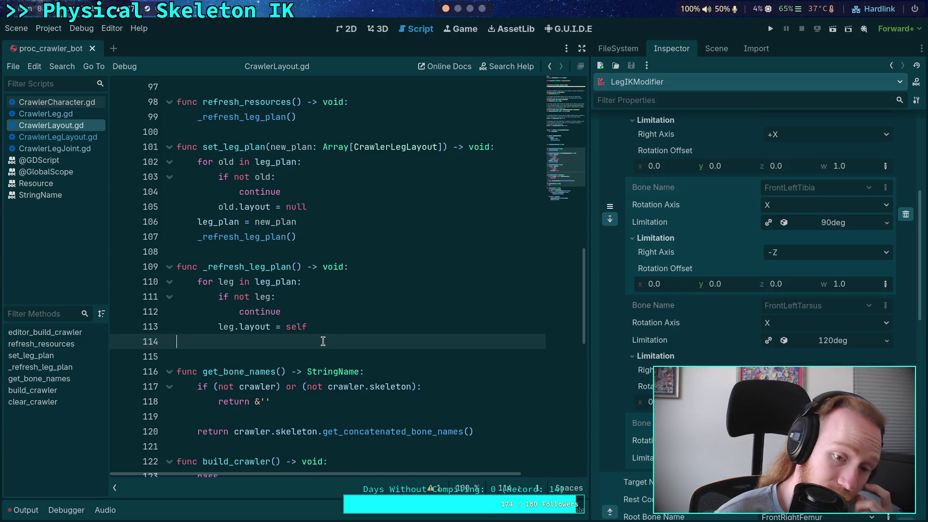
pyautogui.press('BackSpace')
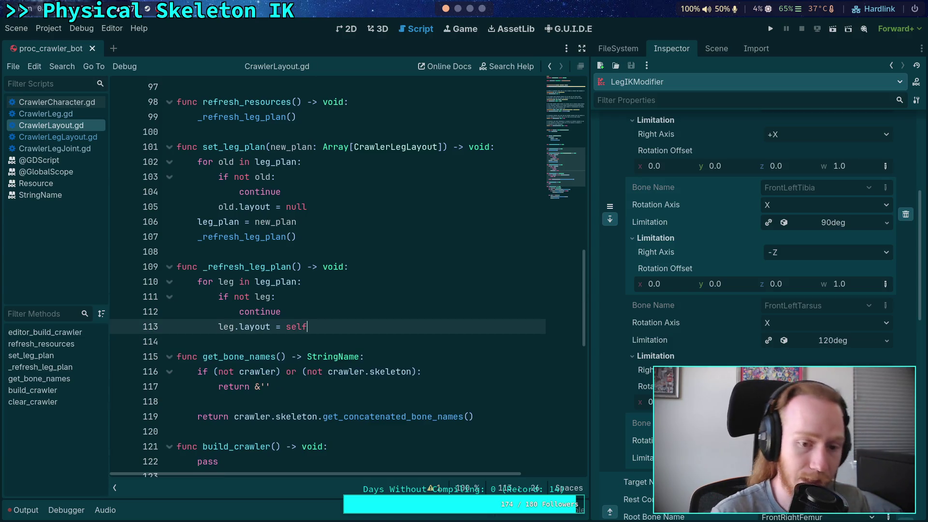
pyautogui.click(75, 133)
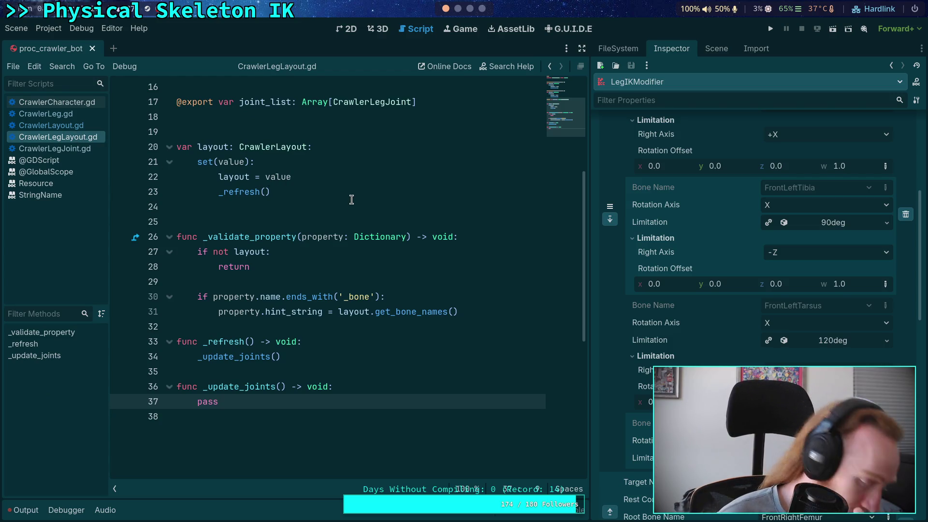
# Step: Replace the pass placeholder in _update_joints with a 'for joint in joint_list:' loop
pyautogui.press('BackSpace')
pyautogui.press('BackSpace')
pyautogui.press('BackSpace')
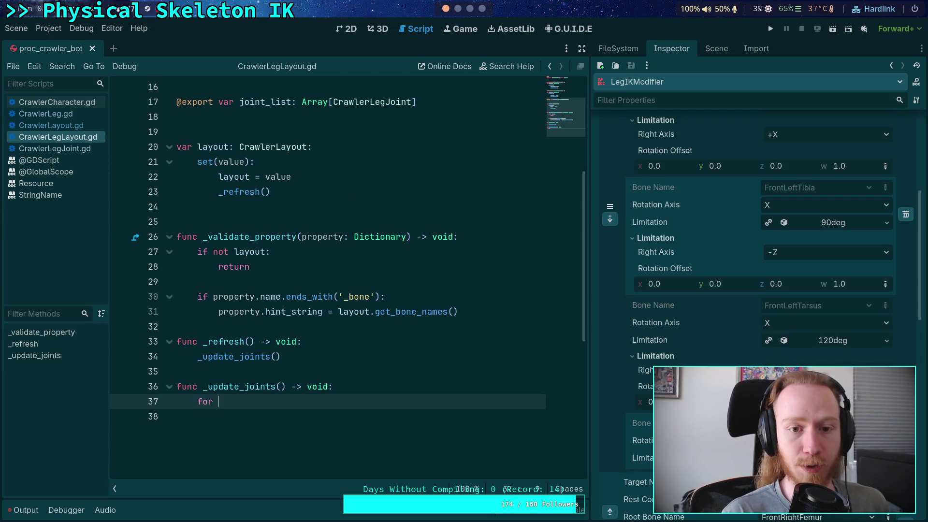
pyautogui.write('joint in ')
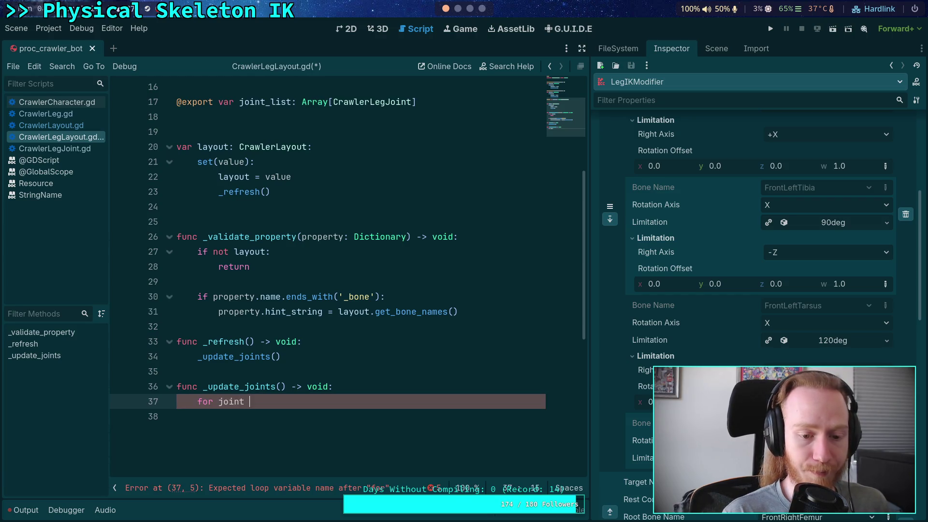
pyautogui.write('joint_list:')
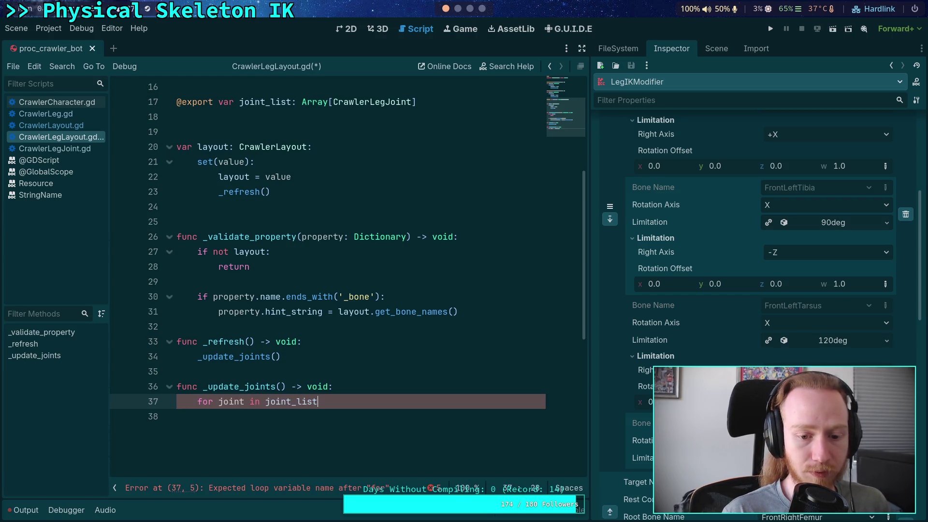
pyautogui.press('Return')
pyautogui.click(388, 382)
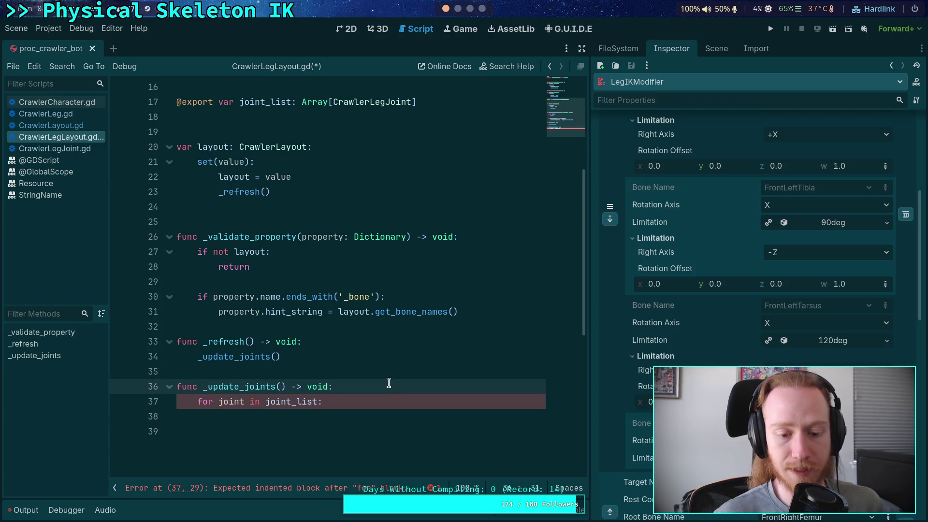
pyautogui.click(335, 418)
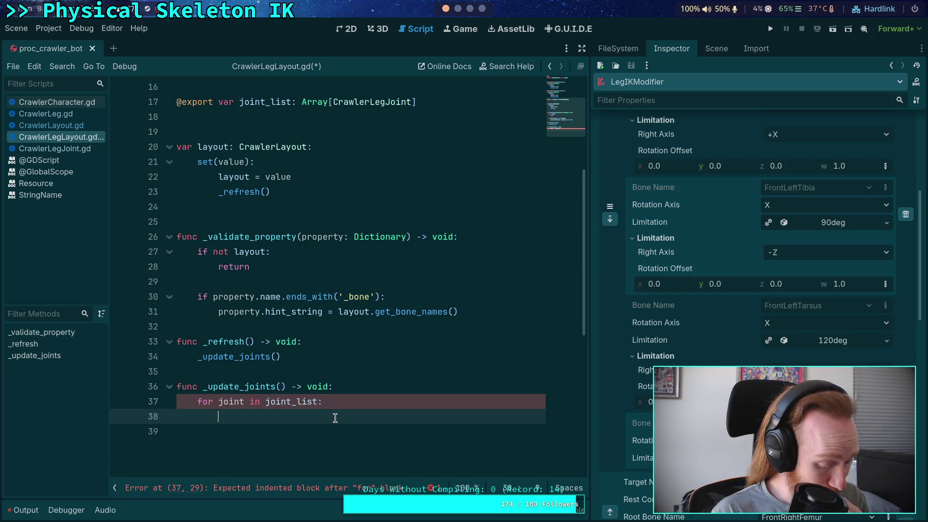
# Step: Change the loop clause to 'index in range(joint_list.size())' and add a blank line above it
pyautogui.scroll(-2, 335, 418)
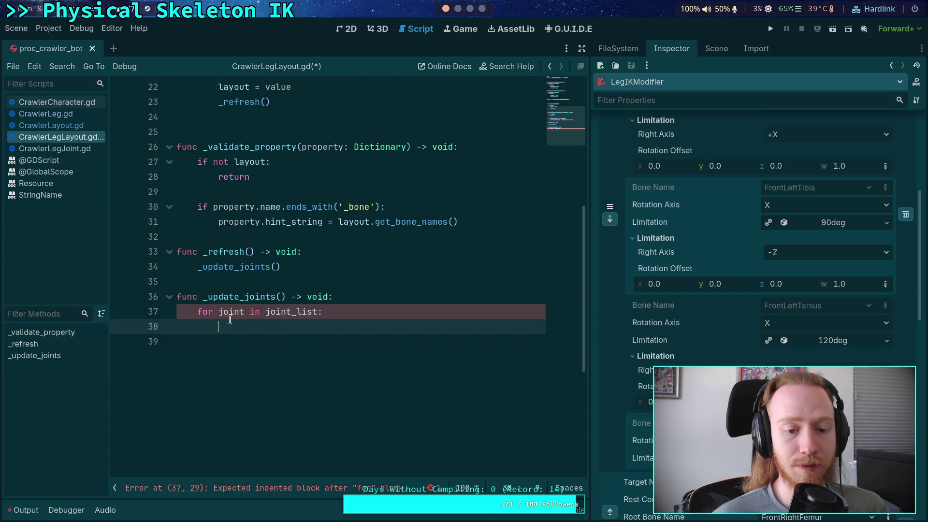
pyautogui.moveTo(224, 326); pyautogui.dragTo(220, 315)
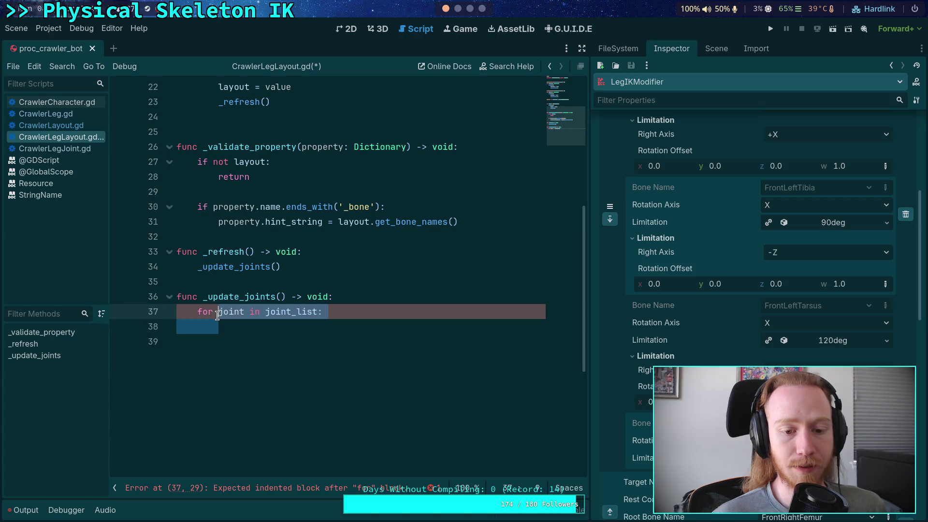
pyautogui.click(373, 298)
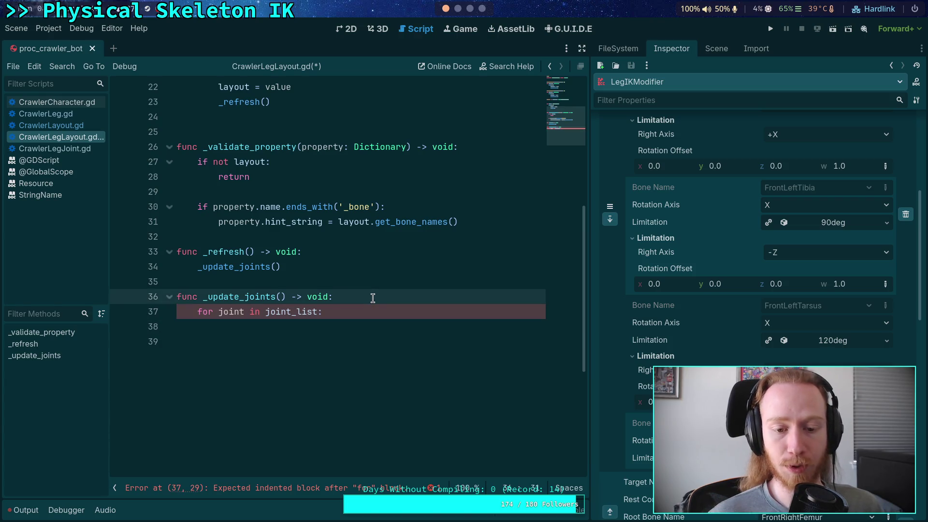
pyautogui.press('Return')
pyautogui.moveTo(219, 326); pyautogui.dragTo(317, 325)
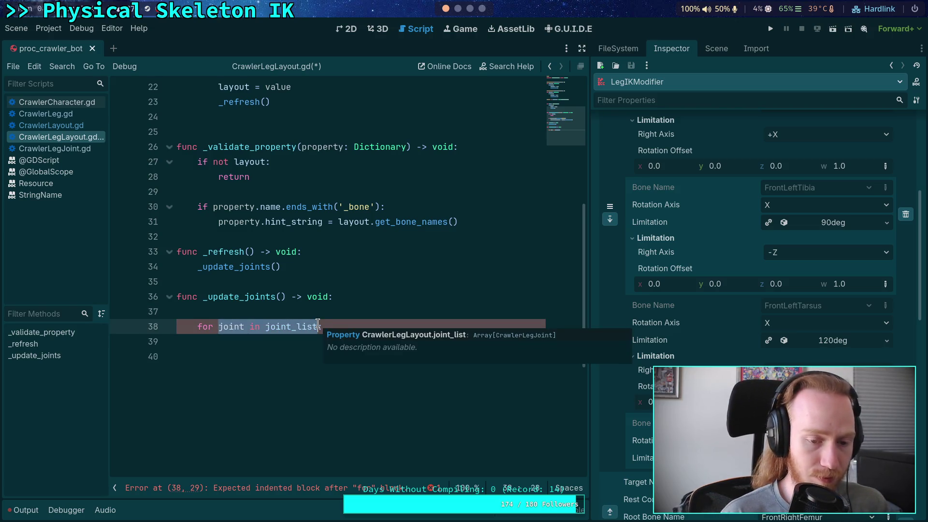
pyautogui.write('index in range(')
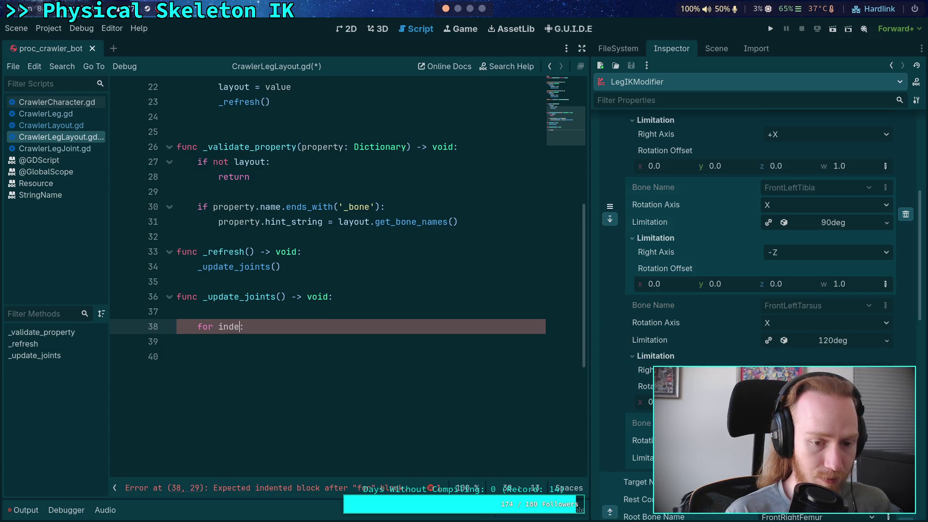
pyautogui.write('joint_list.s')
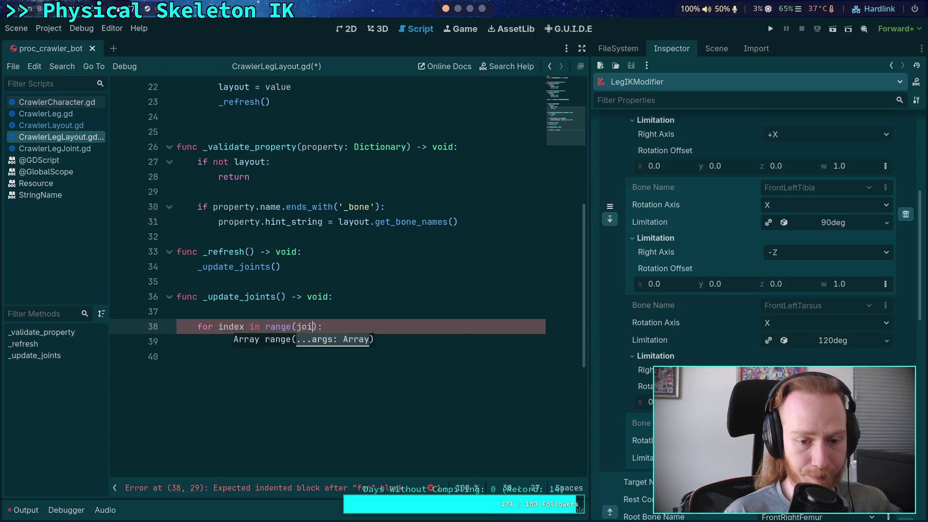
pyautogui.write('ize()')
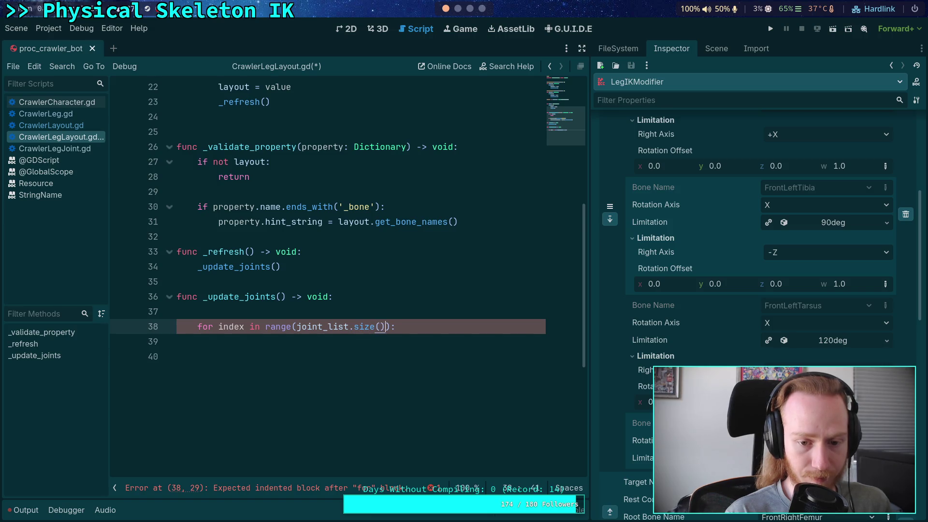
pyautogui.press('Return')
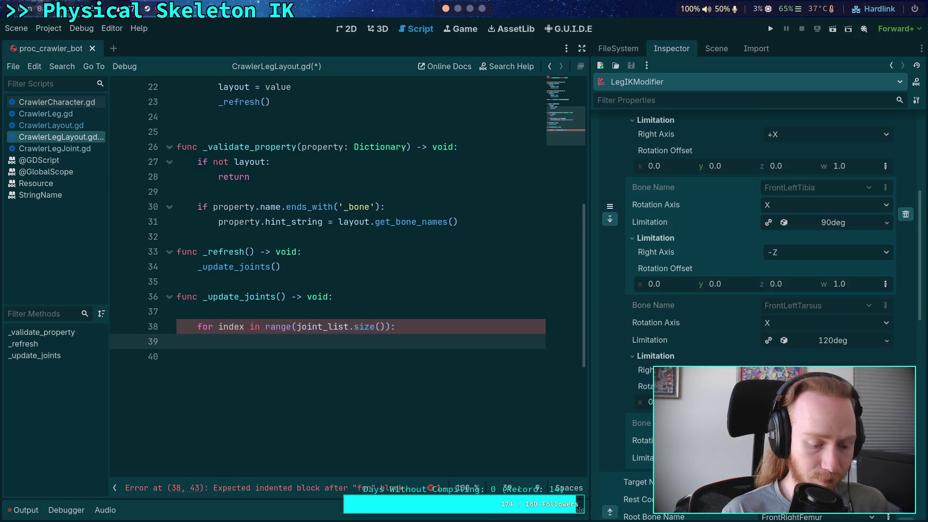
# Step: Add the condition 'if index >= name_list.size():' inside the loop
pyautogui.write('if index')
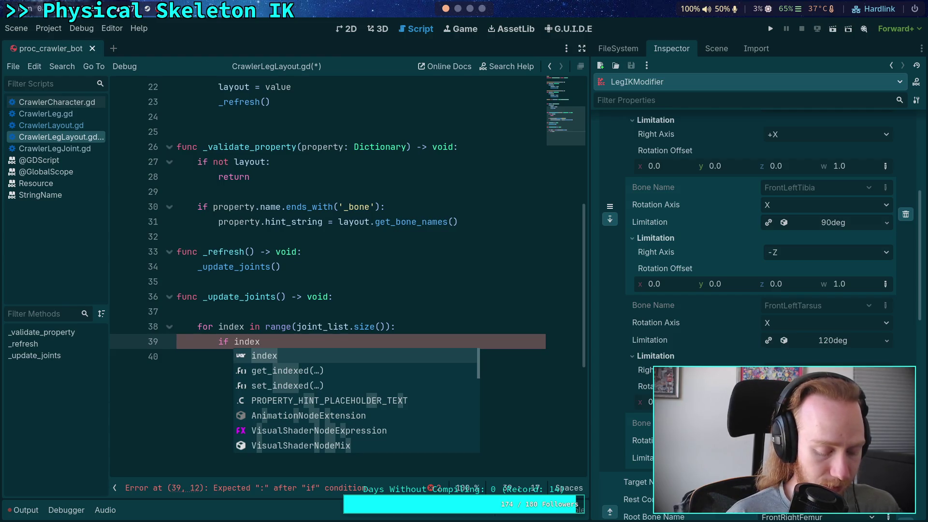
pyautogui.write('>=')
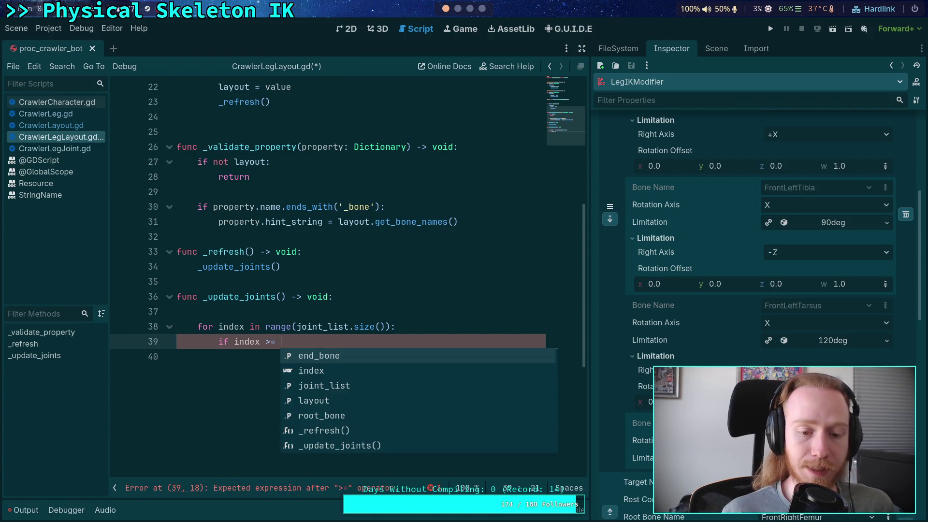
pyautogui.press('Escape')
pyautogui.press('Up')
pyautogui.press('Down')
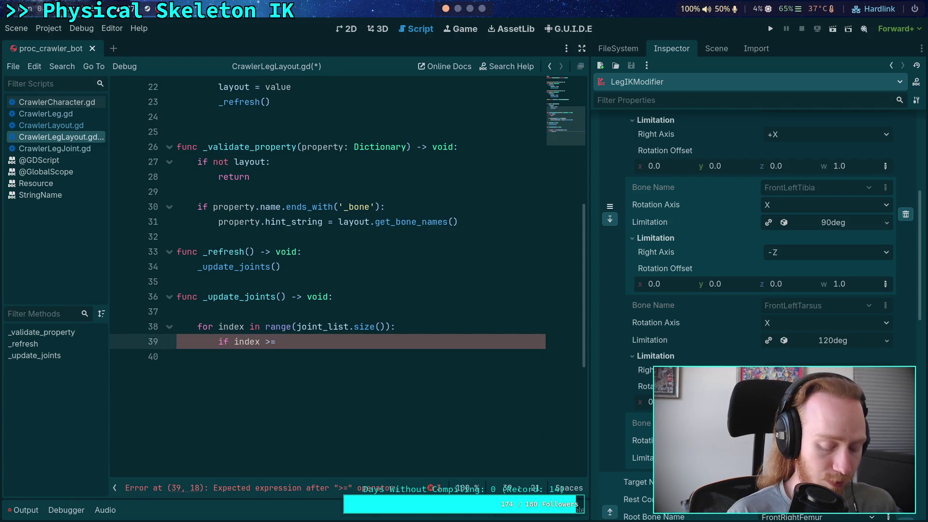
pyautogui.write('ame_list:')
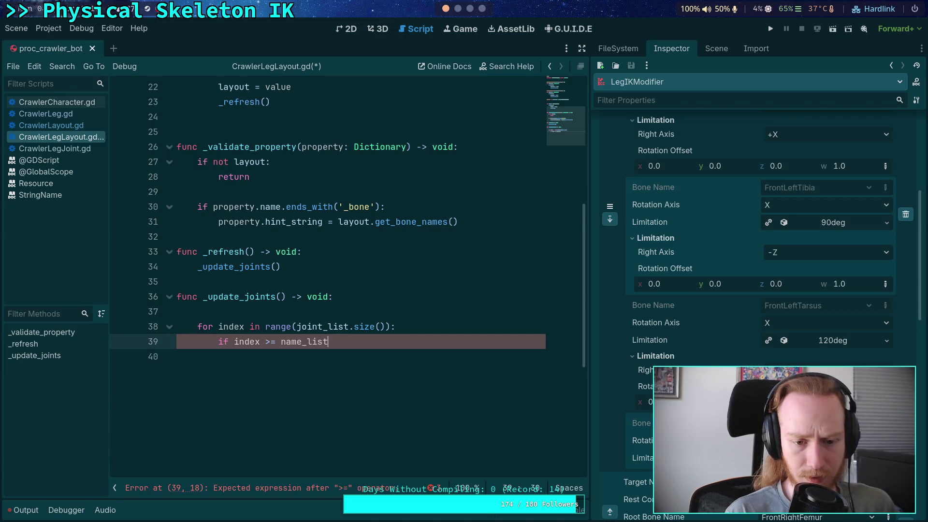
pyautogui.press('BackSpace')
pyautogui.write('.size():')
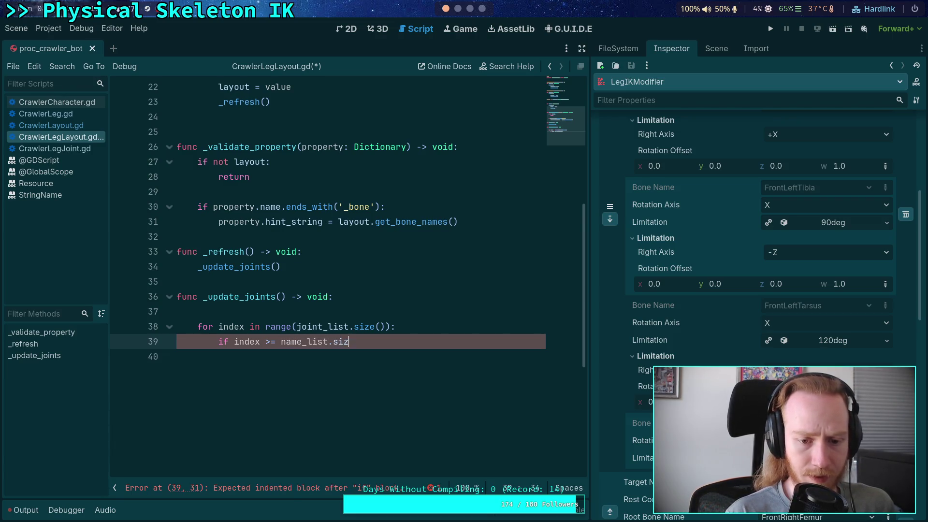
# Step: Start a max_names int variable set from name_list.size() above the loop
pyautogui.press('Up')
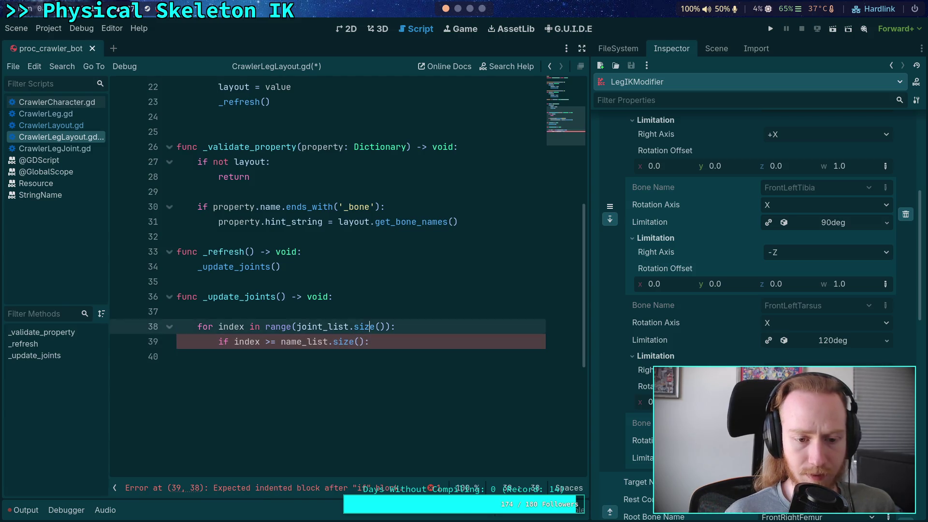
pyautogui.hotkey('ctrl', 'shift', 'Return')
pyautogui.write('ar max_name-s')
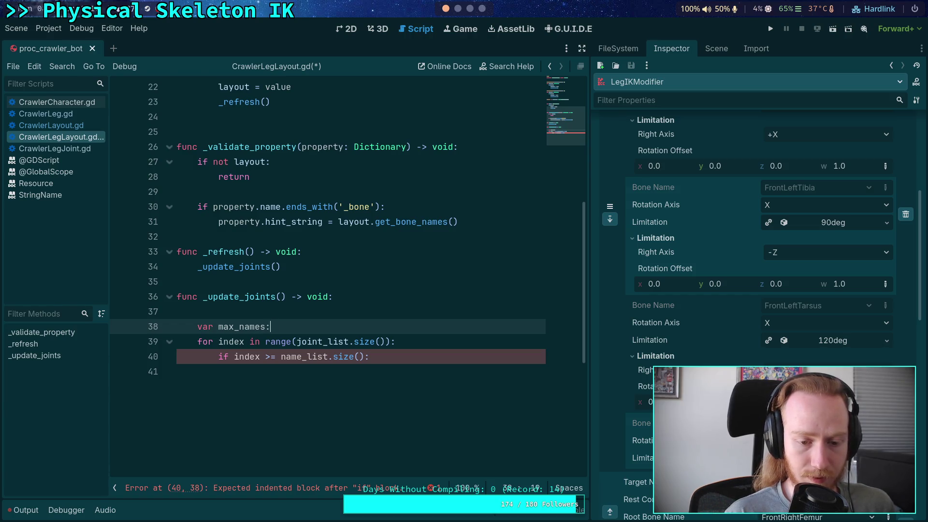
pyautogui.write(' int = name_')
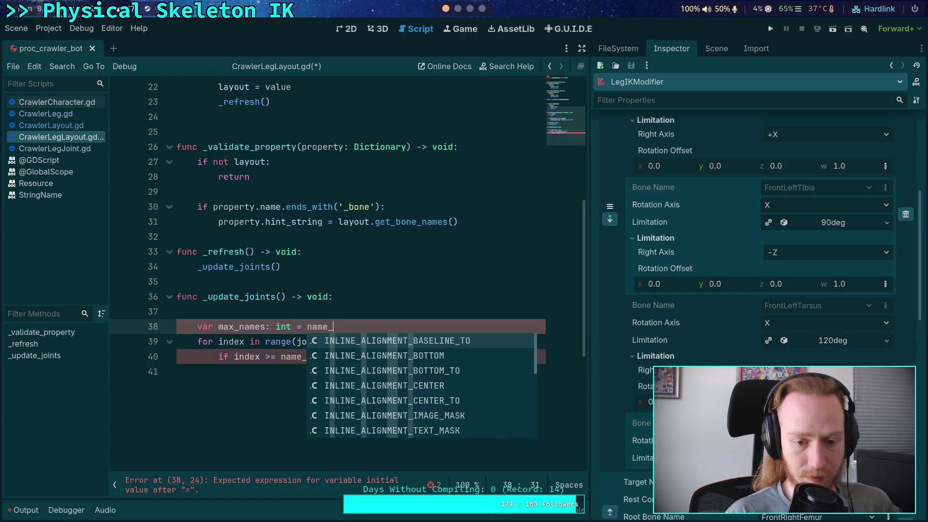
pyautogui.write('list.size()')
# Step: Use max_names instead of the size expression in the if condition
pyautogui.click(369, 356)
pyautogui.press('Left')
pyautogui.hotkey('ctrl', 'shift', 'Left')
pyautogui.hotkey('ctrl', 'shift', 'Left')
pyautogui.hotkey('ctrl', 'shift', 'Left')
pyautogui.write('ma')
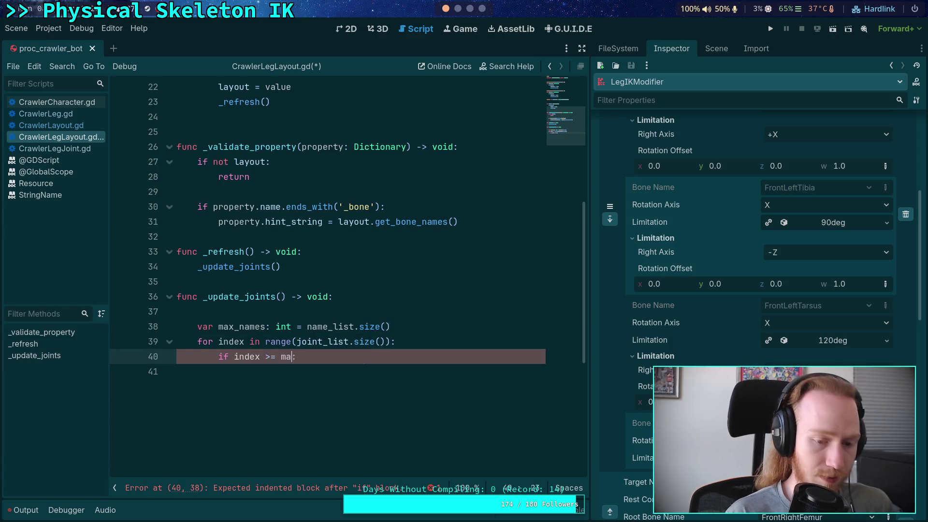
pyautogui.write('x_names')
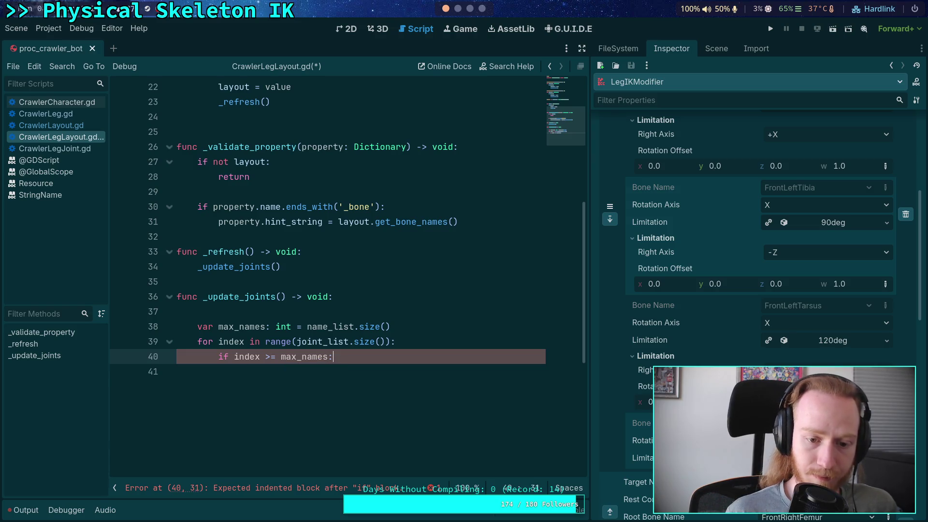
pyautogui.press('Return')
# Step: Declare 'var joint: CrawlerLegJoint = joint_list[index]' above the if statement
pyautogui.press('Up')
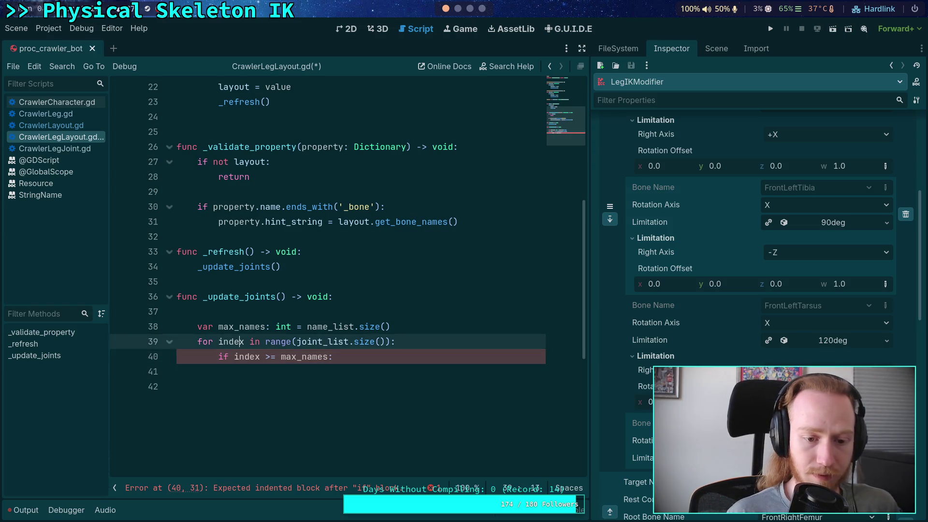
pyautogui.hotkey('ctrl', 'shift', 'Return')
pyautogui.write('var joint: ')
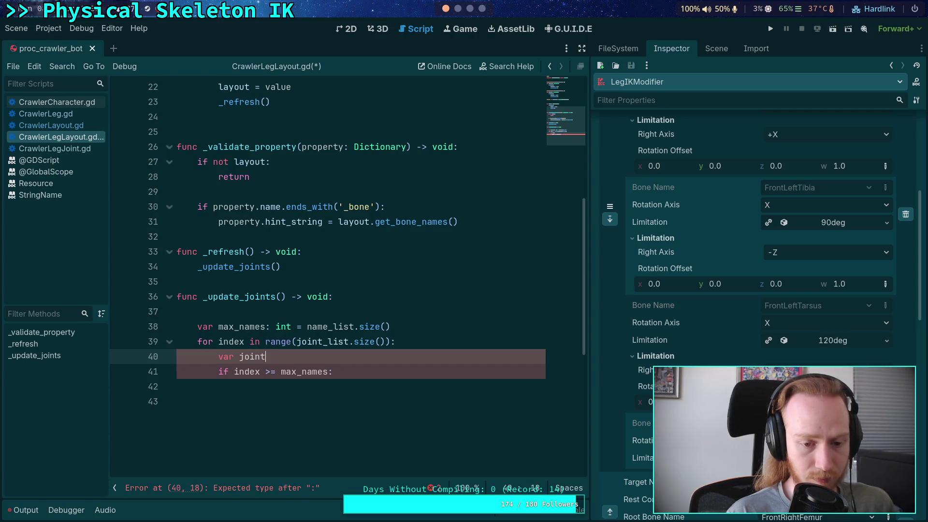
pyautogui.write('Craw')
pyautogui.press('Down')
pyautogui.press('Down')
pyautogui.press('Down')
pyautogui.press('Up')
pyautogui.press('Return')
pyautogui.write('= joi')
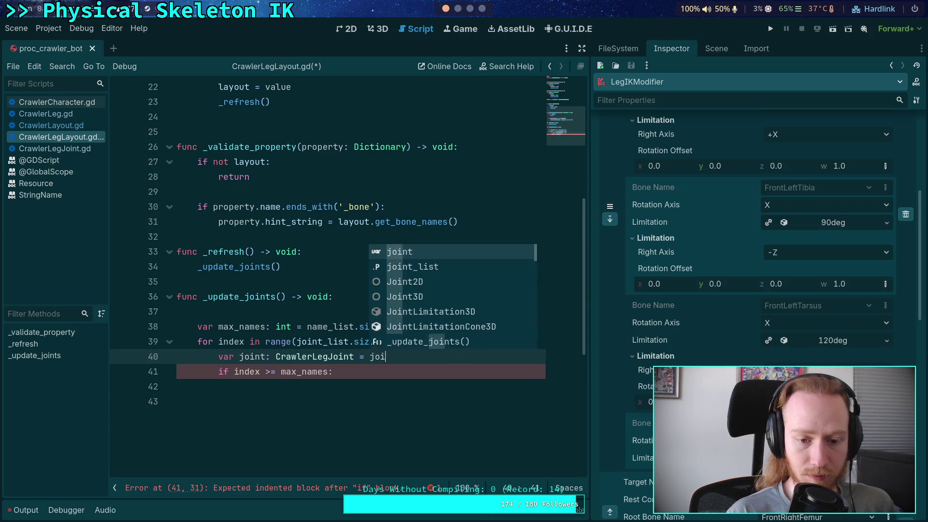
pyautogui.write('nt_list[index]')
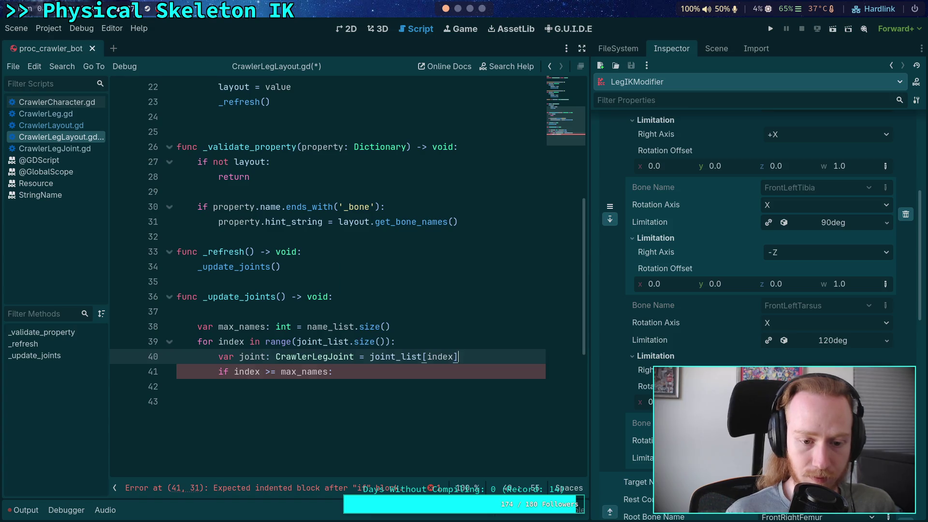
# Step: Set joint.bone_name = &'BONE NOT FOUND' inside the if body
pyautogui.press('Down')
pyautogui.press('Down')
pyautogui.press('Tab')
pyautogui.press('Tab')
pyautogui.press('Tab')
pyautogui.write('joint.ba')
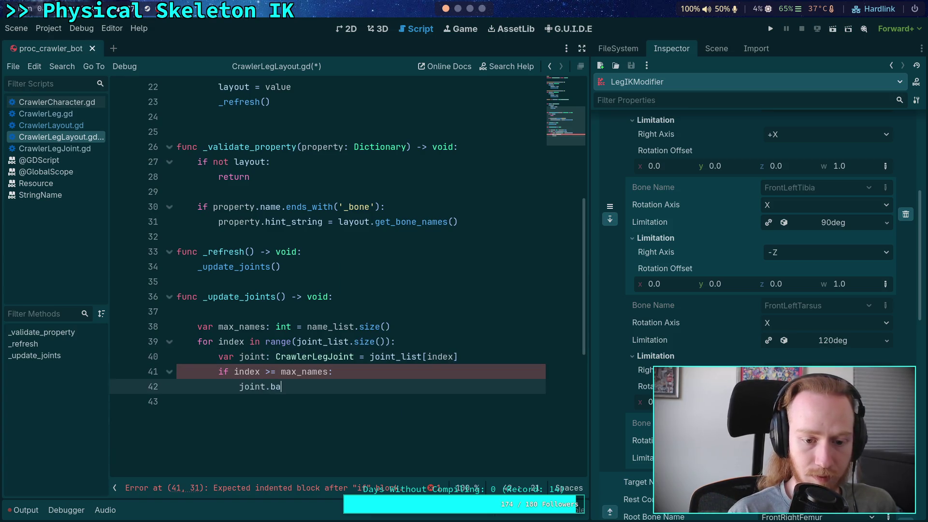
pyautogui.press('Return')
pyautogui.write("= &'")
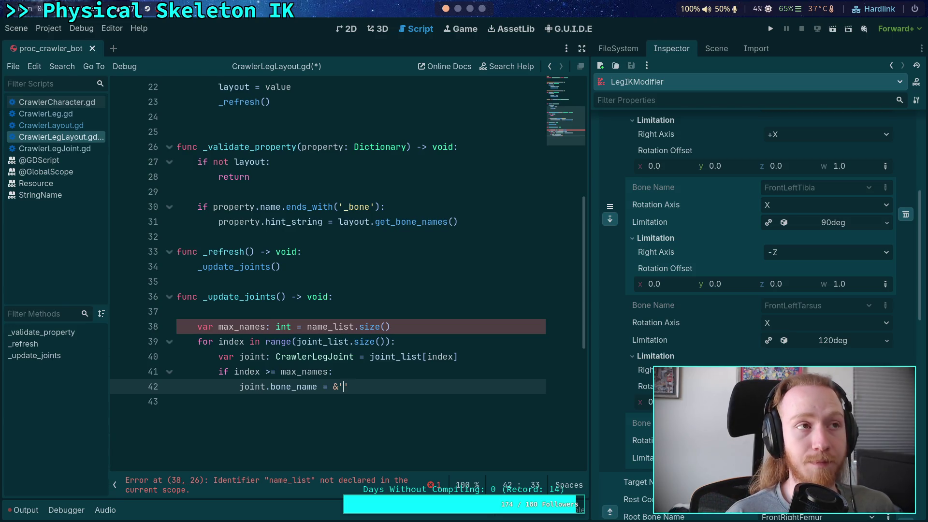
pyautogui.write('BONE NOT FOIND')
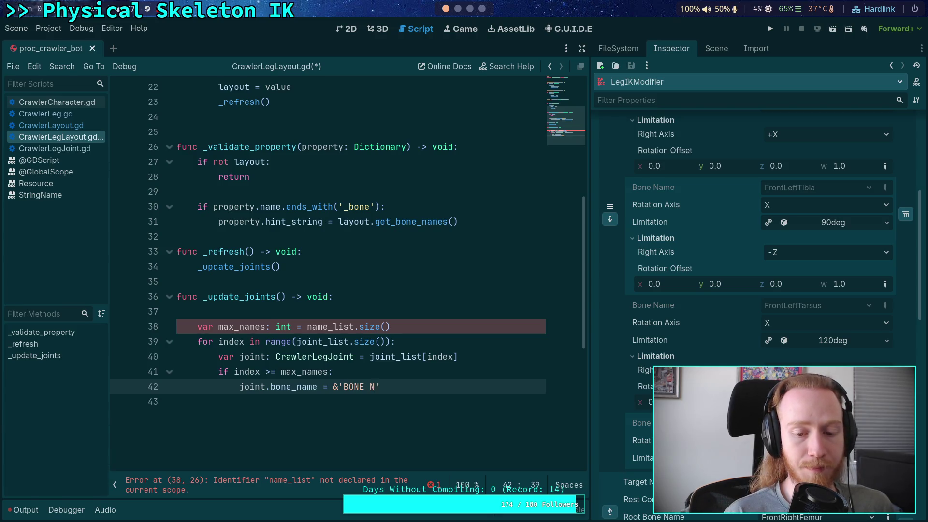
pyautogui.press('BackSpace')
pyautogui.press('BackSpace')
pyautogui.press('BackSpace')
pyautogui.write('OUND')
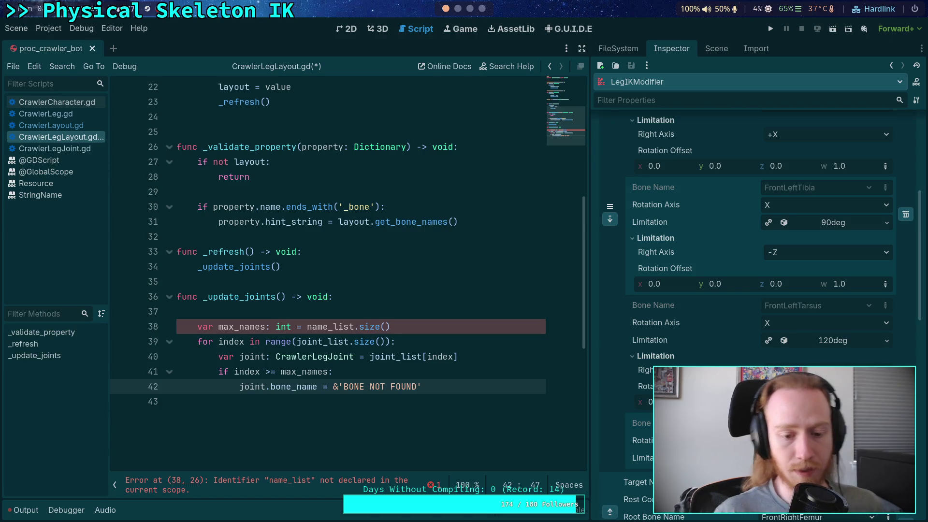
pyautogui.scroll(7, 290, 256)
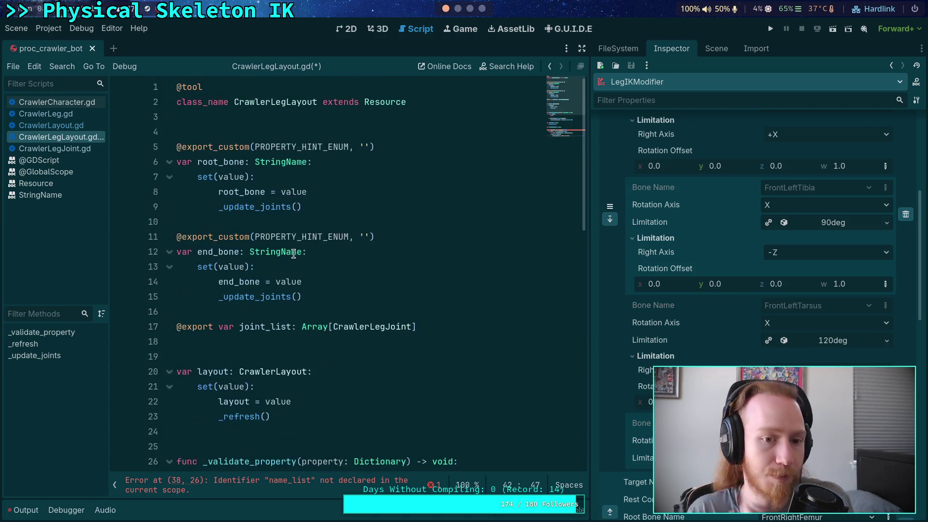
# Step: Add const BONE_NOT_FOUND: StringName = &'BONE NOT FOUND' below the class declaration
pyautogui.click(366, 125)
pyautogui.press('Return')
pyautogui.press('Up')
pyautogui.press('Up')
pyautogui.press('Return')
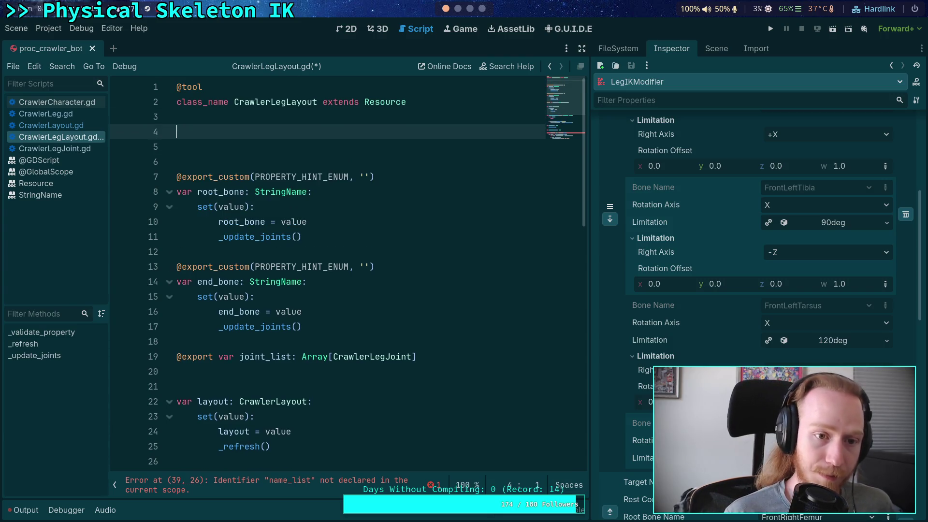
pyautogui.press('Return')
pyautogui.write('const ')
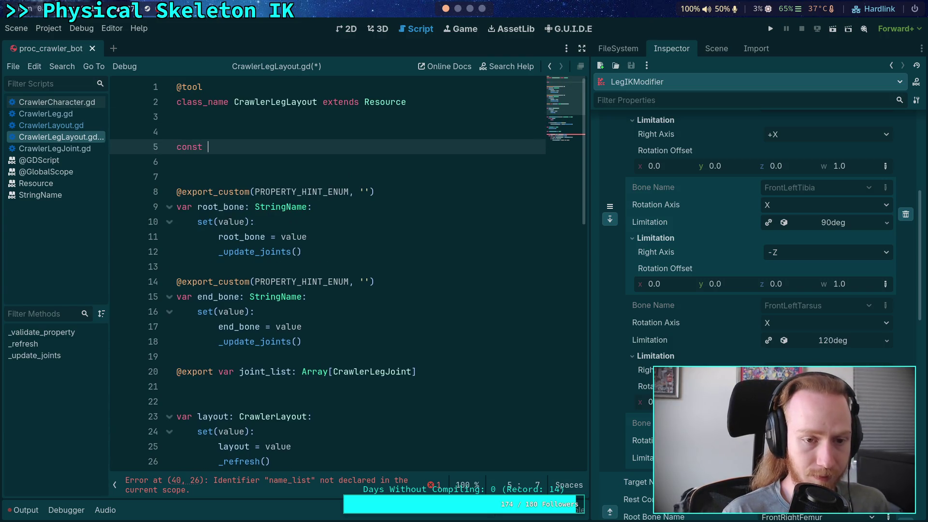
pyautogui.write('BONE_')
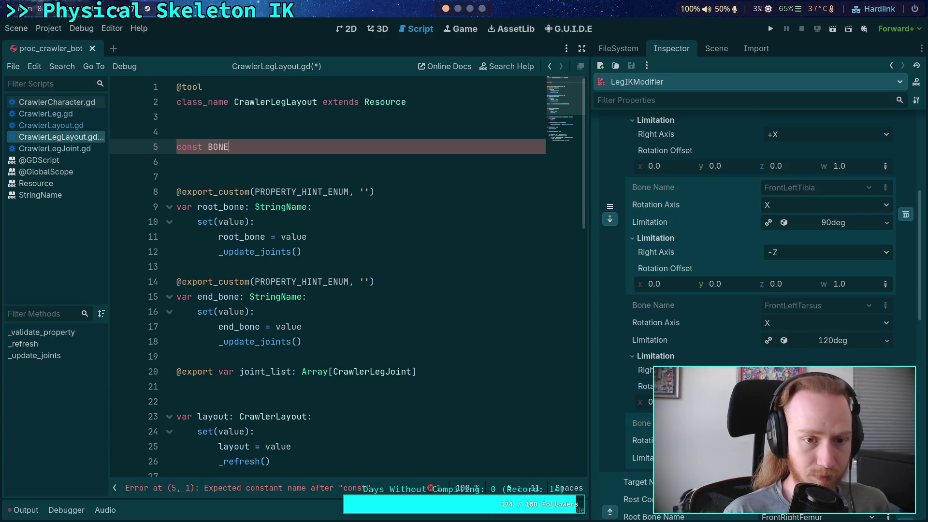
pyautogui.write('EXTRA:')
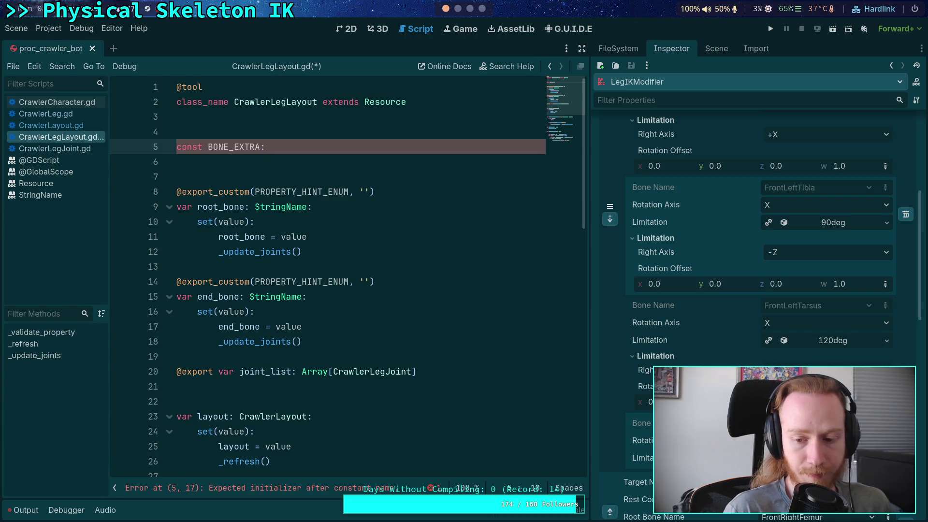
pyautogui.press('BackSpace')
pyautogui.press('BackSpace')
pyautogui.press('BackSpace')
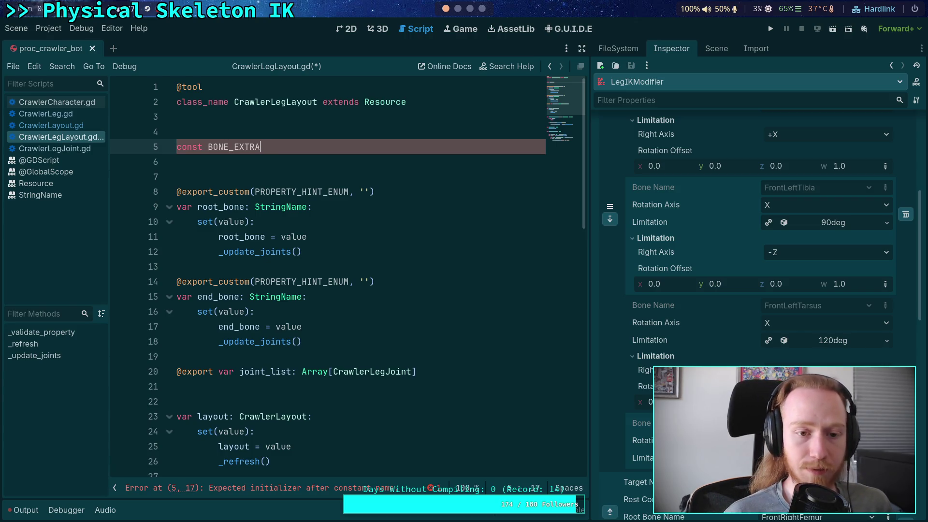
pyautogui.write('NOT_FOUND')
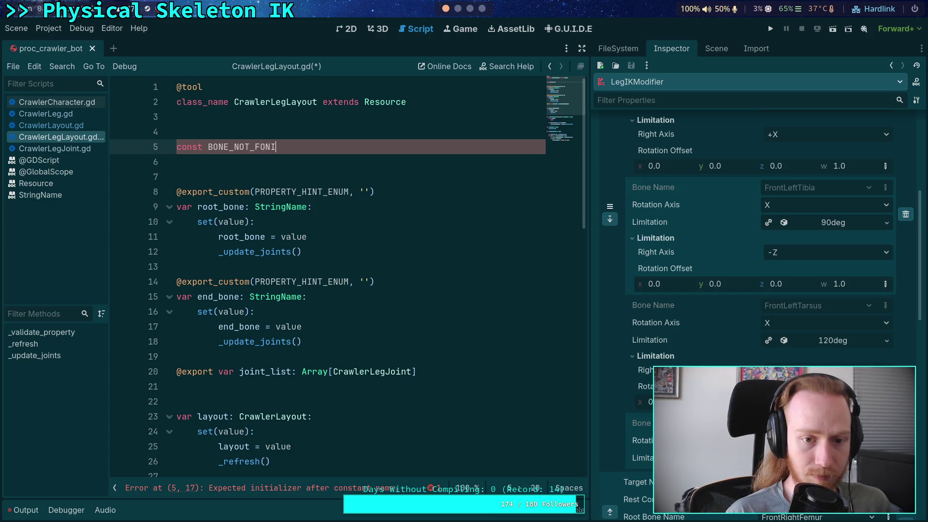
pyautogui.write(': StringName')
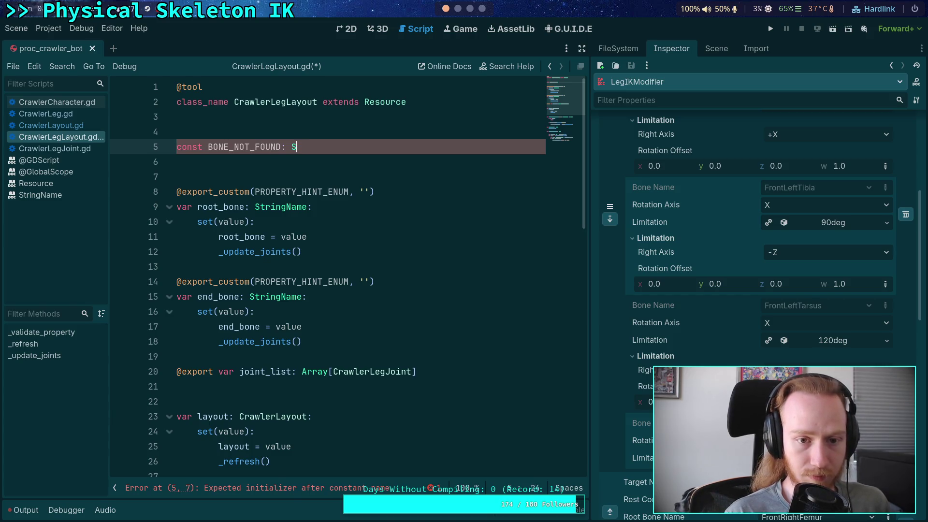
pyautogui.write(" = &'BONE_")
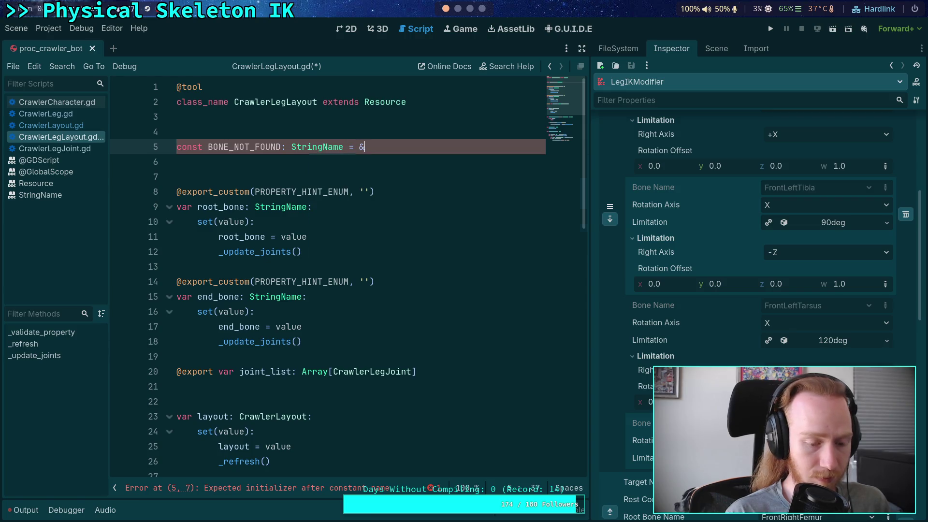
pyautogui.press('BackSpace')
pyautogui.write('NOT FOIN')
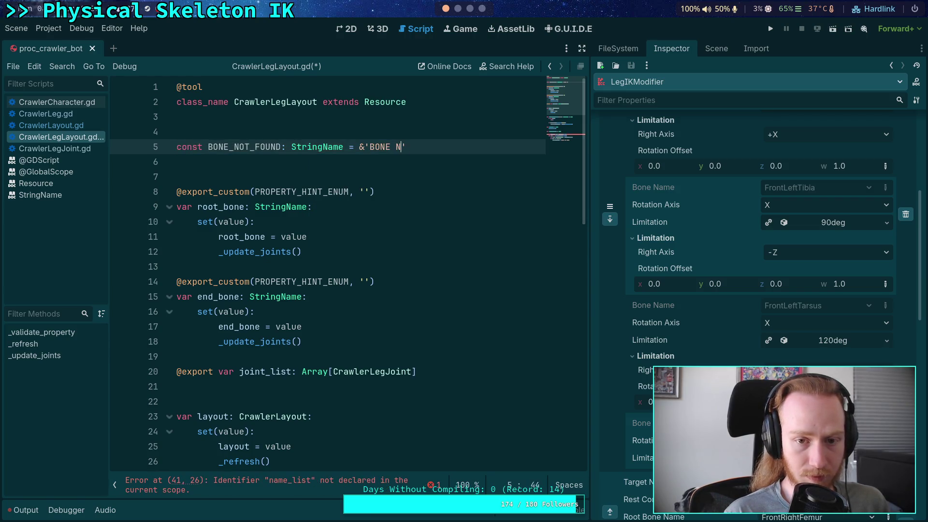
pyautogui.press('BackSpace')
pyautogui.press('BackSpace')
pyautogui.write('UND')
pyautogui.scroll(-9, 338, 265)
# Step: Assign BONE_NOT_FOUND to surplus joints' bone_name and follow it with continue
pyautogui.moveTo(333, 341); pyautogui.dragTo(435, 341)
pyautogui.write('BONE_NO')
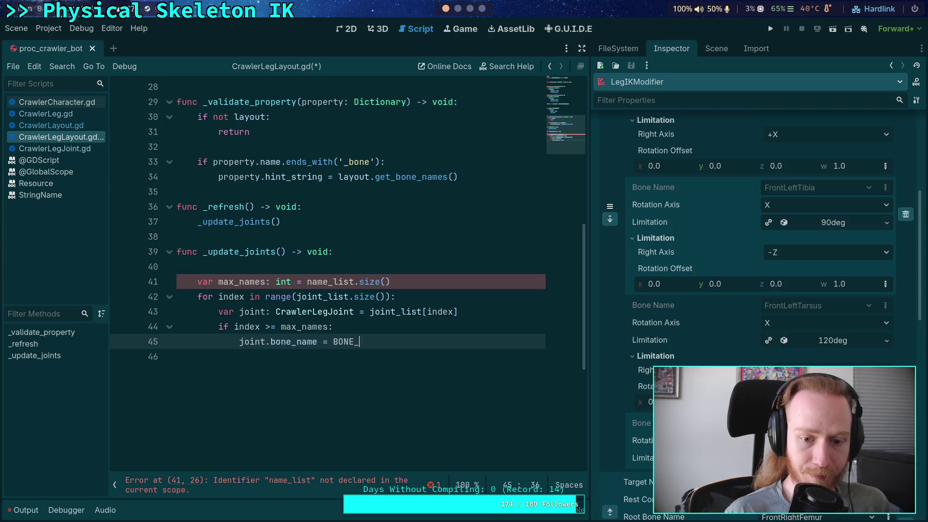
pyautogui.press('Return')
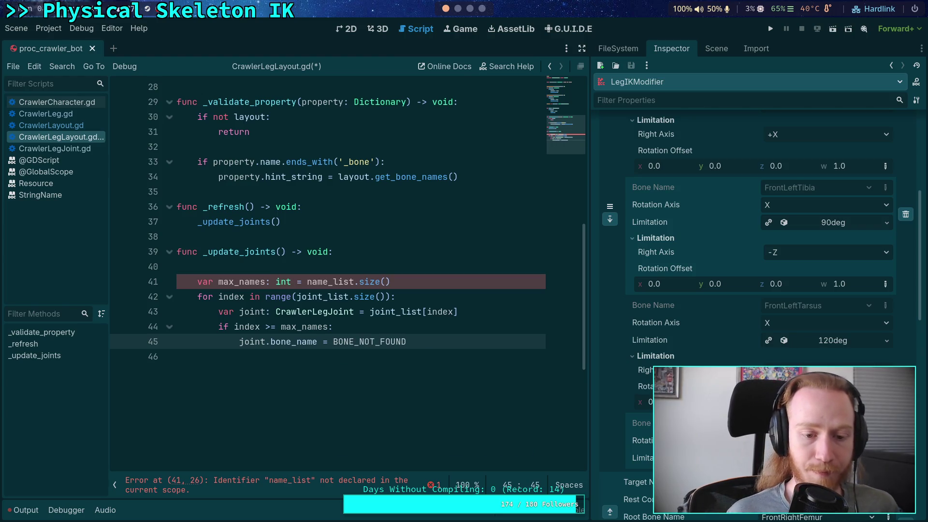
pyautogui.press('Return')
pyautogui.write('c')
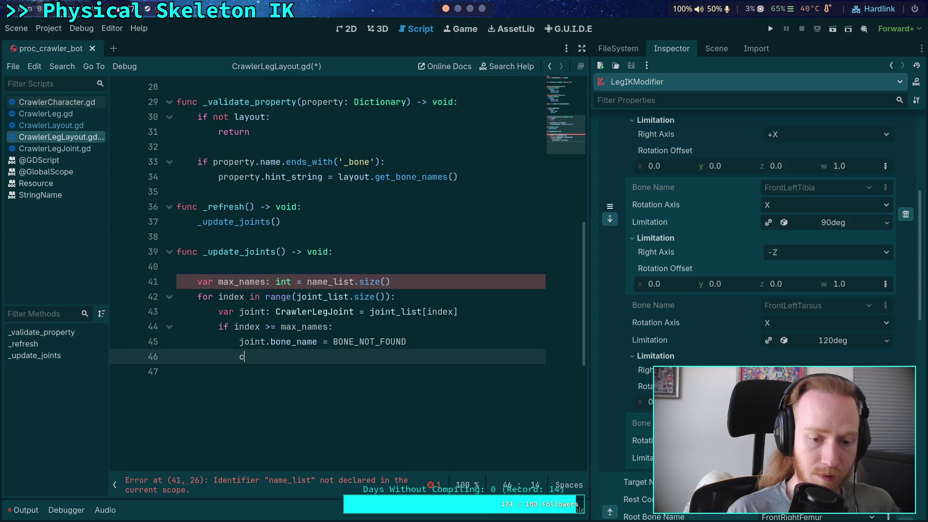
pyautogui.write('ontin')
pyautogui.press('Return')
pyautogui.press('Return')
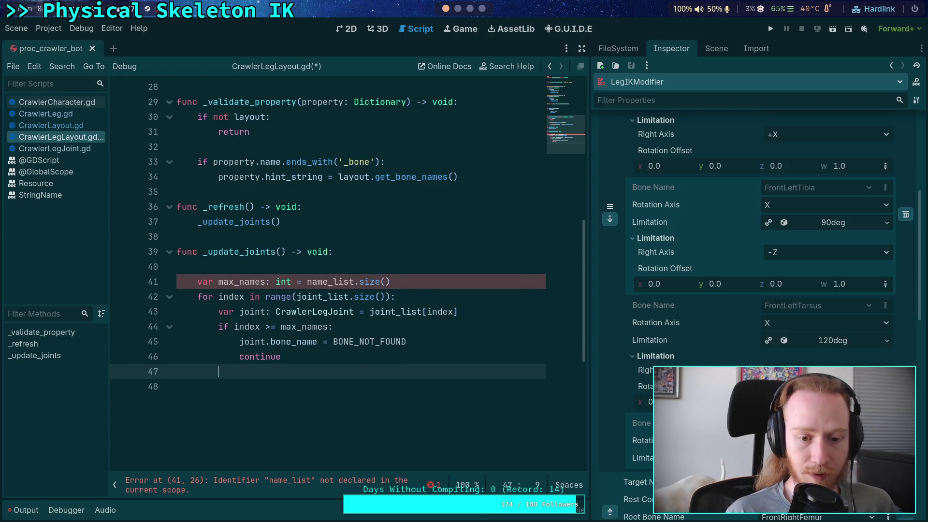
# Step: Assign joint.bone_name = bone_names[index] for in-range joints and save the script
pyautogui.press('Return')
pyautogui.write('joint.b')
pyautogui.press('Return')
pyautogui.write('= ')
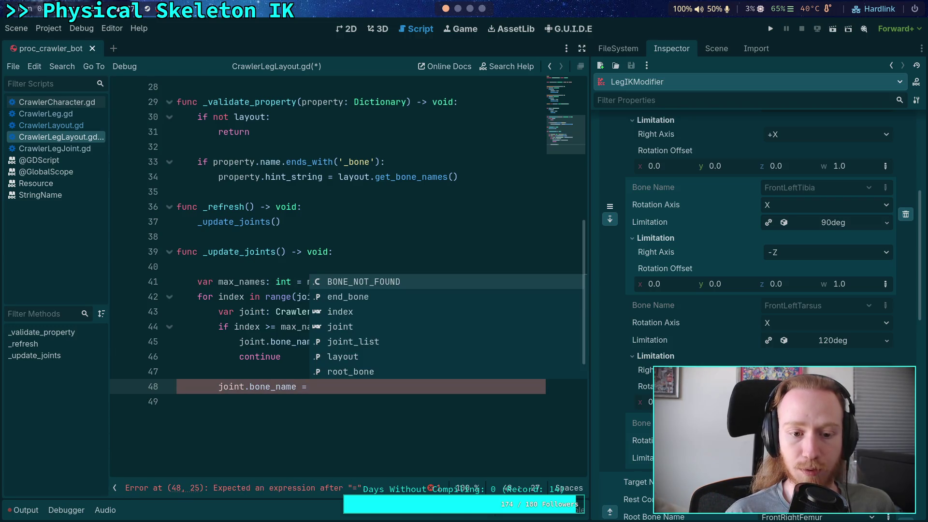
pyautogui.write('bo')
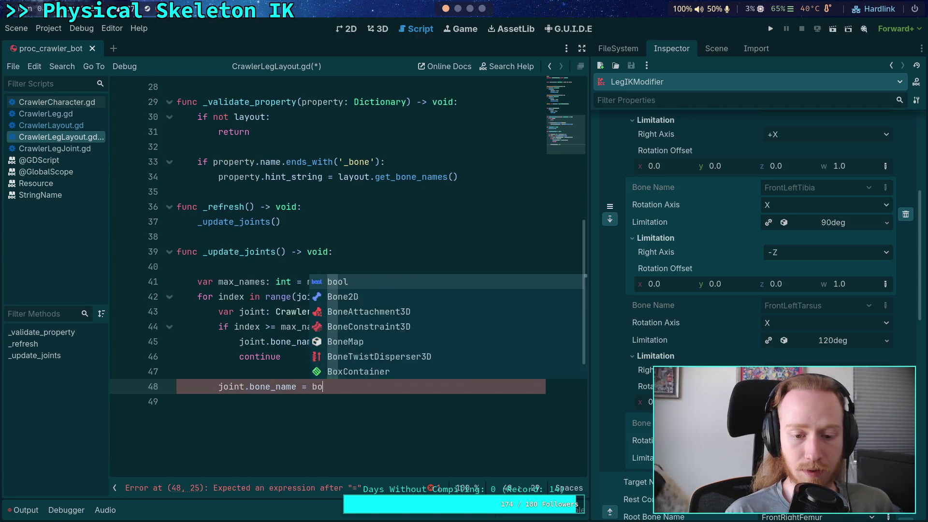
pyautogui.write('ne_names[index]')
pyautogui.hotkey('ctrl', 's')
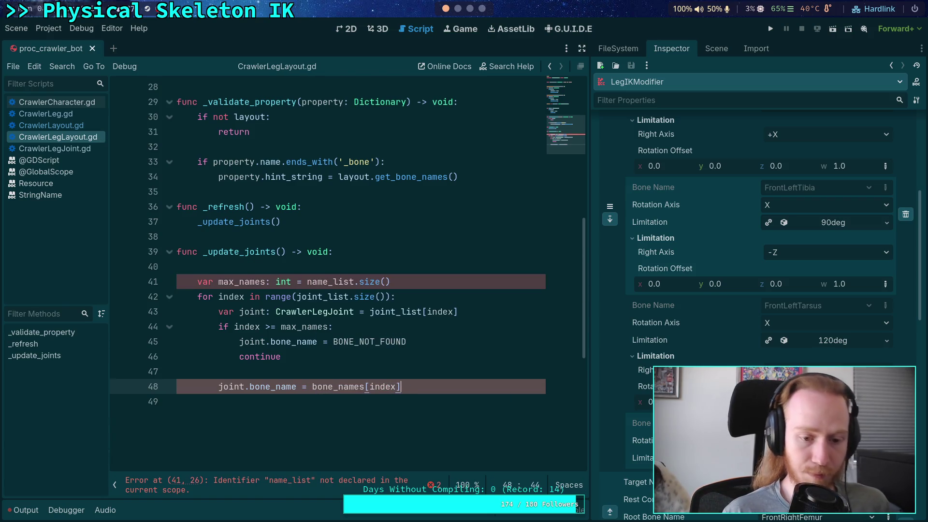
# Step: Insert blank lines above the max_names declaration
pyautogui.click(399, 266)
pyautogui.press('Return')
pyautogui.press('Return')
pyautogui.press('Up')
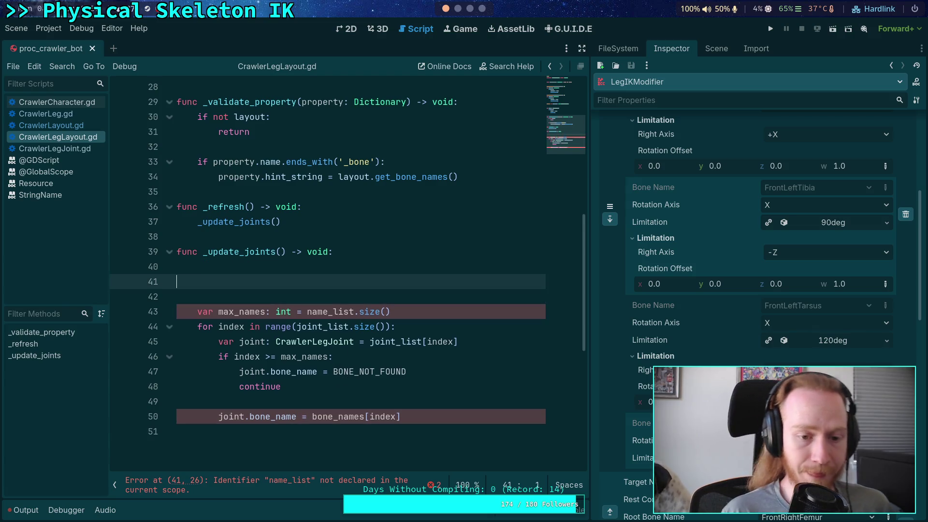
# Step: Size max_names from bone_names instead of name_list
pyautogui.click(324, 312)
pyautogui.doubleClick(325, 312)
pyautogui.write('bone_names')
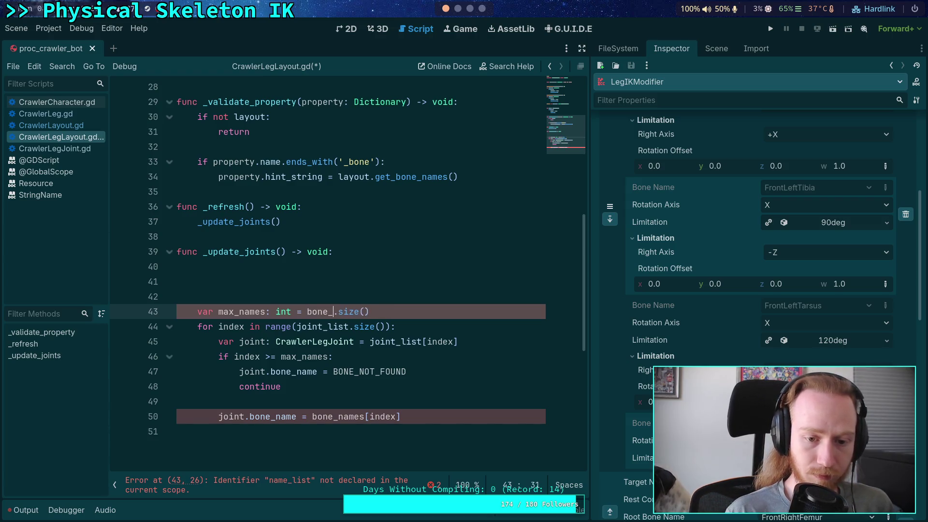
# Step: Declare 'var bone_names: Array[StringName]' on line 41 and begin a while statement below
pyautogui.click(329, 282)
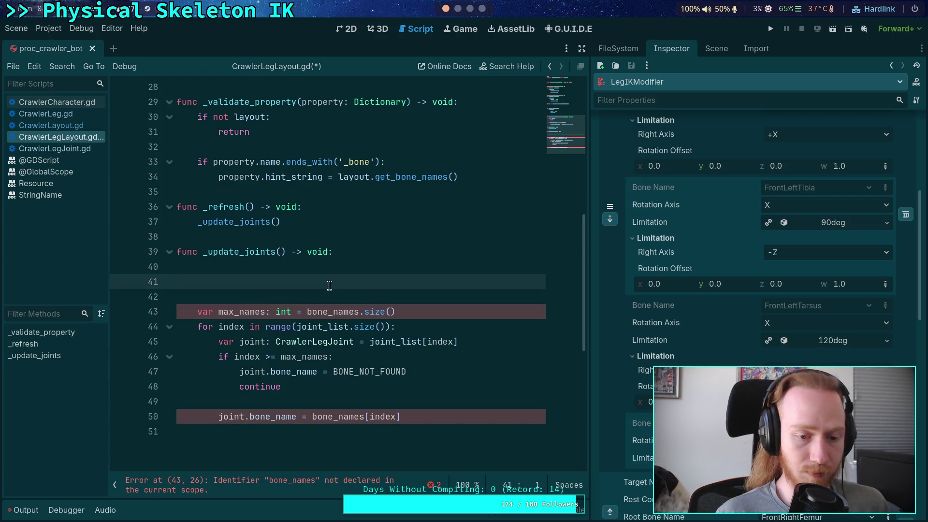
pyautogui.press('Tab')
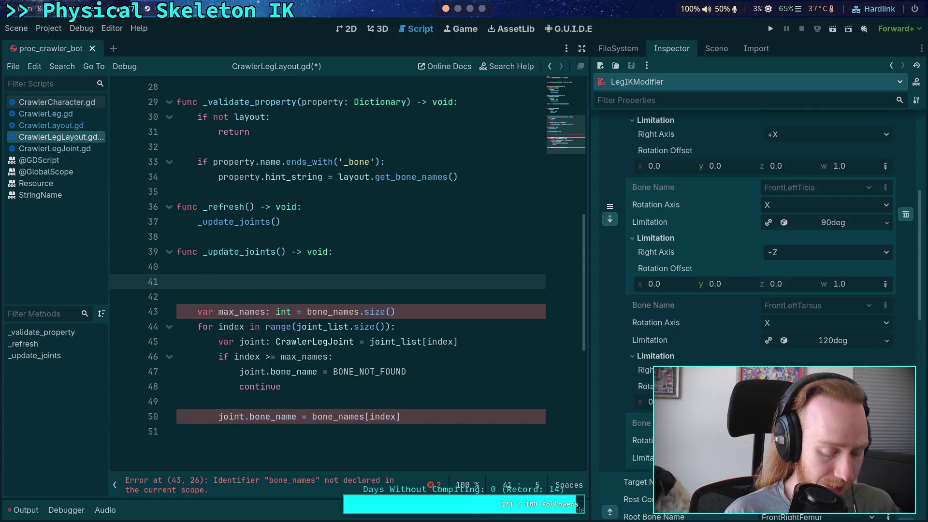
pyautogui.write('var bone_names: Array[StringName]')
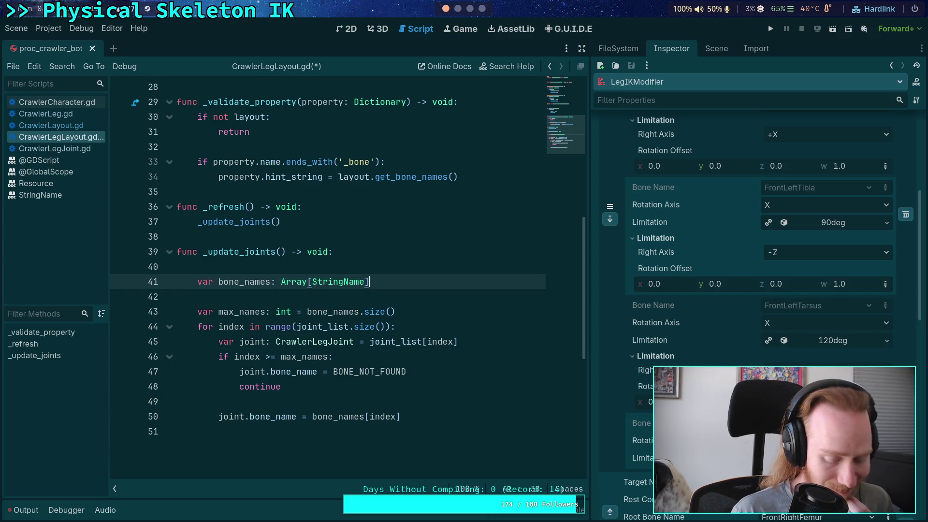
pyautogui.press('Return')
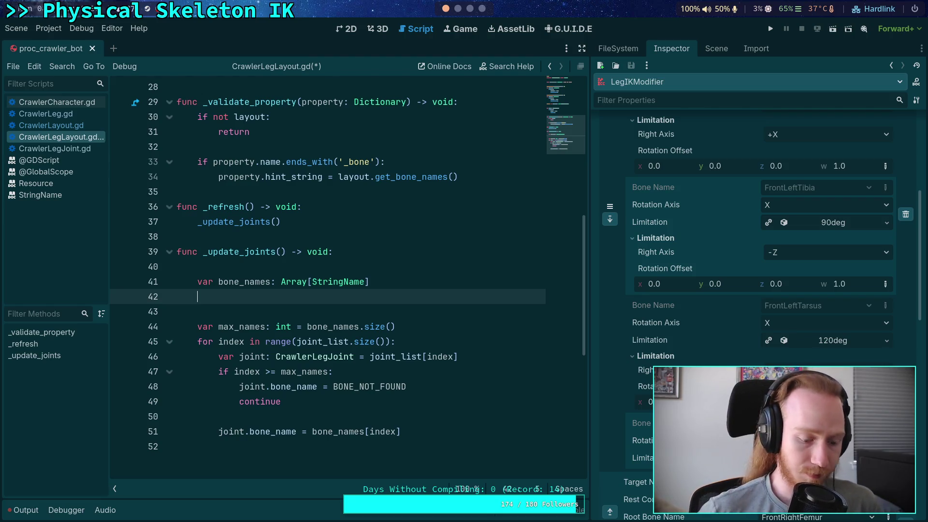
pyautogui.write('while')
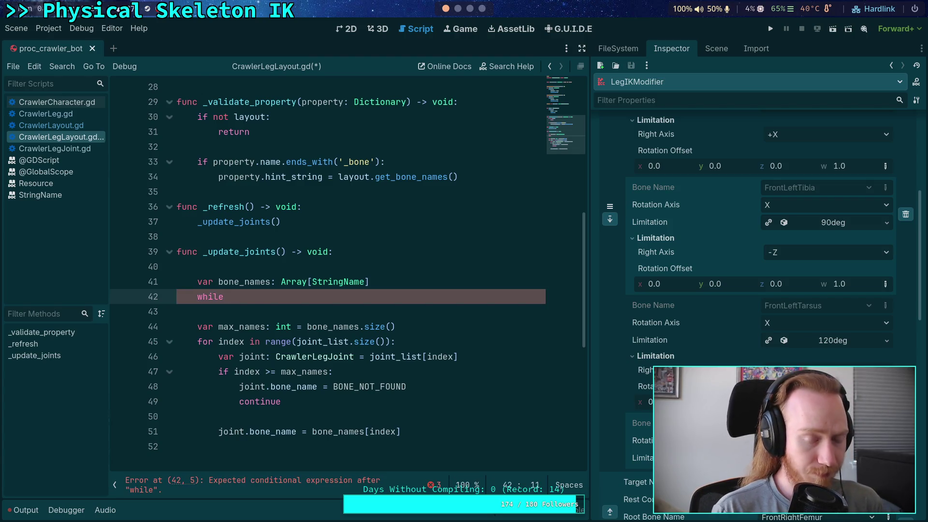
# Step: Add 'var bone_idx: int = end_bone' and make the loop 'while bone_idx != -1:'
pyautogui.click(229, 282)
pyautogui.press('End')
pyautogui.press('Return')
pyautogui.write('var bone_idx:')
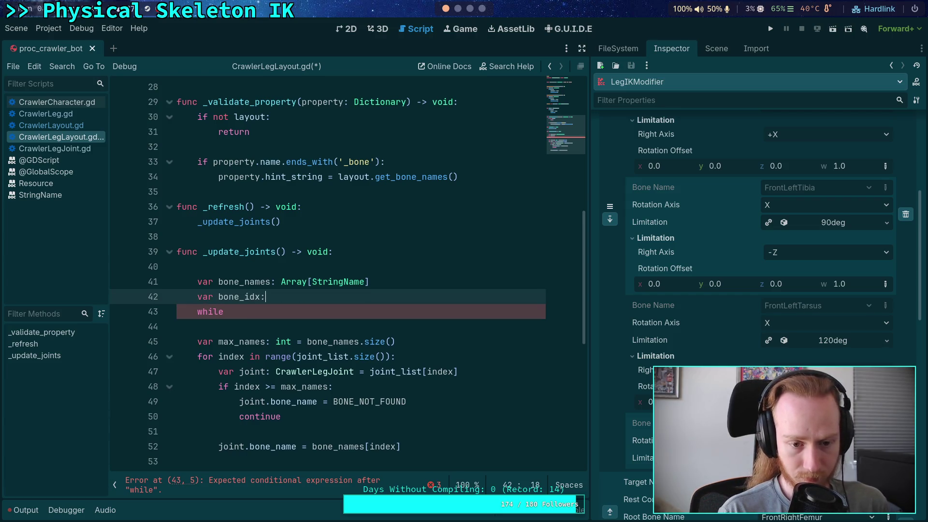
pyautogui.write(' int = ')
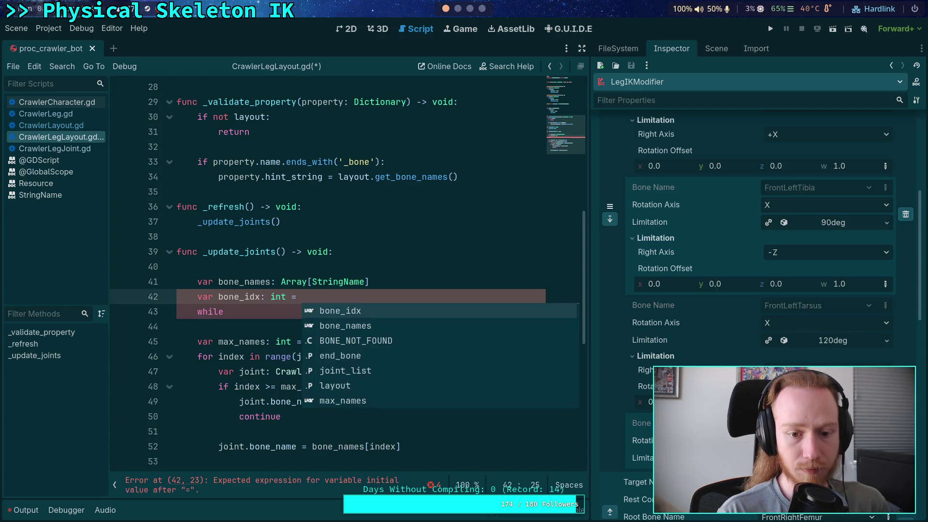
pyautogui.write('end')
pyautogui.press('Return')
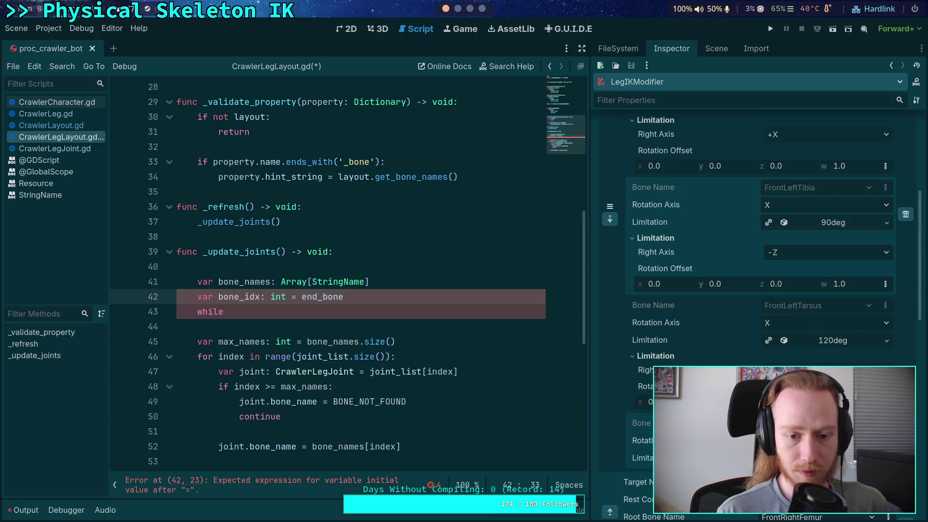
pyautogui.press('Down')
pyautogui.write('bone_idx ')
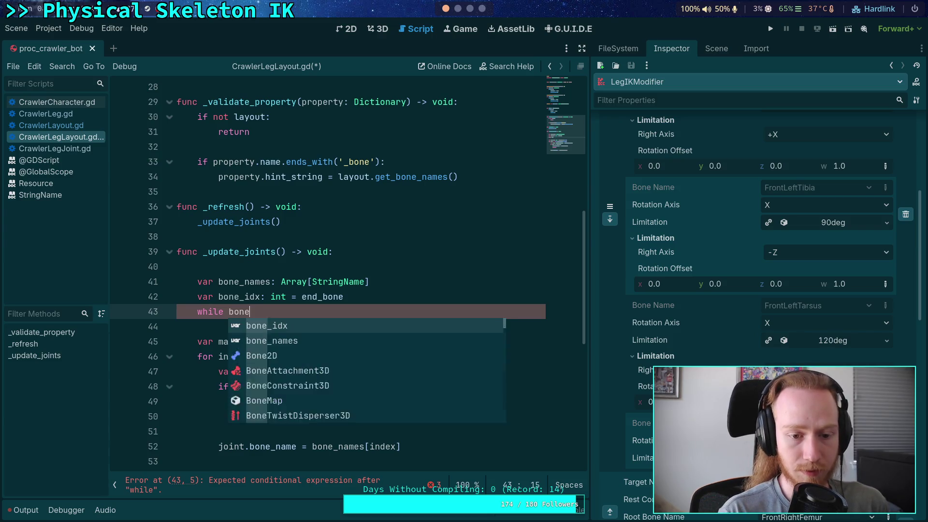
pyautogui.write('!= -1:')
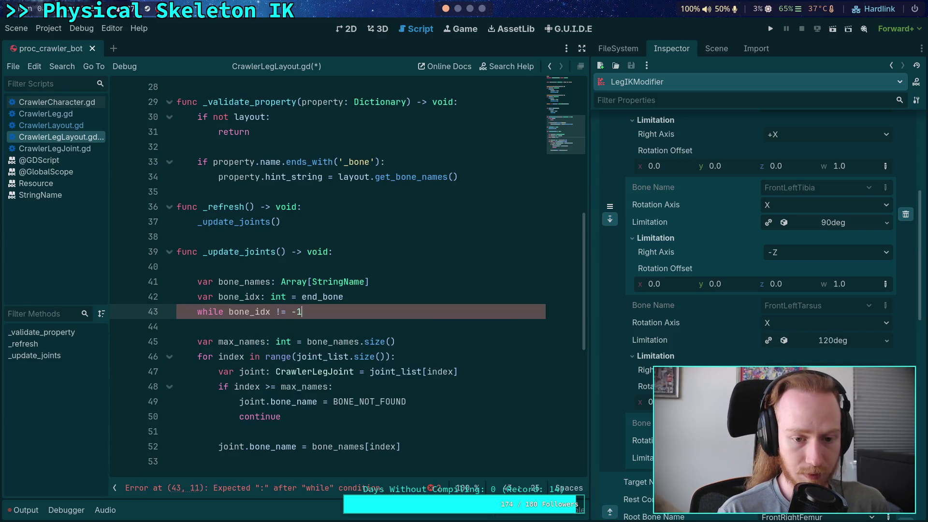
pyautogui.press('Return')
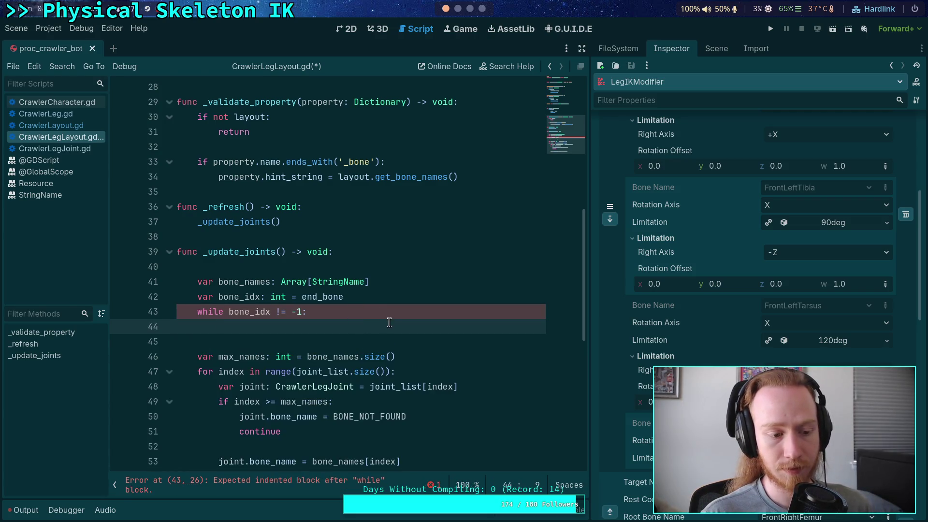
# Step: Below the loop, add 'if bone_idx == -1:' with a push_error( call, arguments on a new line
pyautogui.scroll(-1, 372, 337)
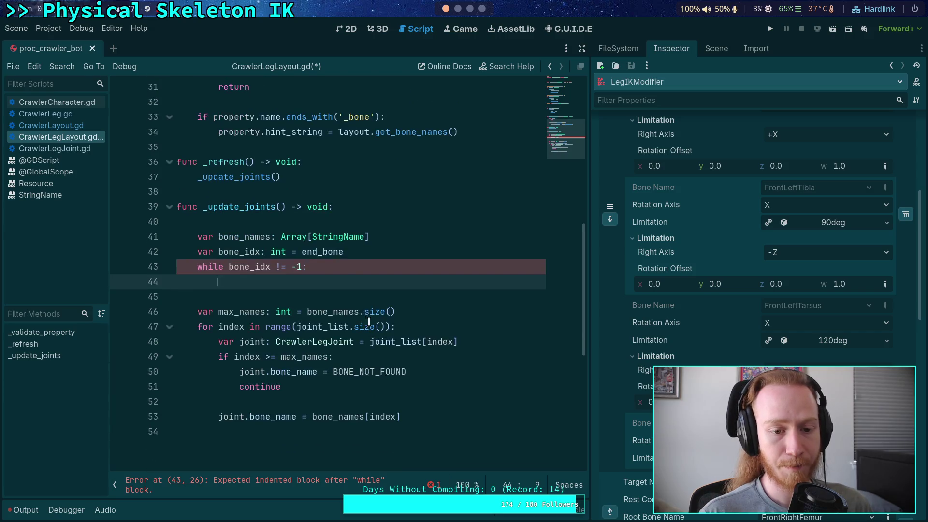
pyautogui.click(335, 302)
pyautogui.press('Return')
pyautogui.press('Return')
pyautogui.press('Up')
pyautogui.press('Tab')
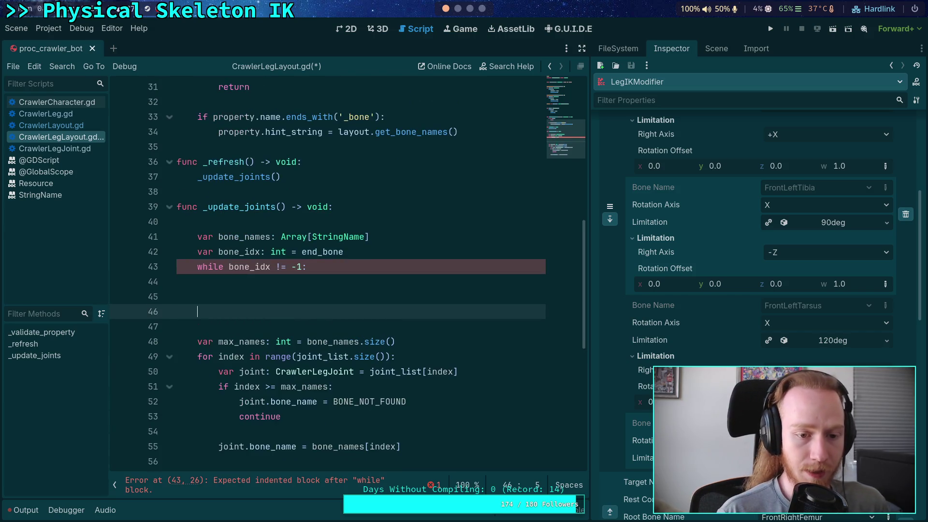
pyautogui.write('if bone_')
pyautogui.press('Return')
pyautogui.write('== -1:')
pyautogui.press('Return')
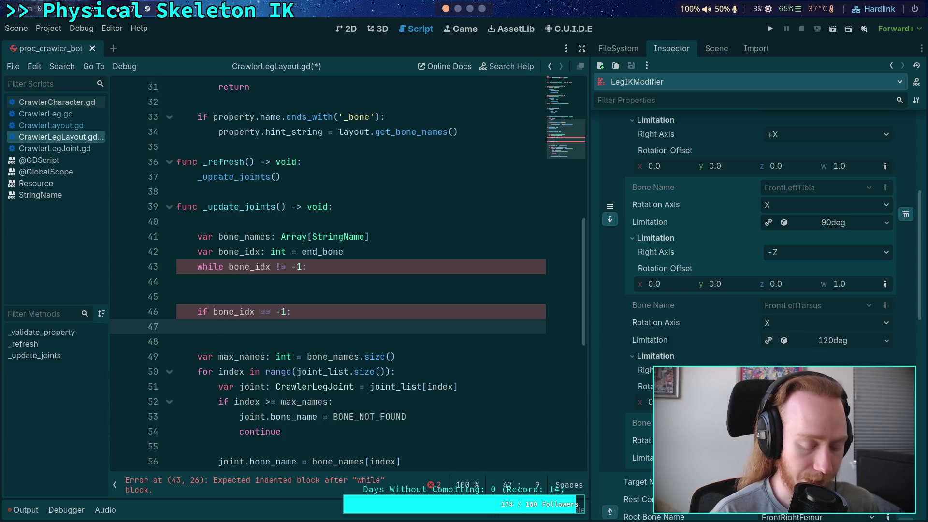
pyautogui.write('push_')
pyautogui.press('Return')
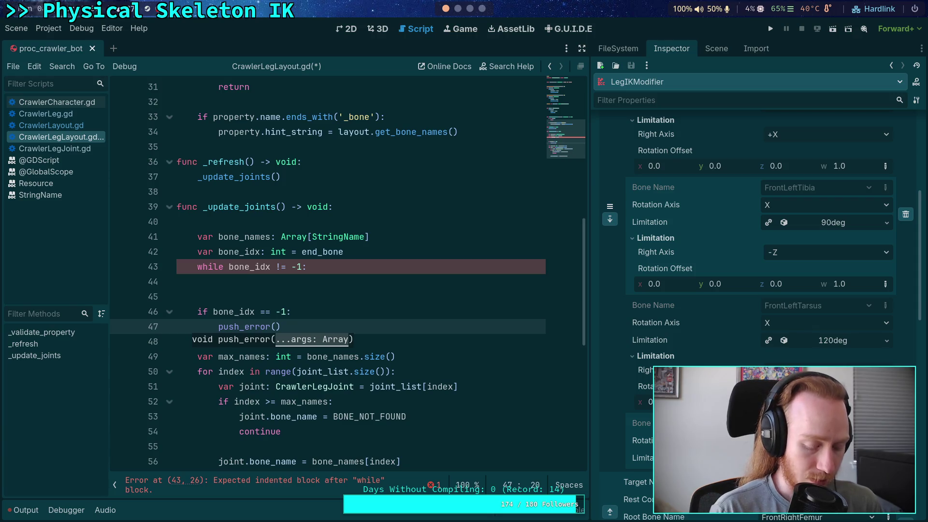
pyautogui.press('Return')
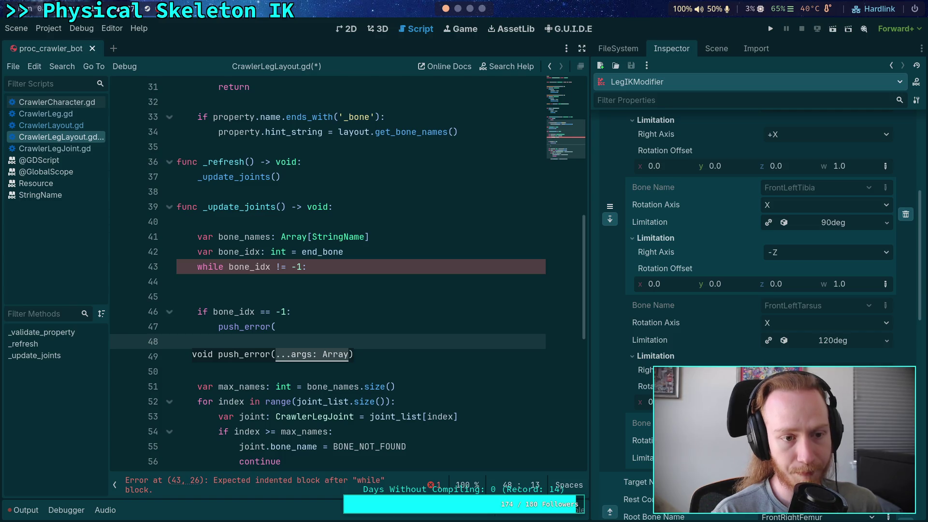
pyautogui.scroll(10, 368, 340)
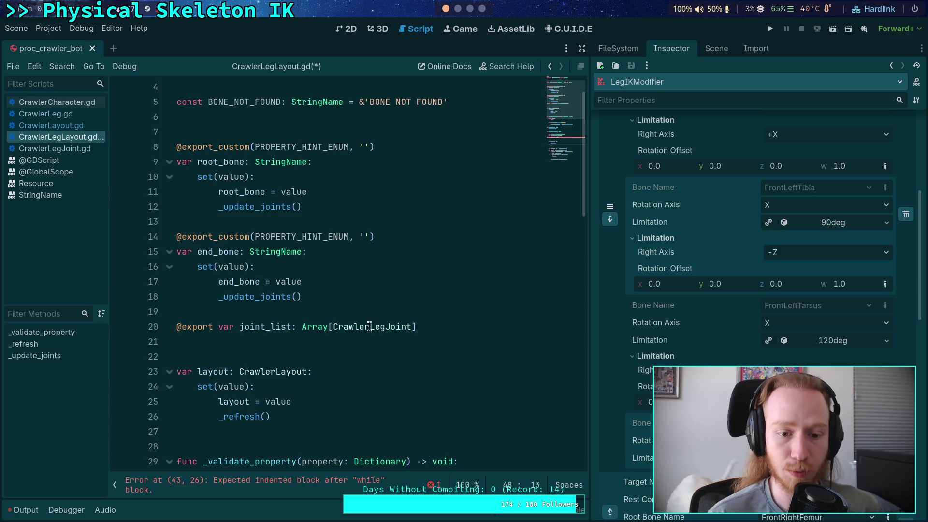
# Step: Add 'var layout_index: int = -1' after the layout property and save CrawlerLegLayout.gd
pyautogui.click(346, 417)
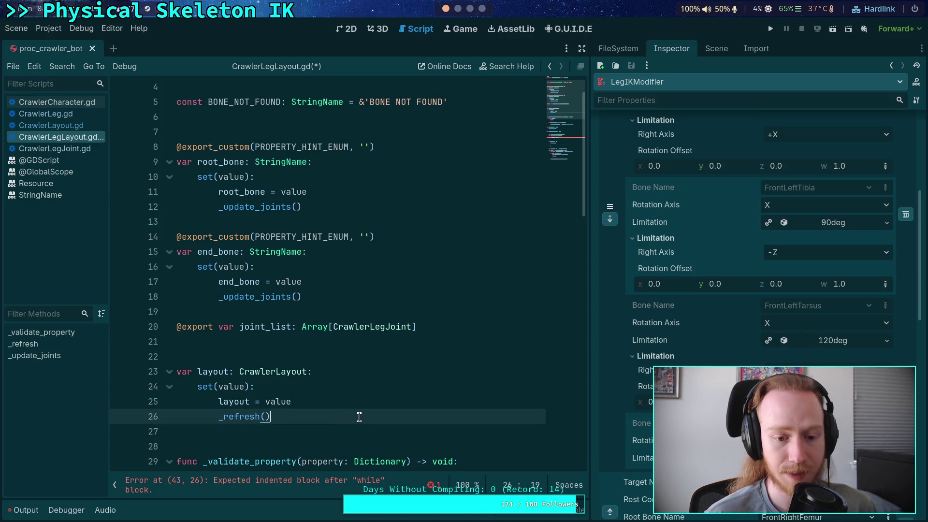
pyautogui.press('Return')
pyautogui.press('BackSpace')
pyautogui.press('BackSpace')
pyautogui.write('var inde')
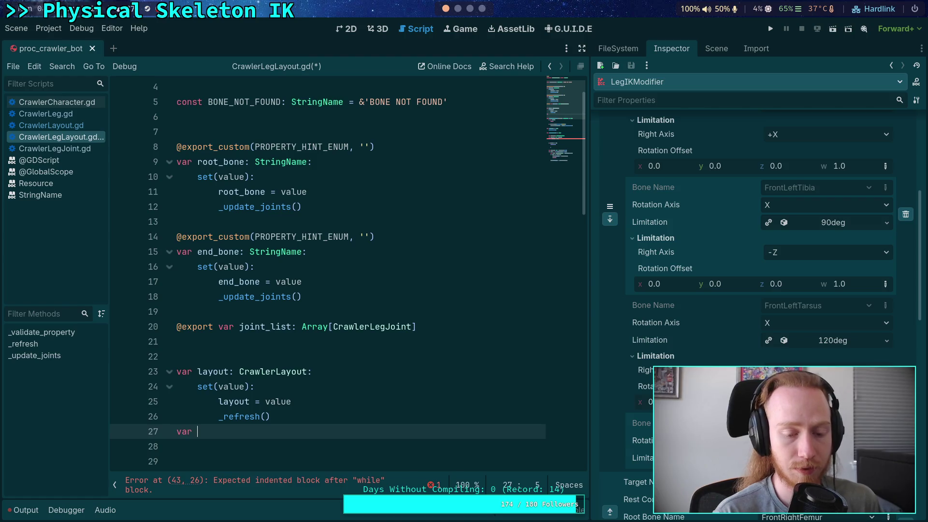
pyautogui.press('BackSpace')
pyautogui.press('BackSpace')
pyautogui.press('BackSpace')
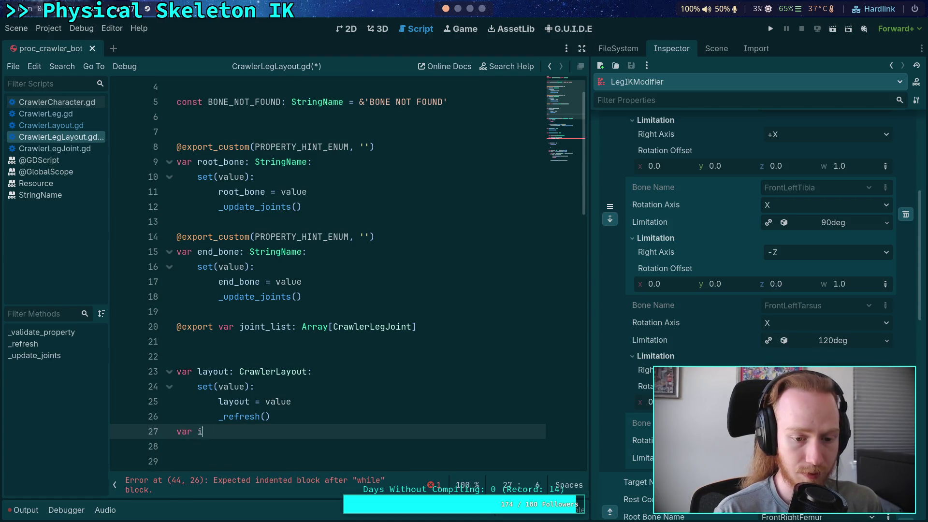
pyautogui.write('layout_index: int ')
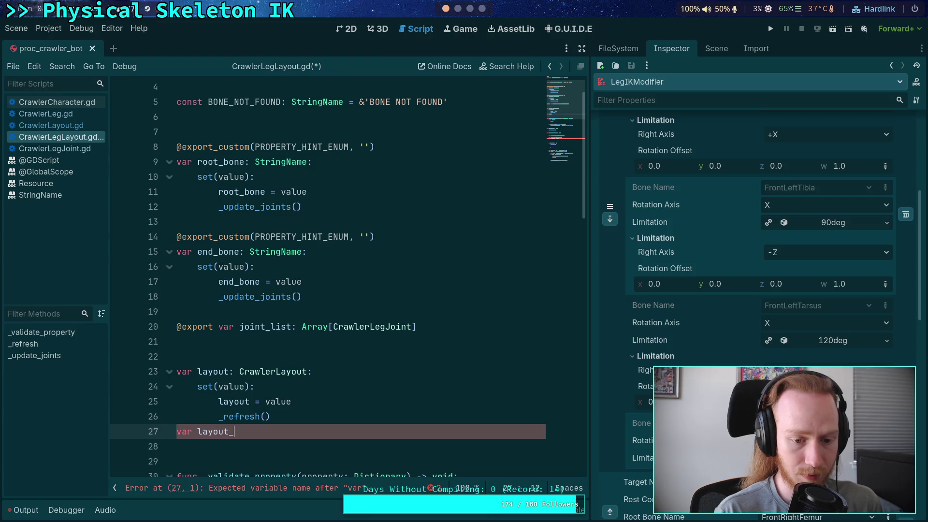
pyautogui.write('= -1')
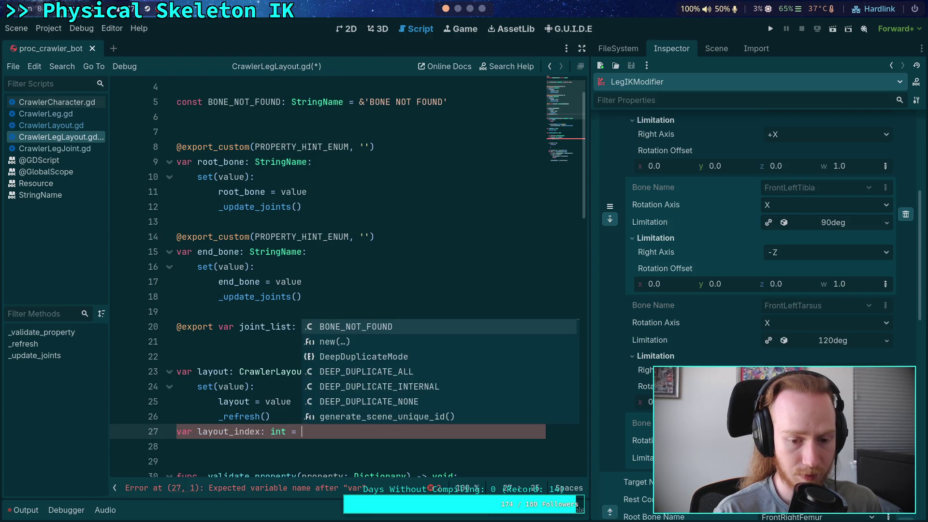
pyautogui.hotkey('ctrl', 's')
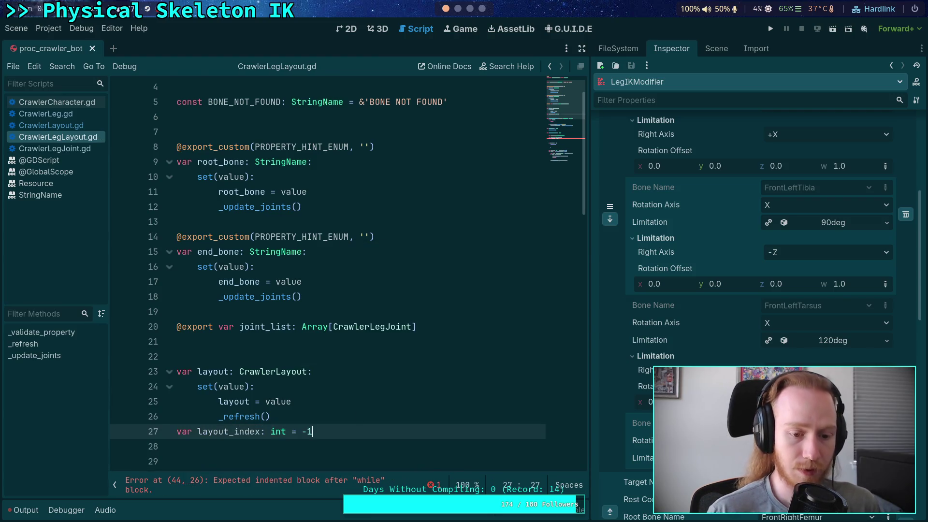
# Step: In CrawlerLayout.gd, add 'var index: int = 0' at the start of _refresh_leg_plan
pyautogui.scroll(-1, 120, 207)
pyautogui.click(51, 125)
pyautogui.scroll(-1, 290, 280)
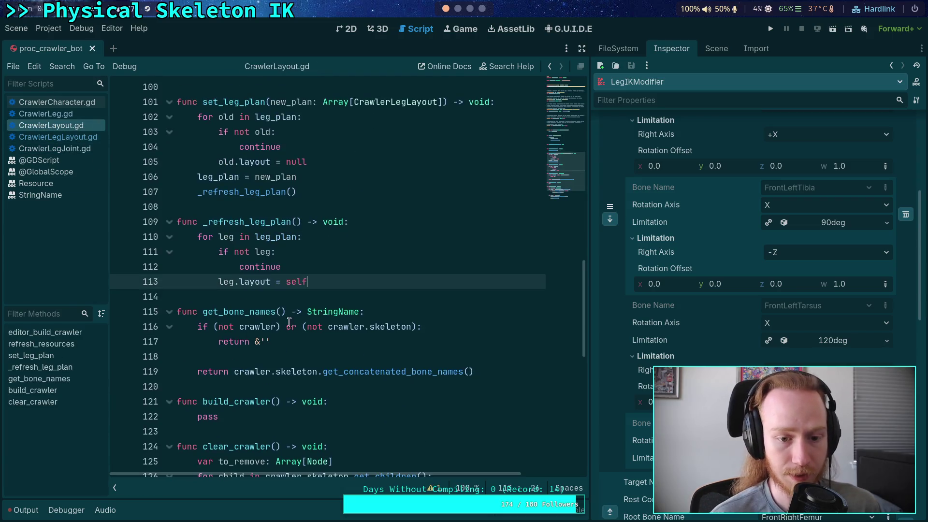
pyautogui.click(377, 226)
pyautogui.press('Return')
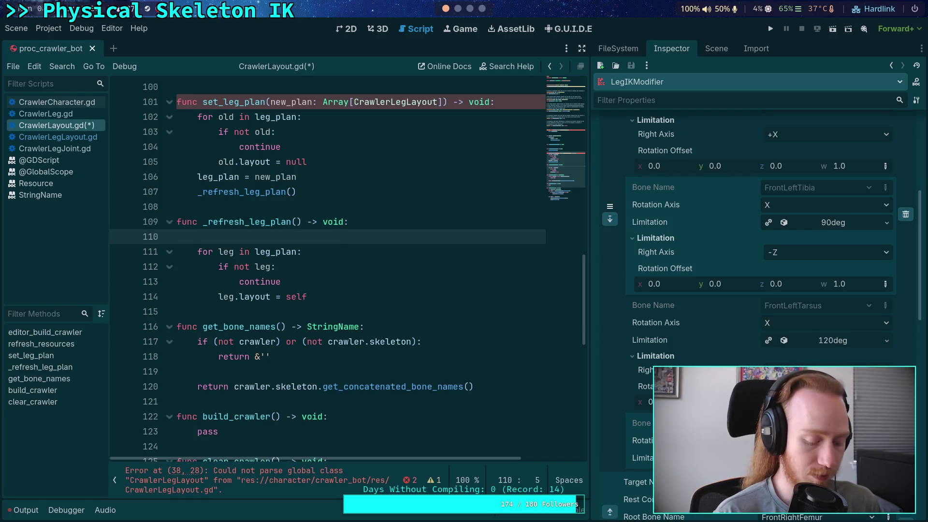
pyautogui.write('var index: int = ')
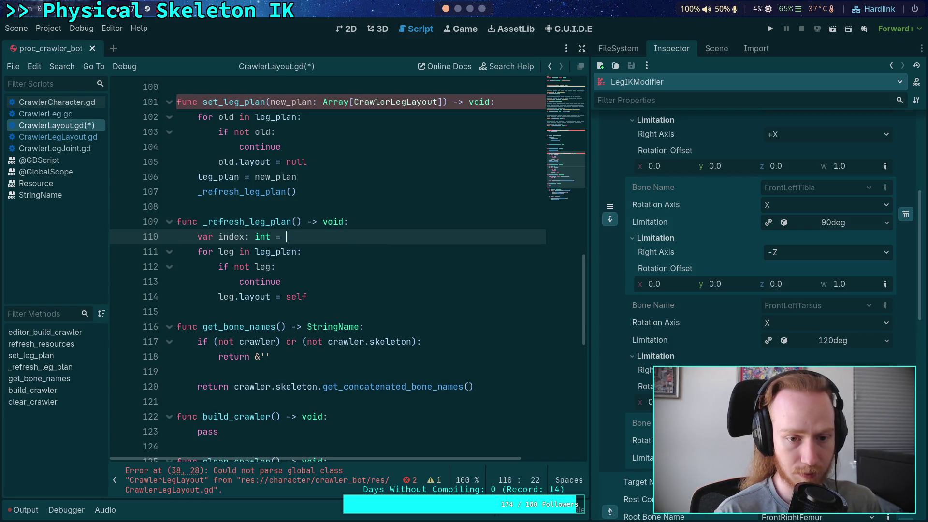
pyautogui.write('0')
# Step: Start index at -1 and increment it with 'index += 1' at the top of the leg loop
pyautogui.click(351, 296)
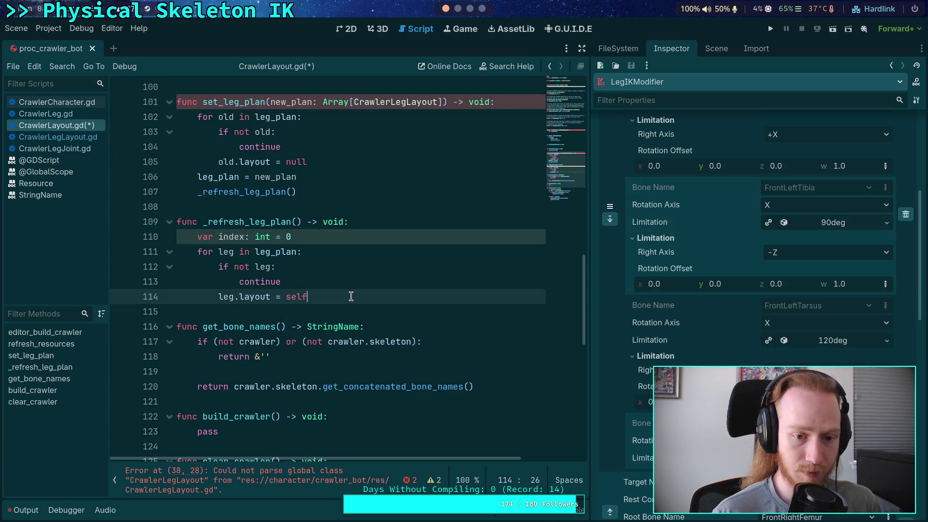
pyautogui.press('Return')
pyautogui.press('Up')
pyautogui.press('Up')
pyautogui.press('Up')
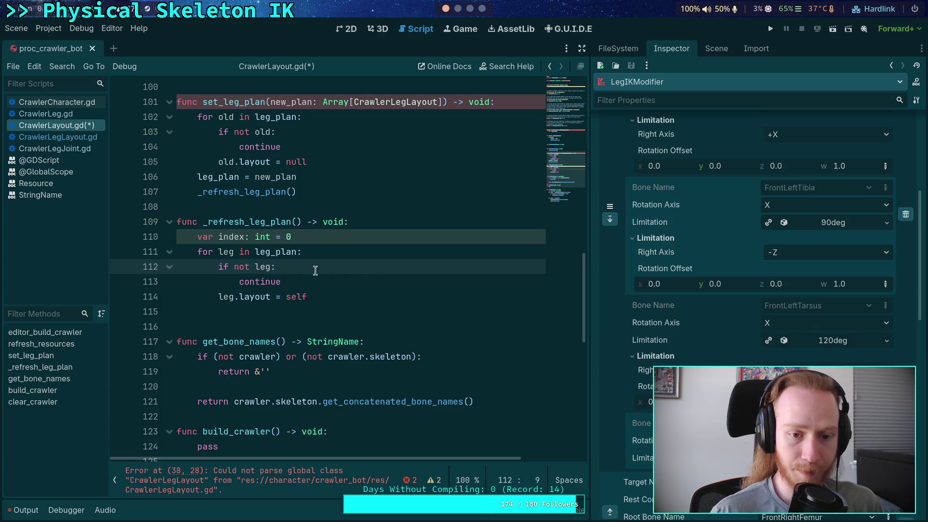
pyautogui.click(306, 236)
pyautogui.press('BackSpace')
pyautogui.write('-1')
pyautogui.press('Down')
pyautogui.press('End')
pyautogui.press('Return')
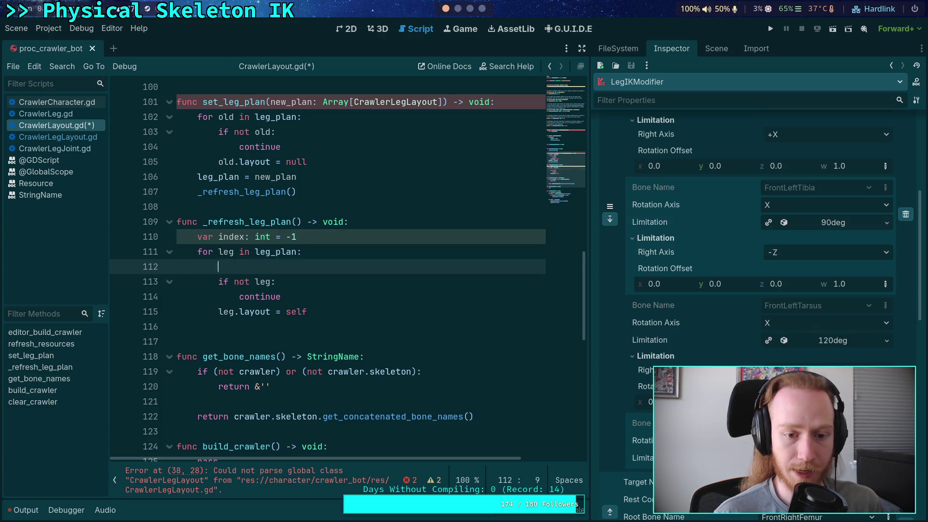
pyautogui.write('index += 1')
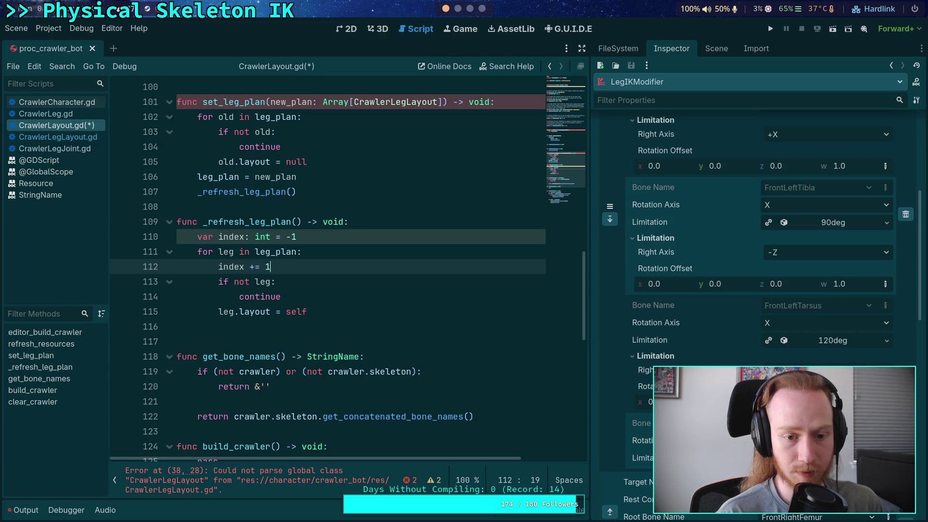
# Step: Set 'leg.layout_index = index' after the leg.layout line and save CrawlerLayout.gd
pyautogui.click(304, 322)
pyautogui.write('leg.inde')
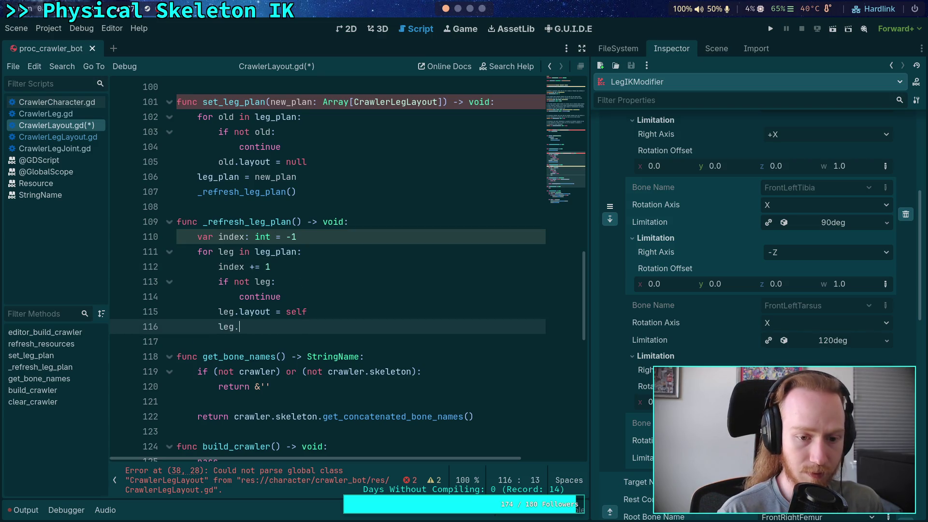
pyautogui.press('BackSpace')
pyautogui.press('BackSpace')
pyautogui.press('BackSpace')
pyautogui.write('layout_index =')
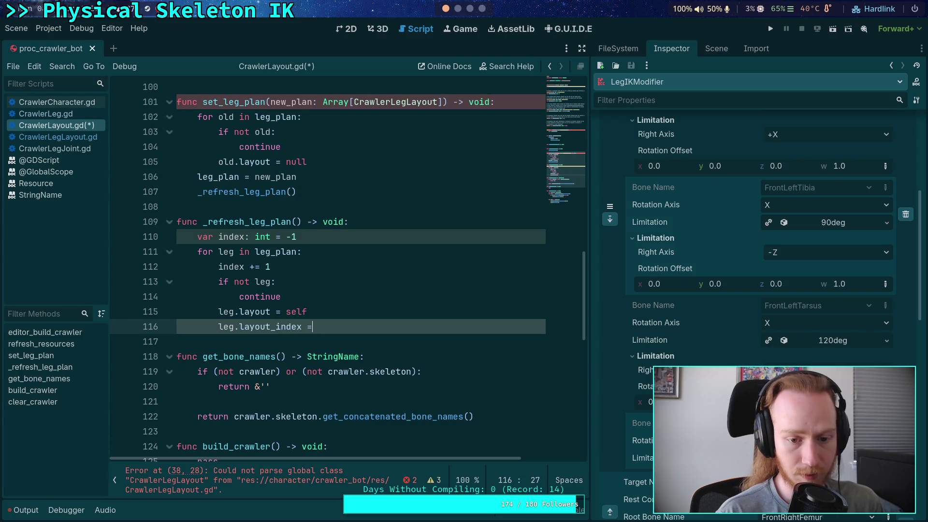
pyautogui.write(' index')
pyautogui.hotkey('ctrl', 's')
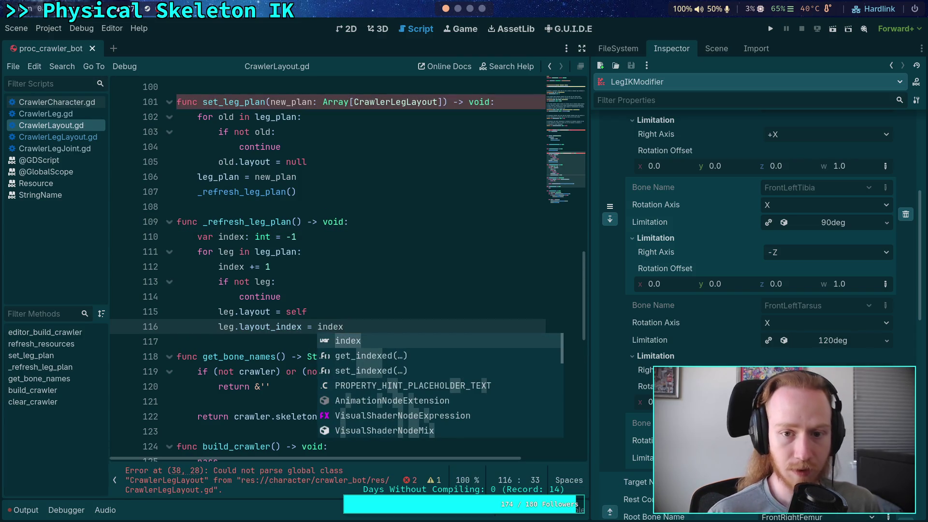
pyautogui.click(326, 239)
pyautogui.click(74, 138)
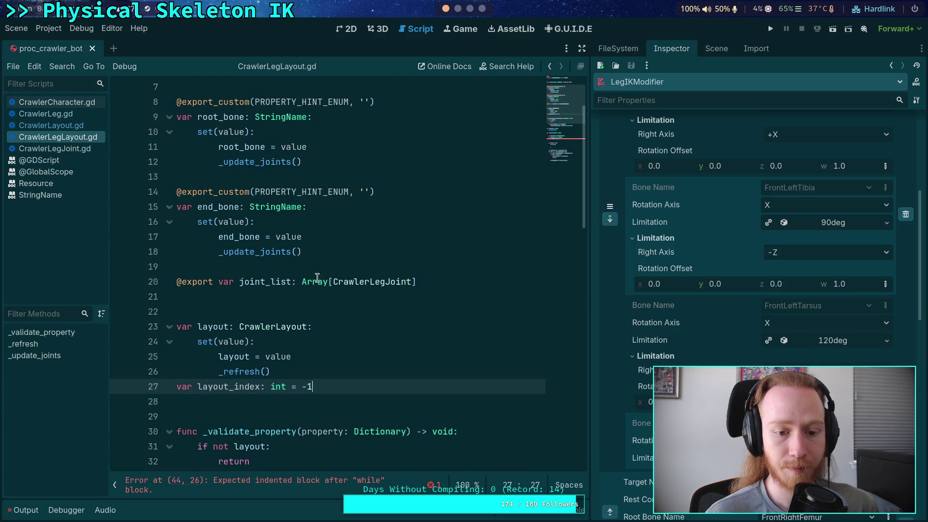
# Step: Open push_error's parentheses on an indented line and begin the message with 'Joint'/'Leg Layout'
pyautogui.scroll(-6, 317, 278)
pyautogui.click(342, 385)
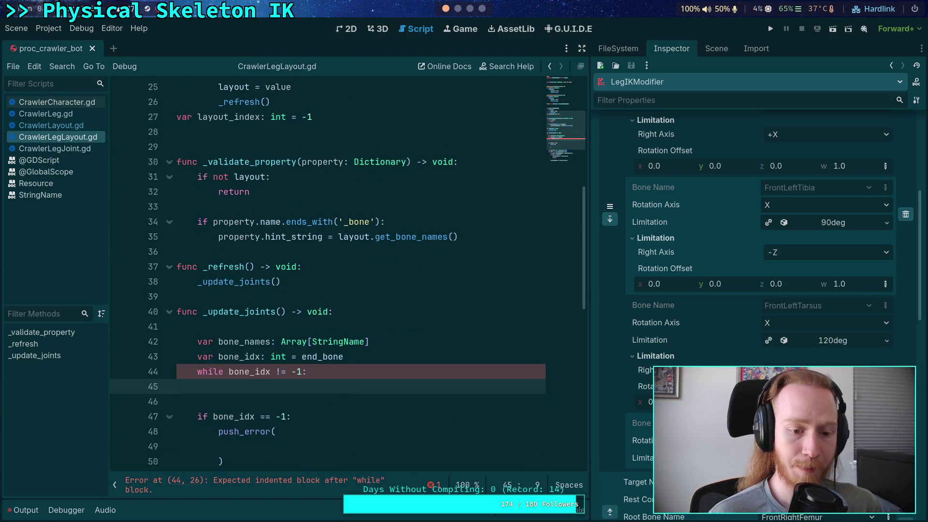
pyautogui.scroll(-1, 379, 379)
pyautogui.scroll(6, 337, 382)
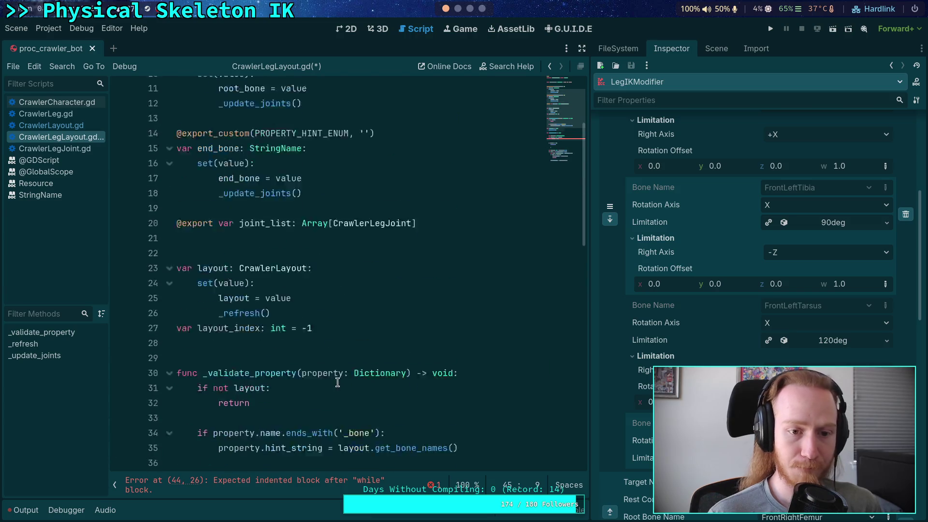
pyautogui.scroll(-6, 334, 370)
pyautogui.click(347, 403)
pyautogui.press('Tab')
pyautogui.write('(')
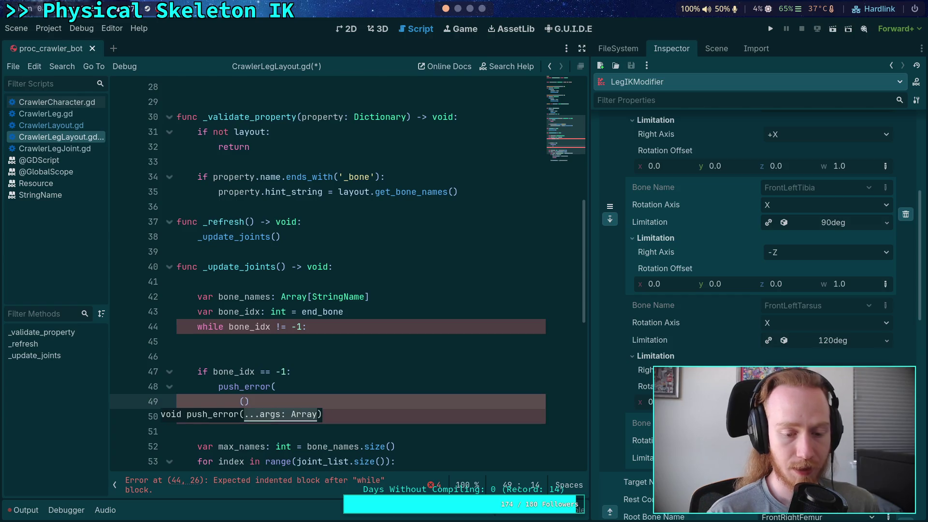
pyautogui.press('Return')
pyautogui.write("'")
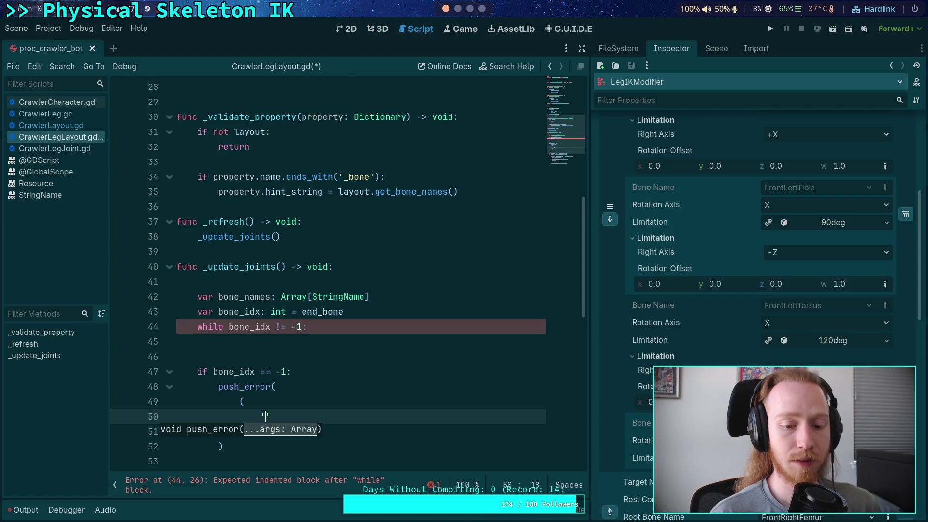
pyautogui.write('Joint')
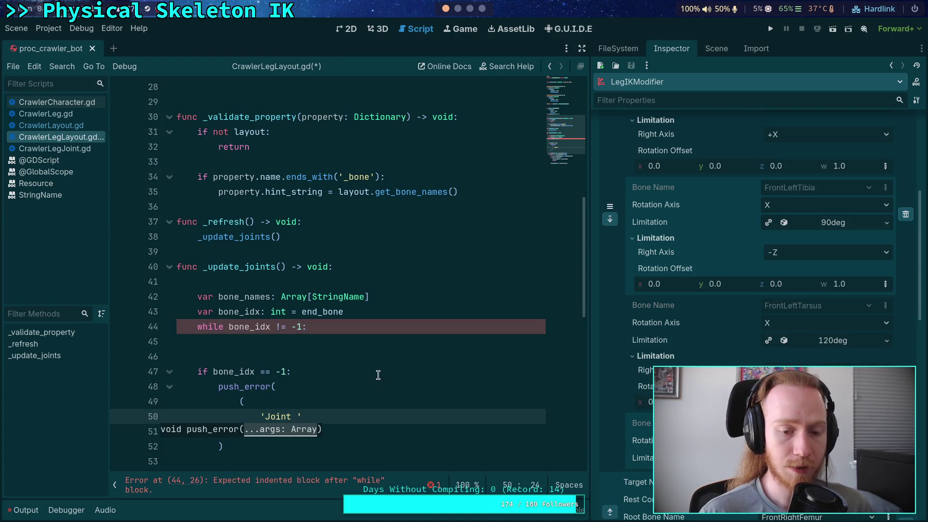
pyautogui.scroll(4, 384, 365)
pyautogui.scroll(-7, 385, 361)
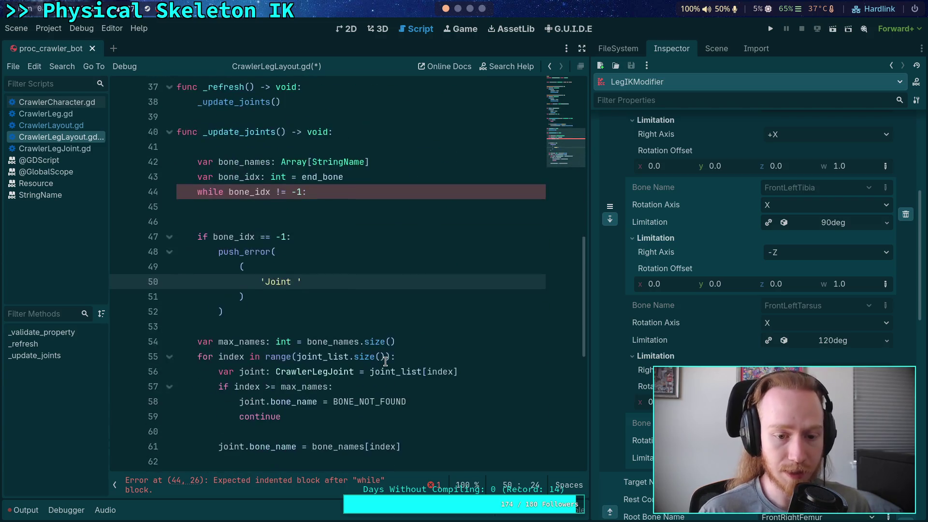
pyautogui.moveTo(265, 282); pyautogui.dragTo(296, 283)
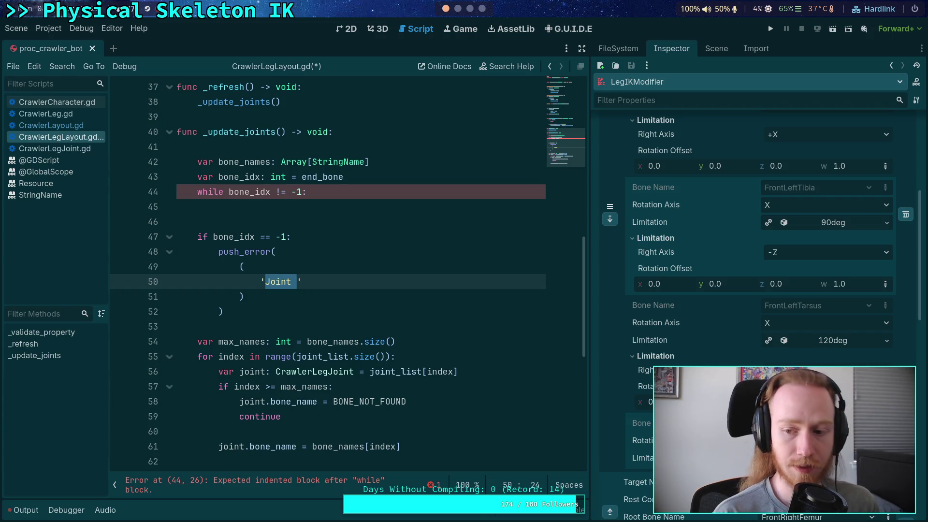
pyautogui.write('Leg Layout')
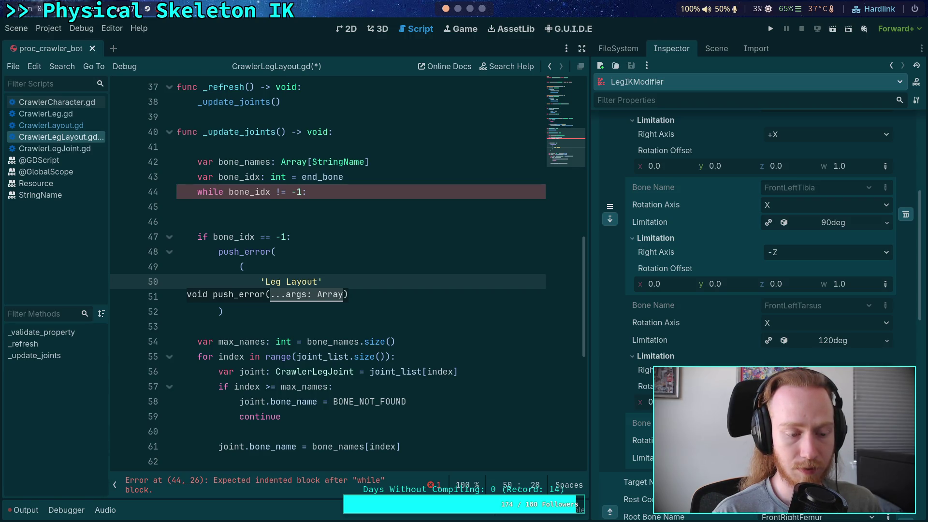
# Step: Finish the two-line misconfigured-bone-chain message and start the % [layout_index, layout.nam format array
pyautogui.write('%')
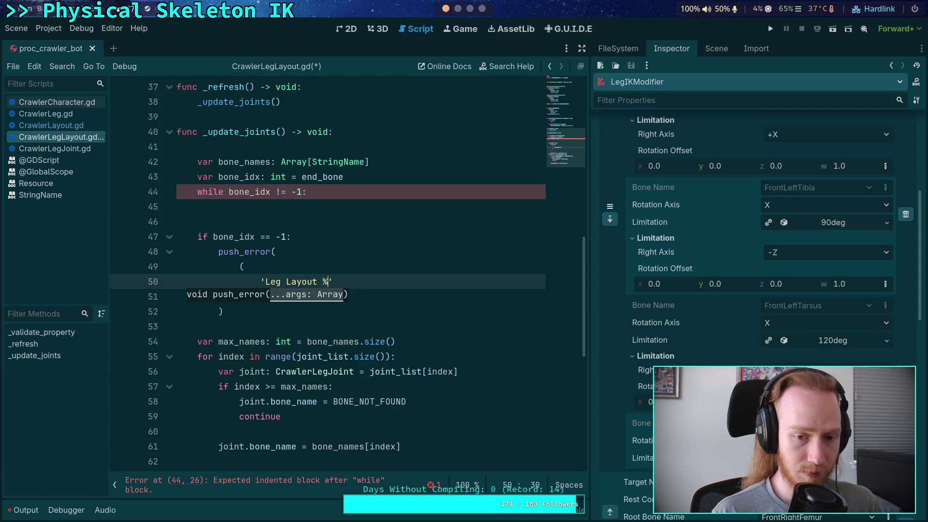
pyautogui.press('BackSpace')
pyautogui.write('at index %')
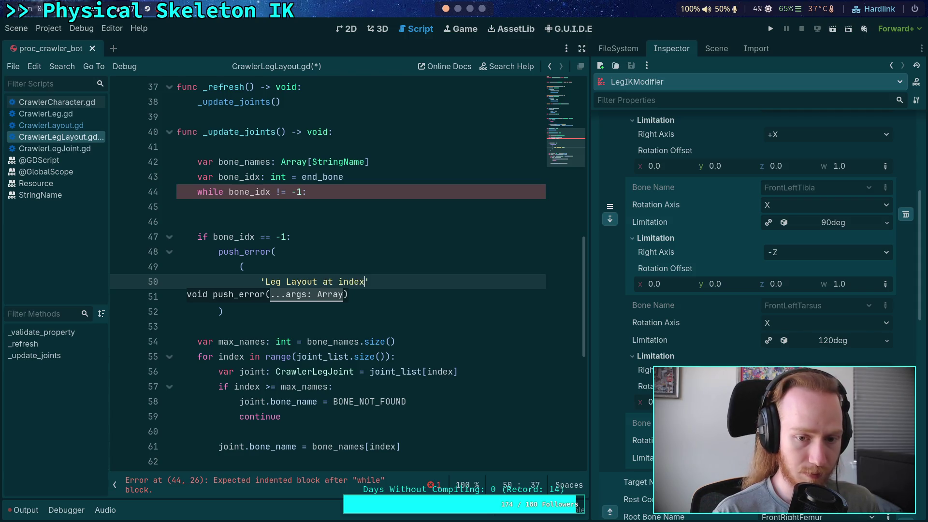
pyautogui.write('d ')
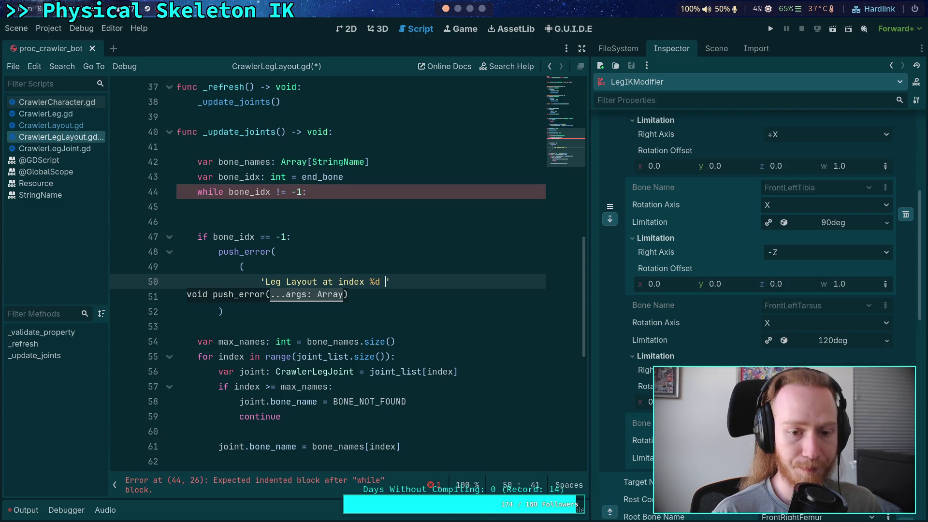
pyautogui.write('of')
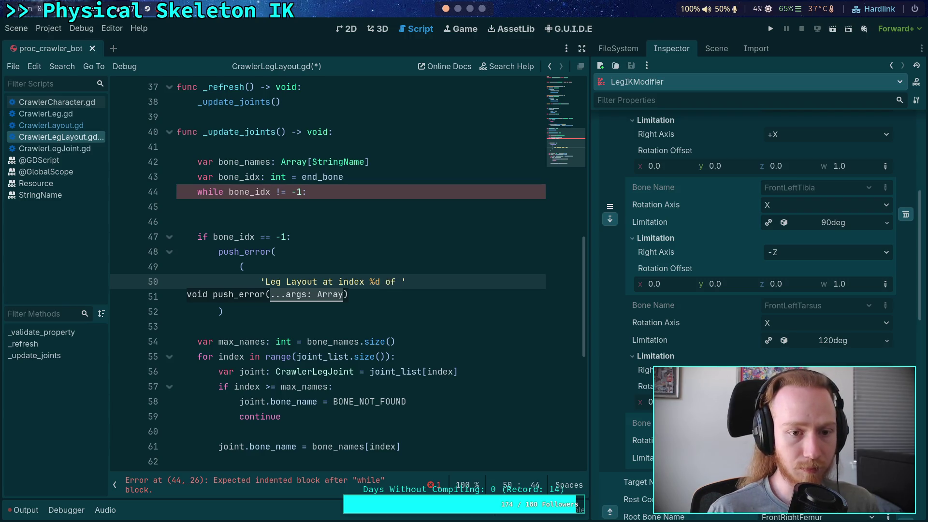
pyautogui.scroll(4, 392, 245)
pyautogui.scroll(-5, 391, 245)
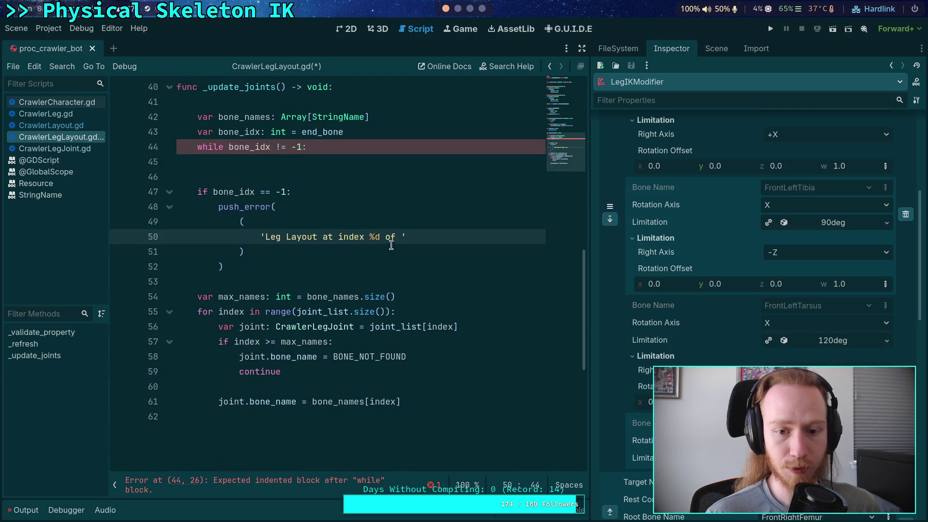
pyautogui.write("%s'")
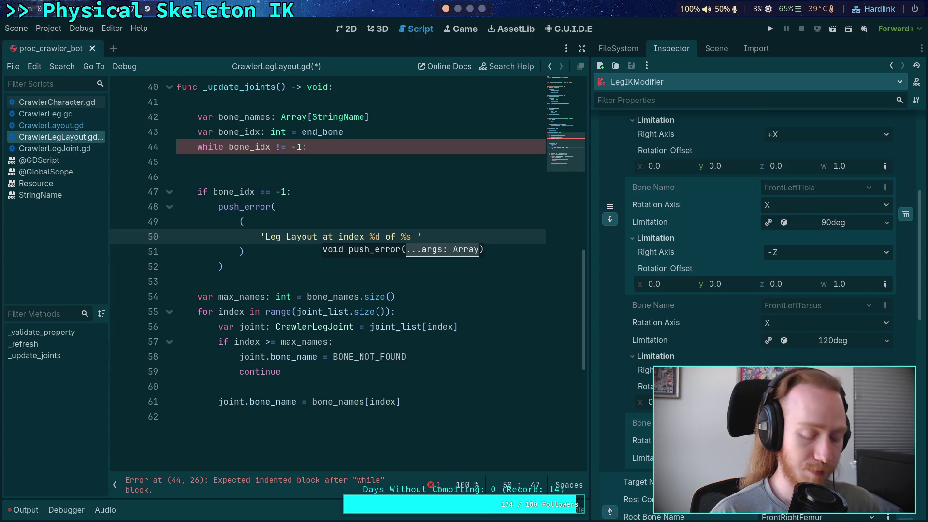
pyautogui.write(' has a misc')
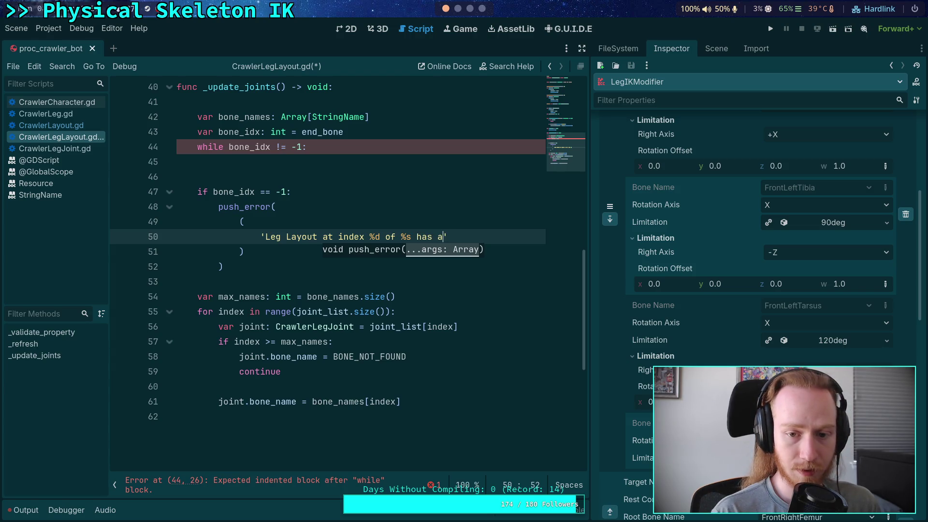
pyautogui.write('onfigure')
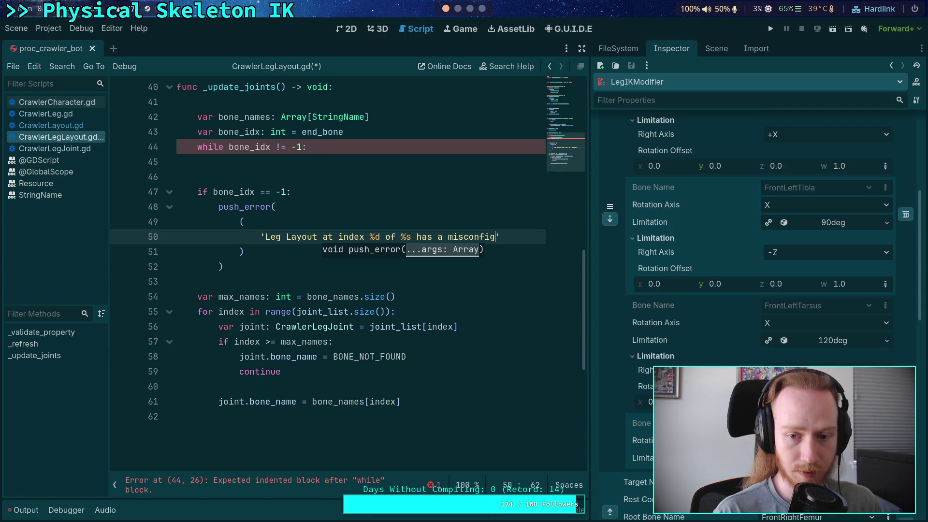
pyautogui.write('d bone chain')
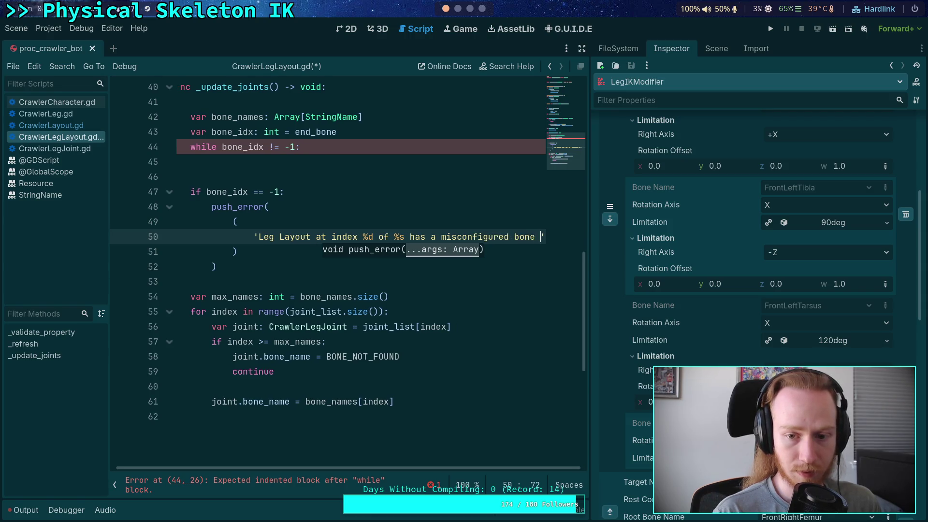
pyautogui.write('.')
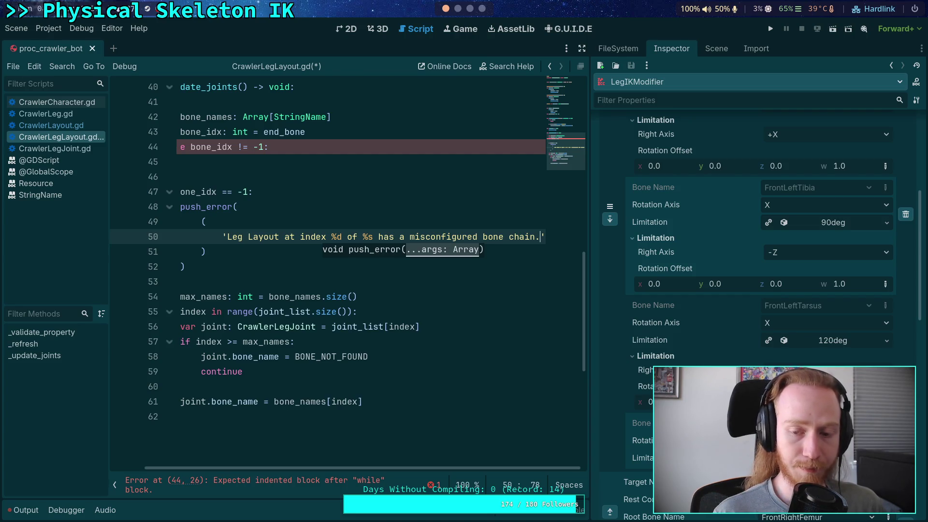
pyautogui.write(" ' +")
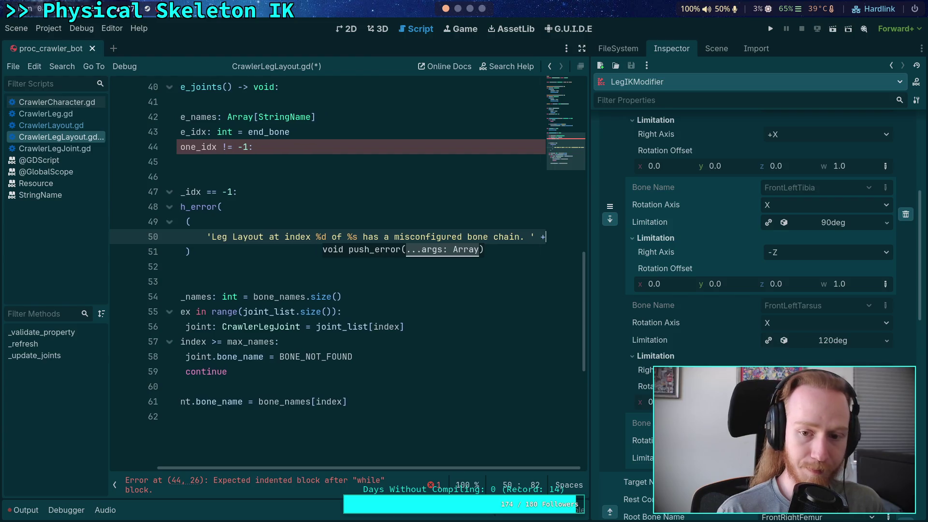
pyautogui.press('Return')
pyautogui.write("'Fail")
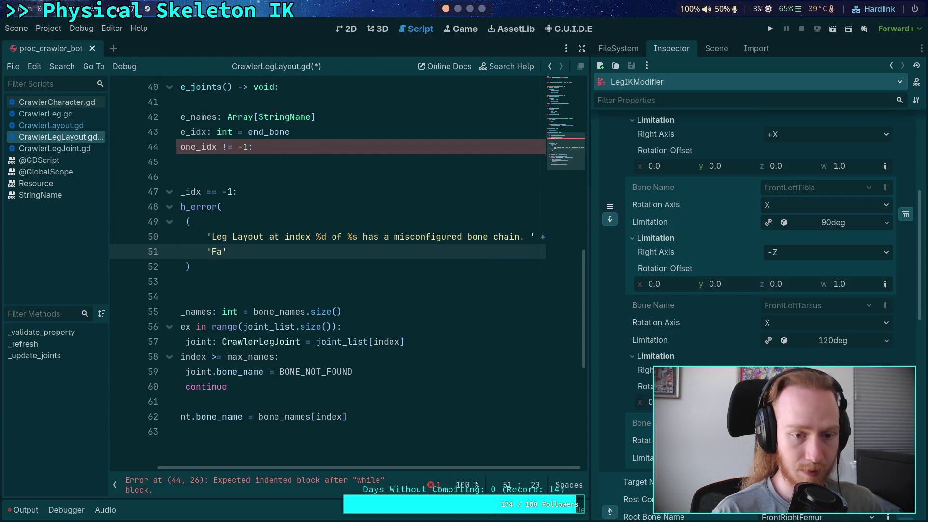
pyautogui.write('ed to find ')
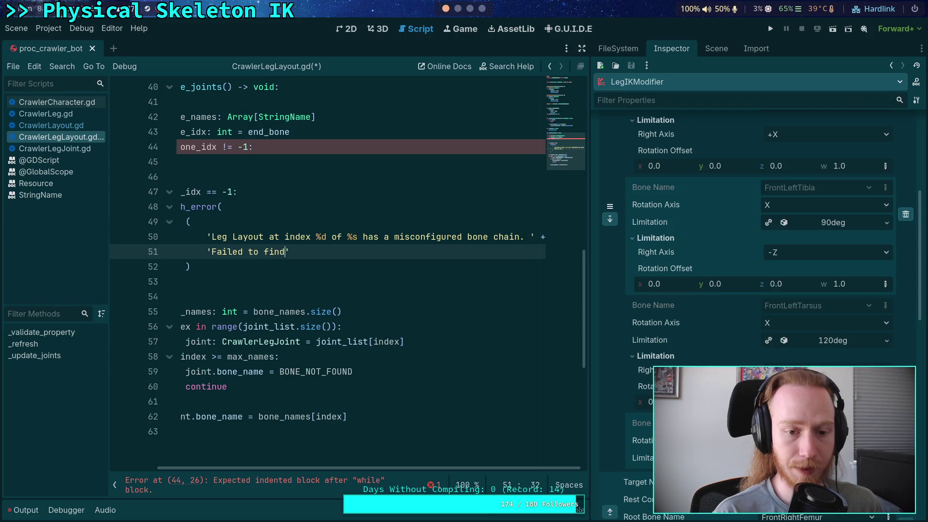
pyautogui.write('root bone ')
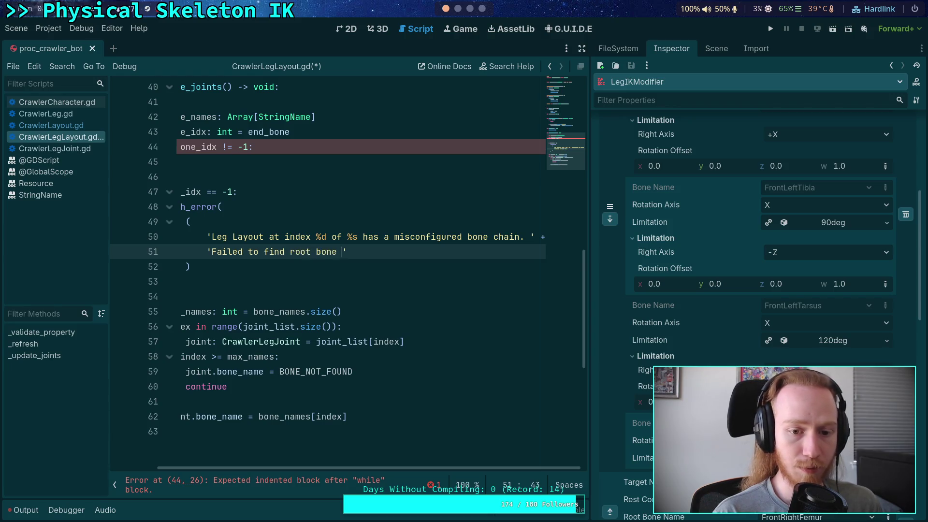
pyautogui.write('%s')
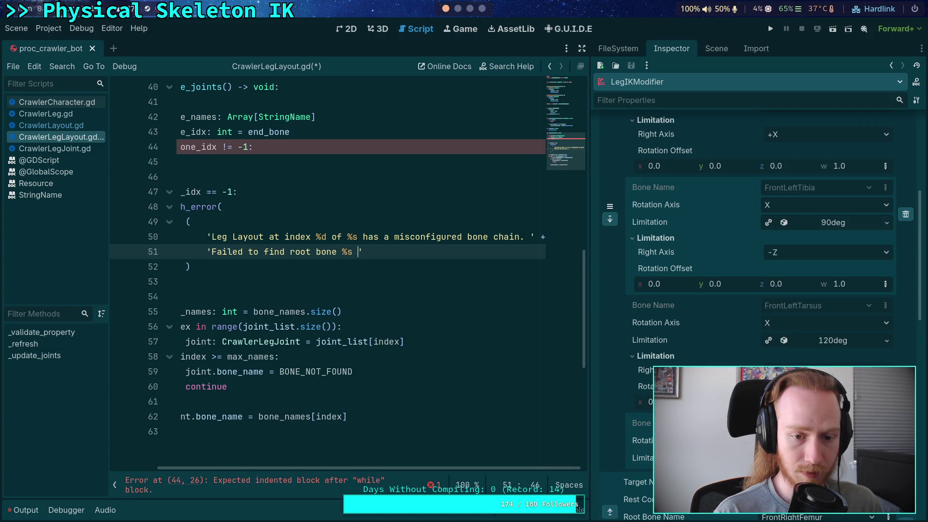
pyautogui.write(' as an anc')
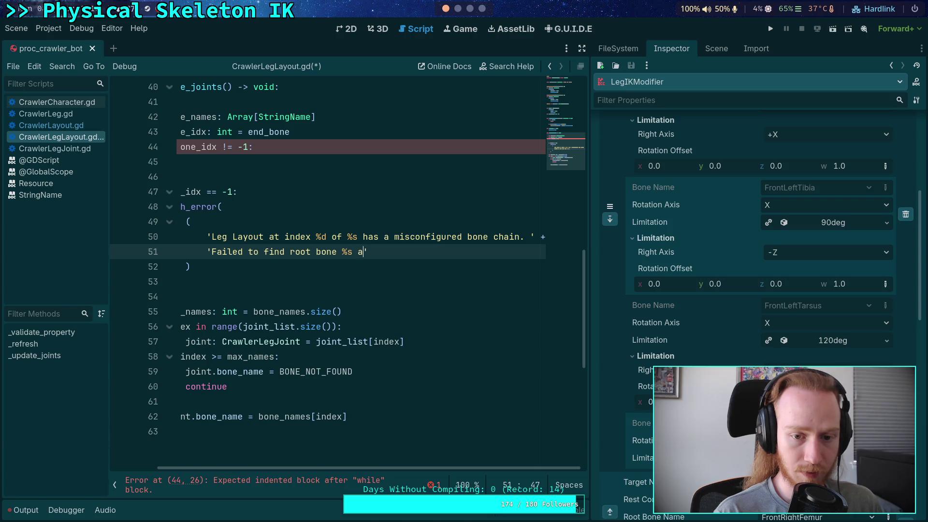
pyautogui.write('estor of ')
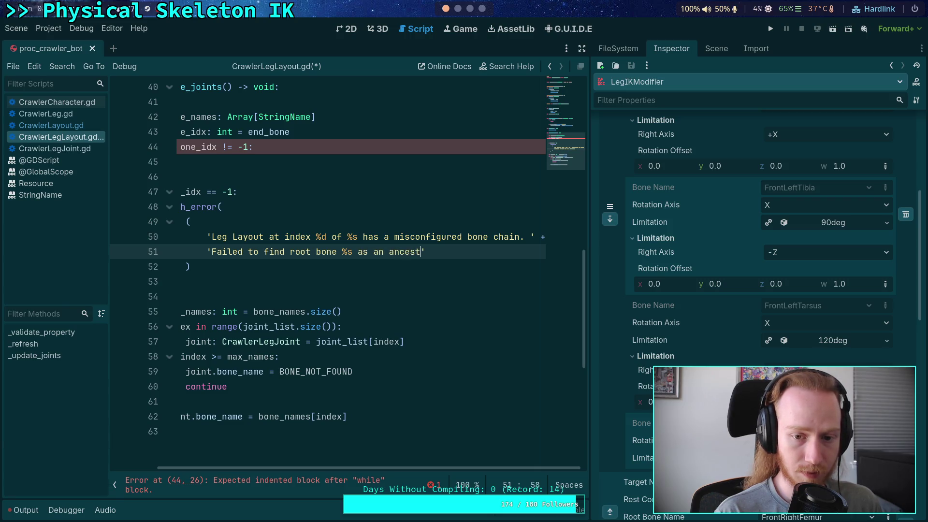
pyautogui.write('end bon')
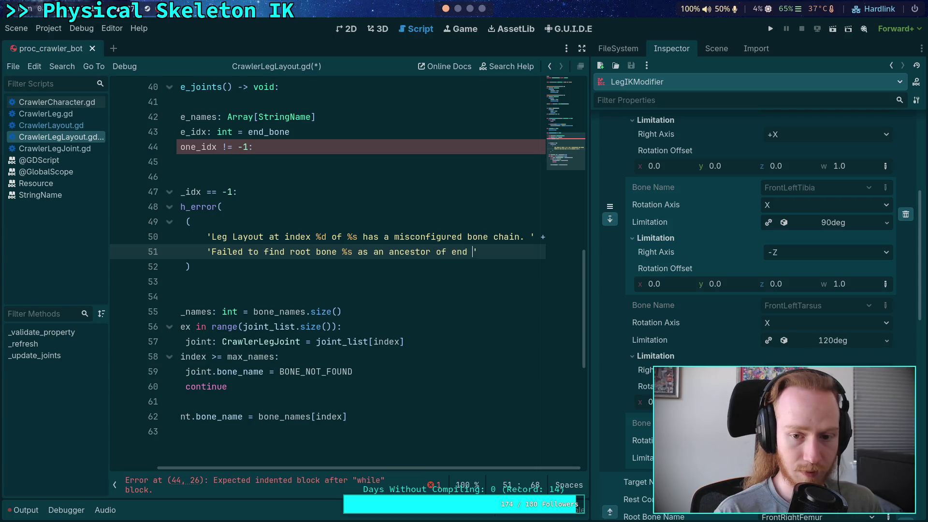
pyautogui.write('e %s.')
pyautogui.click(189, 266)
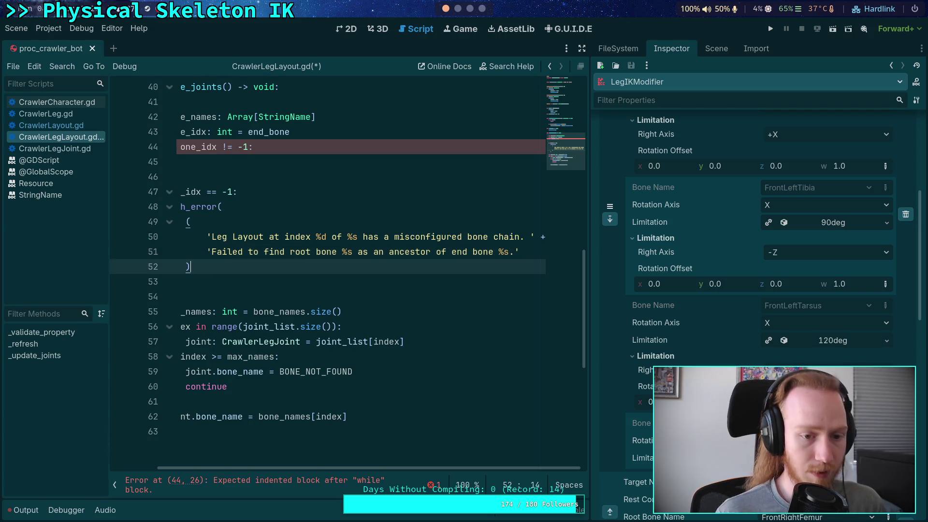
pyautogui.write('%')
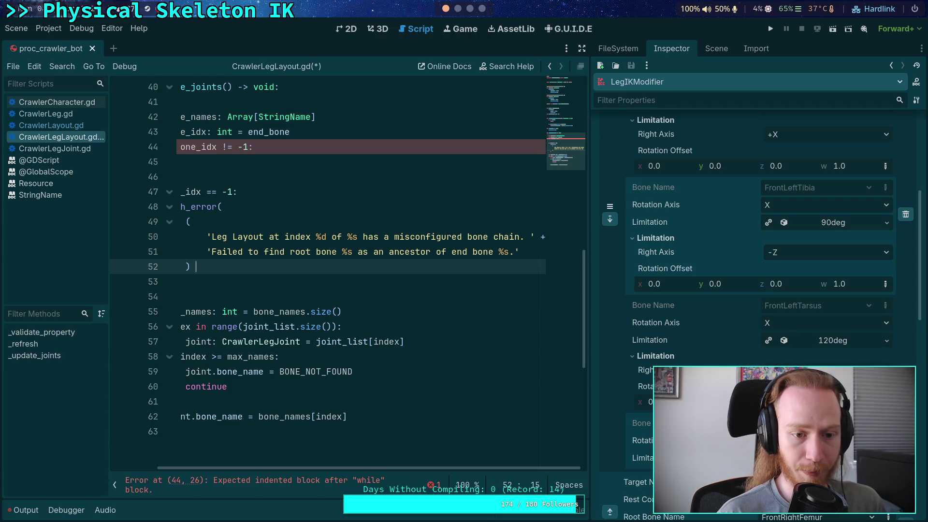
pyautogui.write(' [')
pyautogui.write('layout_index')
pyautogui.write(', layout.')
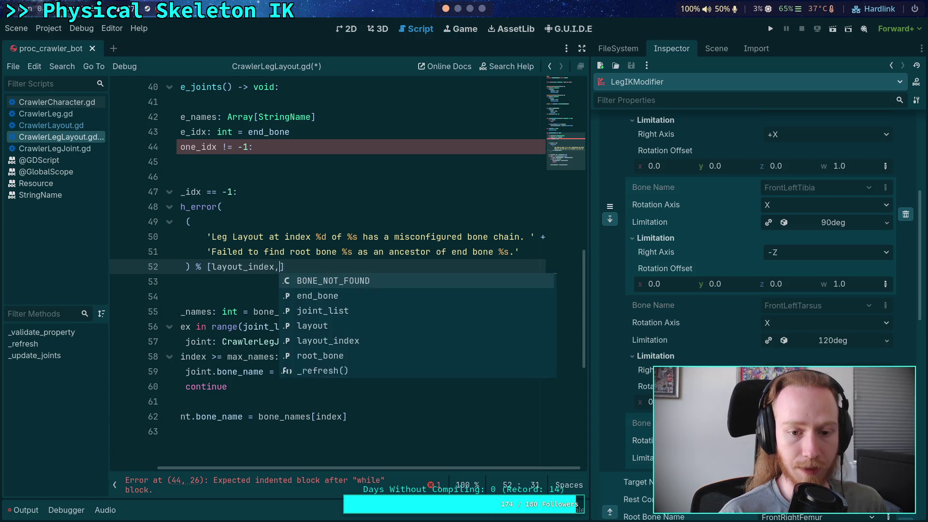
pyautogui.write('nam')
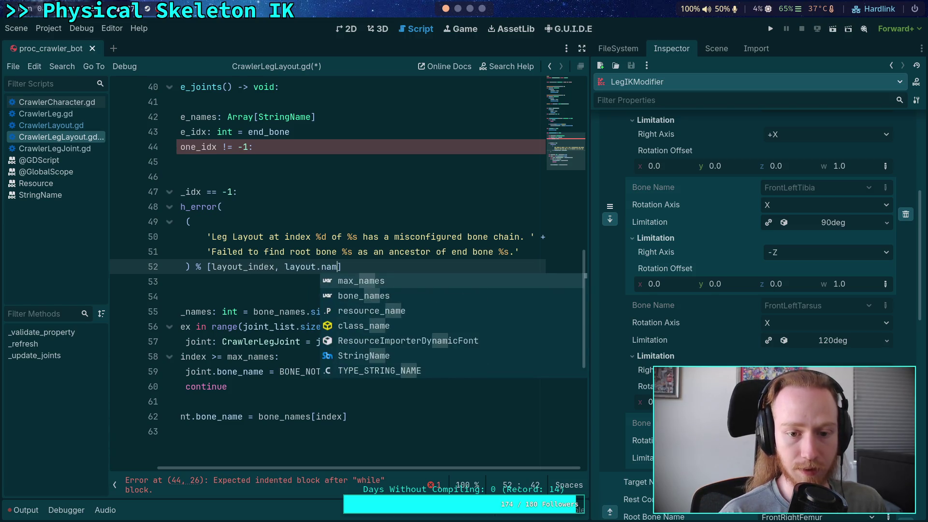
# Step: Add layout.resource_path to the format array and a '(%s)' placeholder to the message
pyautogui.press('Down')
pyautogui.press('Return')
pyautogui.write(',')
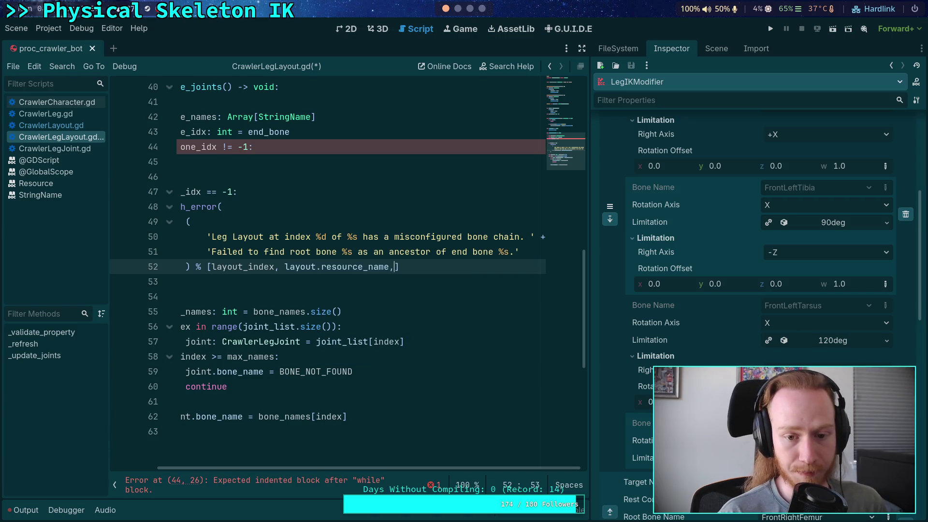
pyautogui.press('BackSpace')
pyautogui.press('BackSpace')
pyautogui.press('BackSpace')
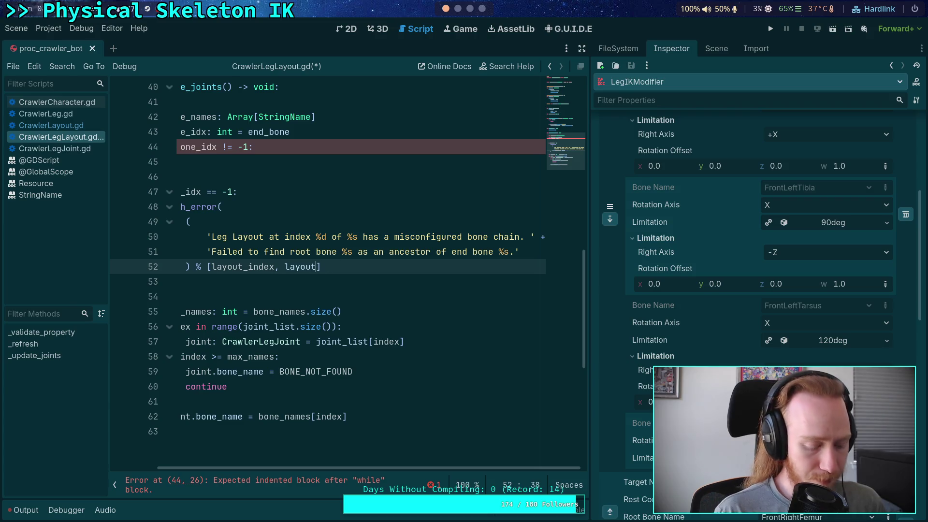
pyautogui.write('.')
pyautogui.write('h')
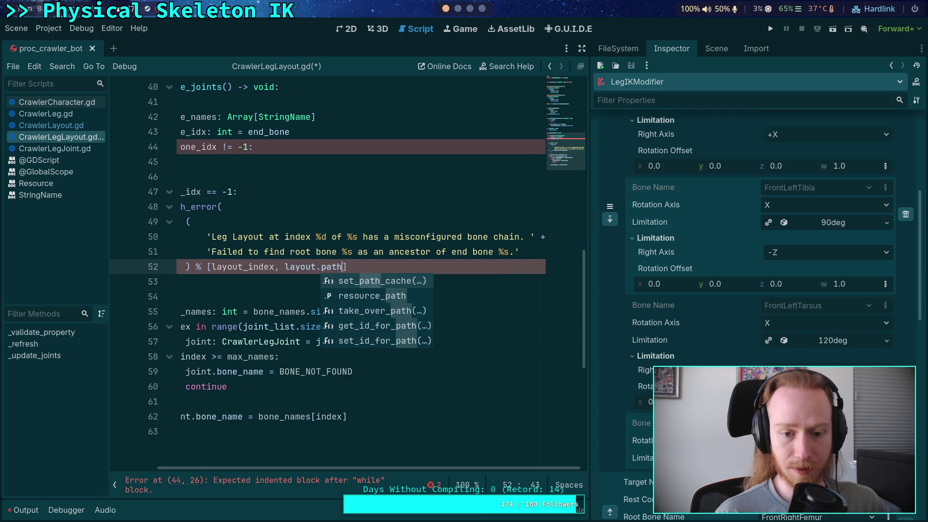
pyautogui.press('Down')
pyautogui.press('Return')
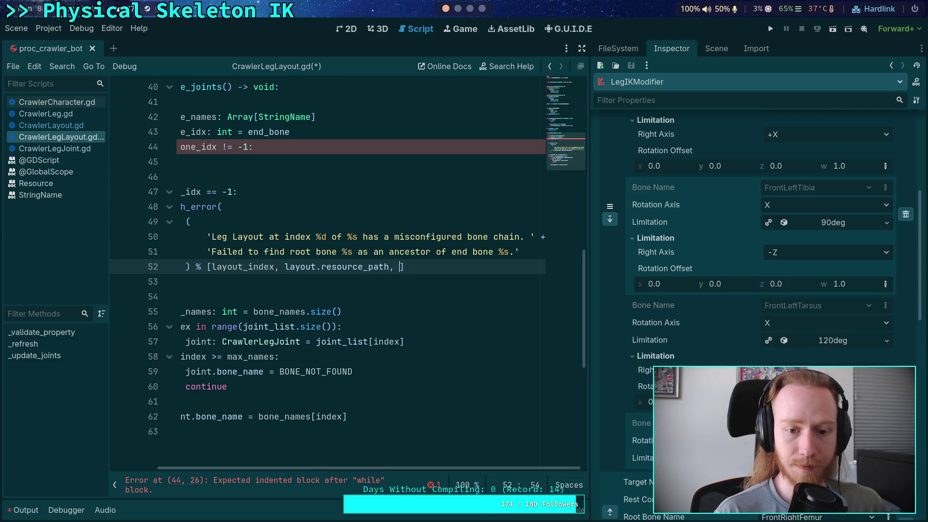
pyautogui.click(358, 236)
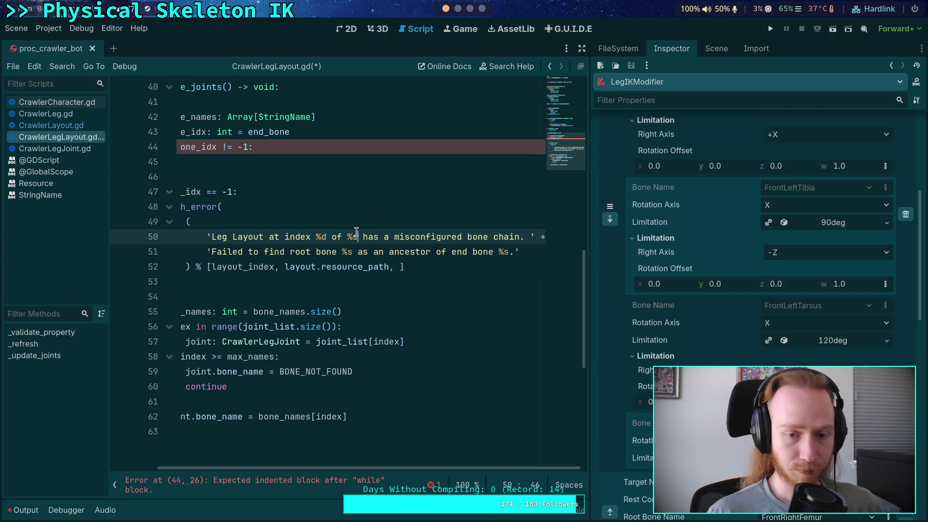
pyautogui.write('(')
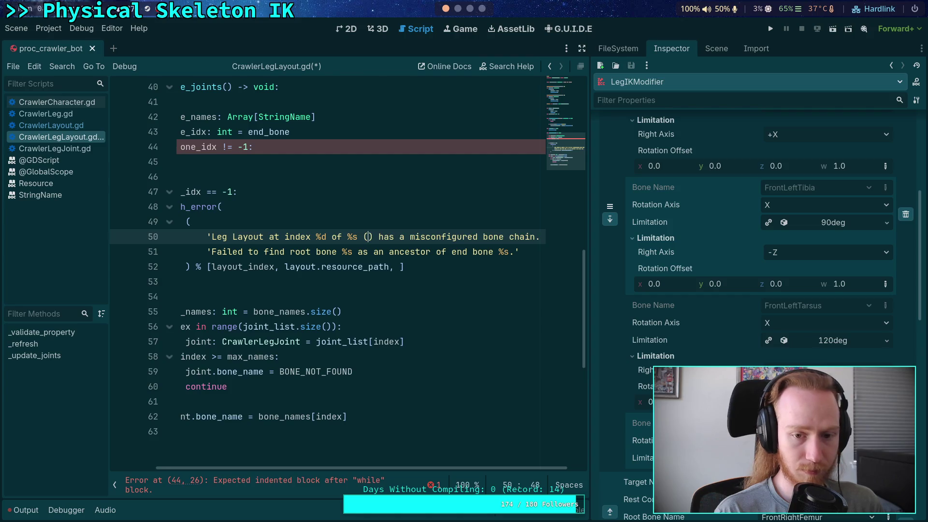
pyautogui.write('%s')
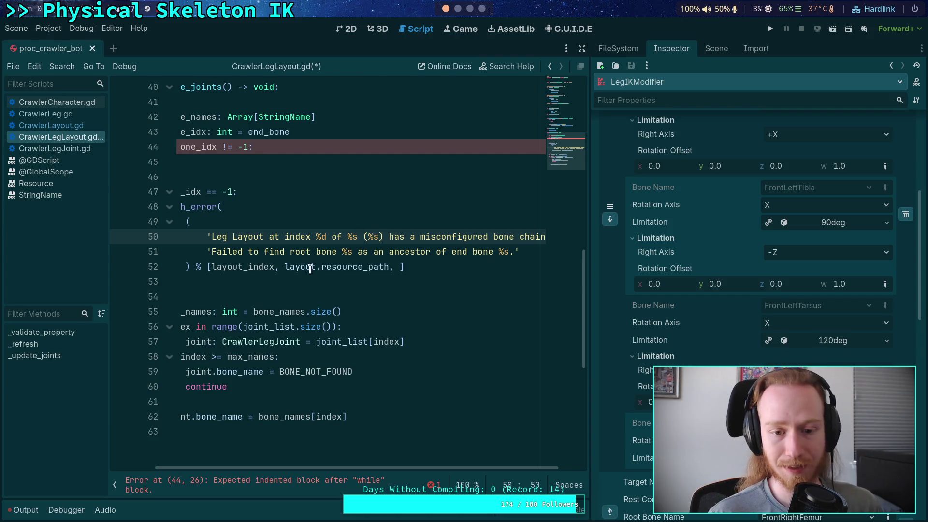
# Step: Add layout.resource_name, root_bone and end_bone to the push_error format arguments
pyautogui.click(284, 267)
pyautogui.write('layout.resource_')
pyautogui.press('Down')
pyautogui.press('Return')
pyautogui.write(', layout.resource_')
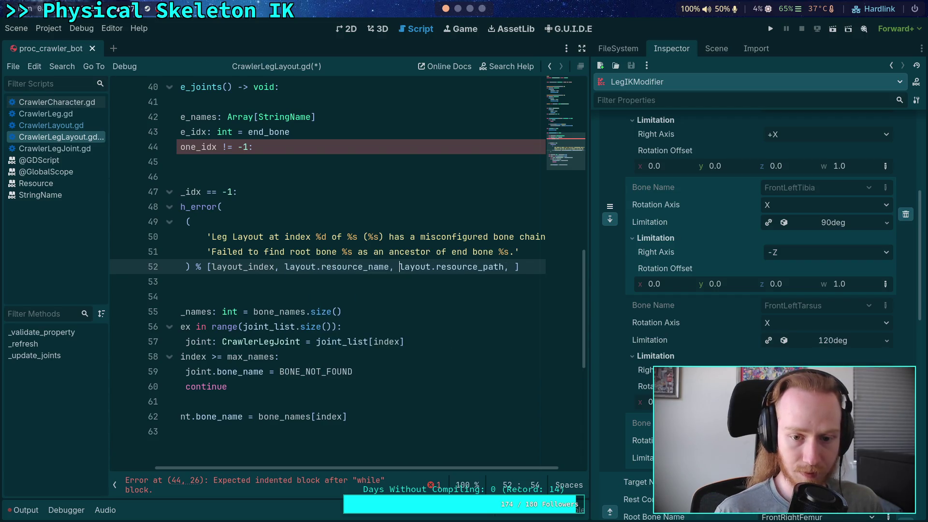
pyautogui.click(515, 266)
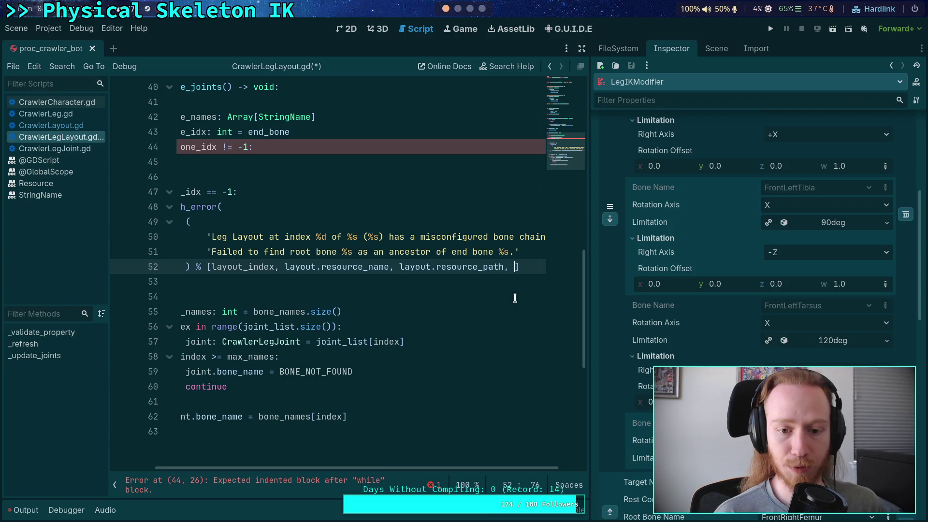
pyautogui.write('oot_bone, e')
pyautogui.write('n')
pyautogui.press('Return')
pyautogui.moveTo(382, 467); pyautogui.dragTo(307, 467)
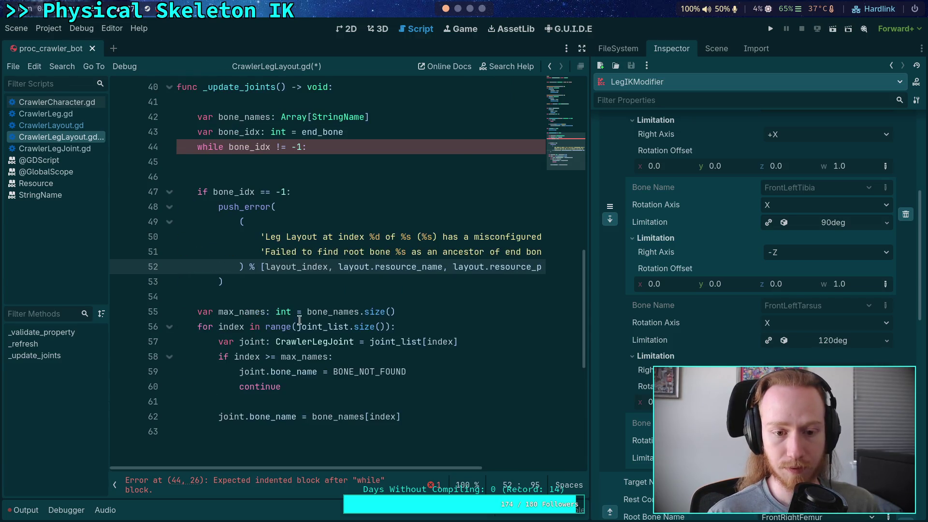
# Step: Add a new line after the push_error call for the return and save the script
pyautogui.click(338, 281)
pyautogui.press('Return')
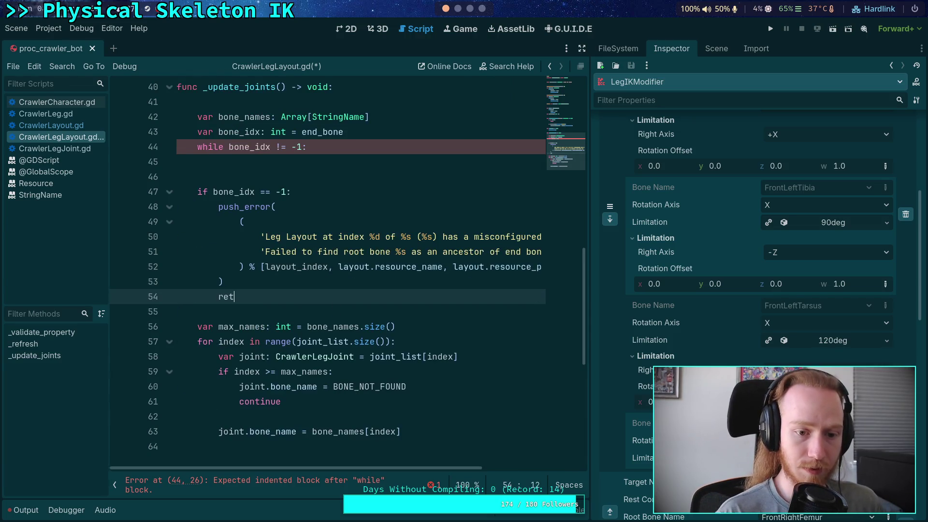
pyautogui.hotkey('ctrl', 's')
pyautogui.scroll(2, 336, 251)
pyautogui.click(335, 251)
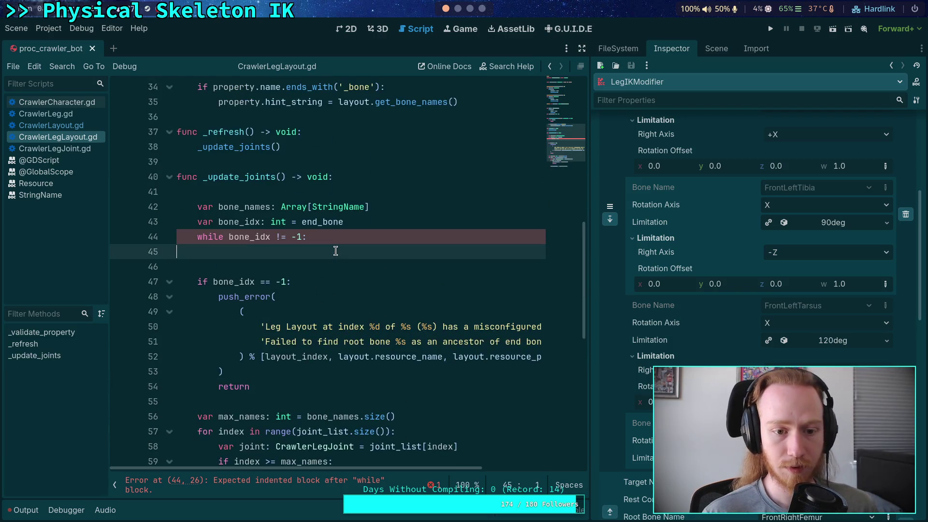
pyautogui.press('space')
pyautogui.press('BackSpace')
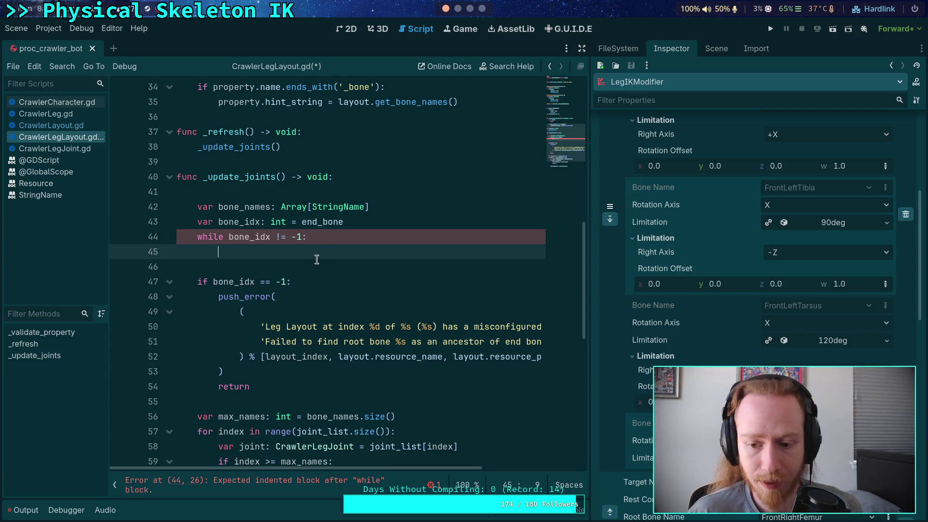
pyautogui.doubleClick(304, 222)
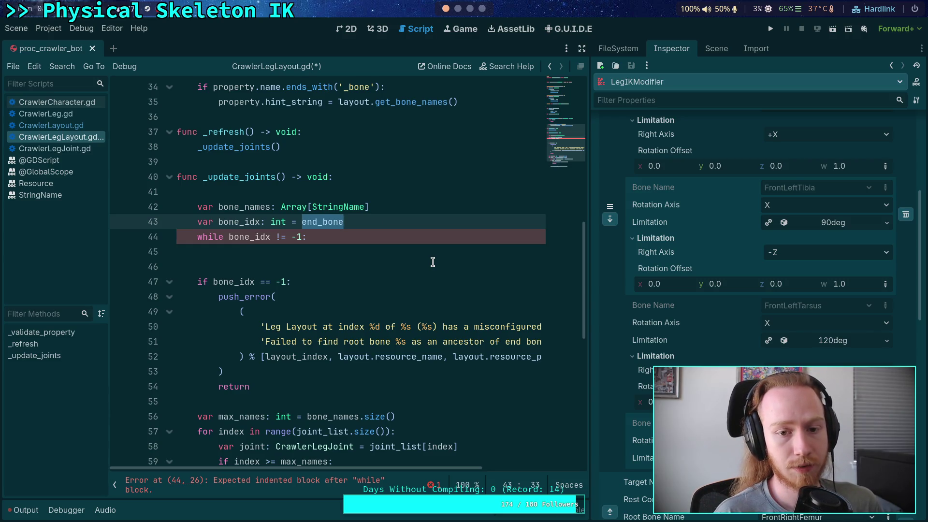
pyautogui.scroll(10, 425, 275)
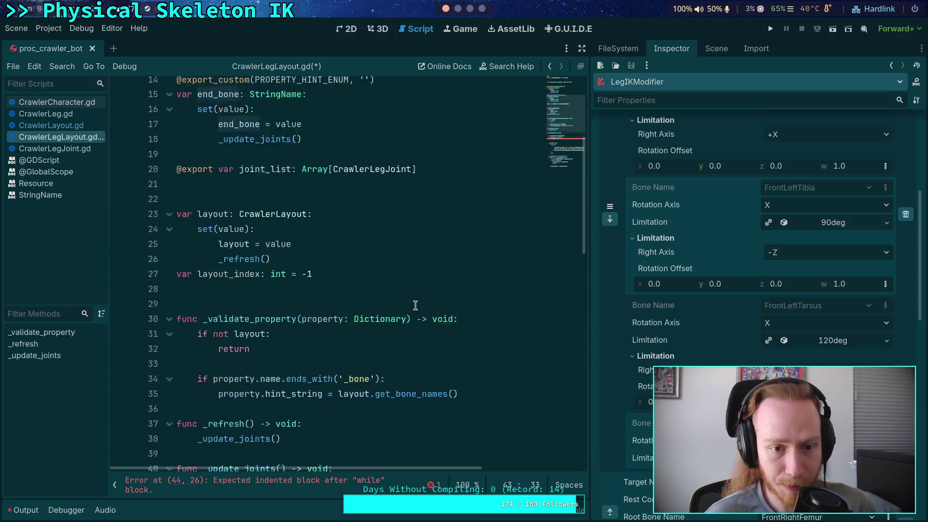
pyautogui.scroll(-5, 409, 290)
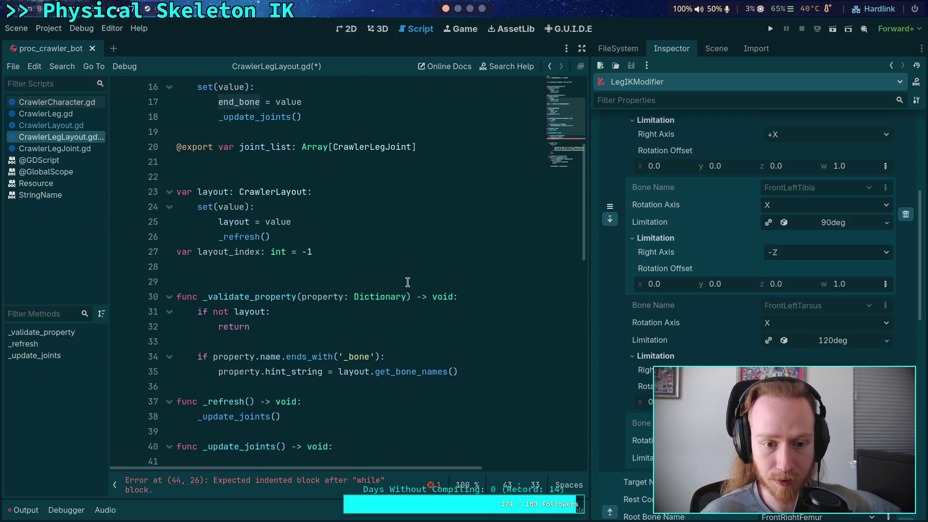
pyautogui.click(292, 252)
pyautogui.click(72, 127)
pyautogui.scroll(4, 374, 270)
pyautogui.scroll(4, 373, 270)
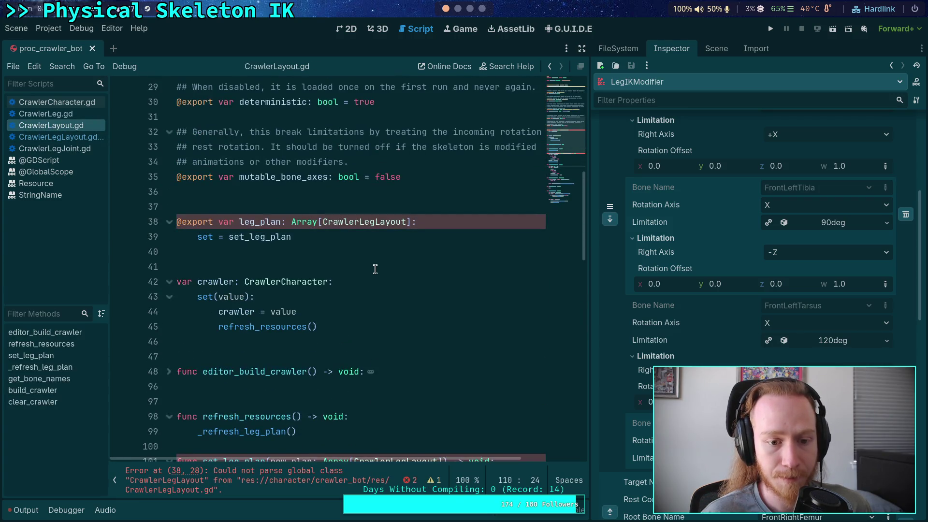
pyautogui.scroll(-2, 375, 269)
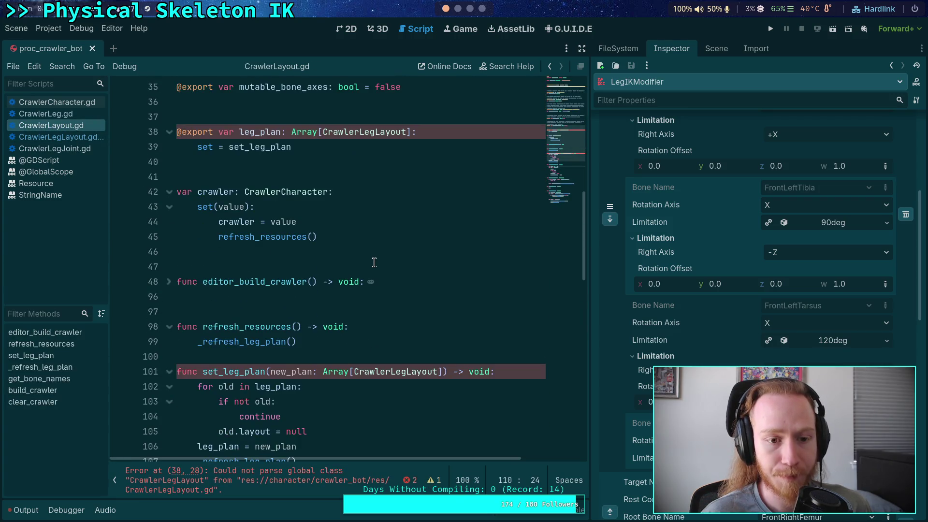
pyautogui.click(87, 148)
pyautogui.click(84, 140)
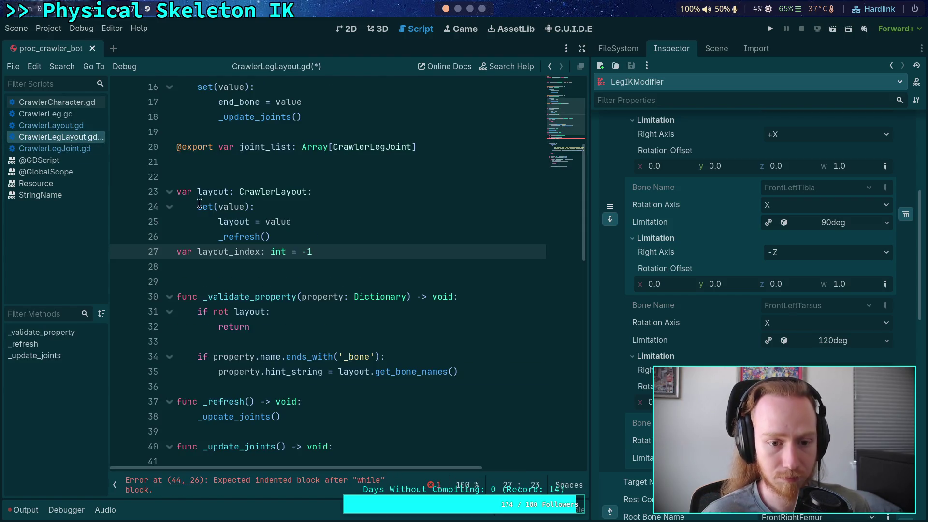
pyautogui.scroll(-3, 358, 259)
pyautogui.click(54, 149)
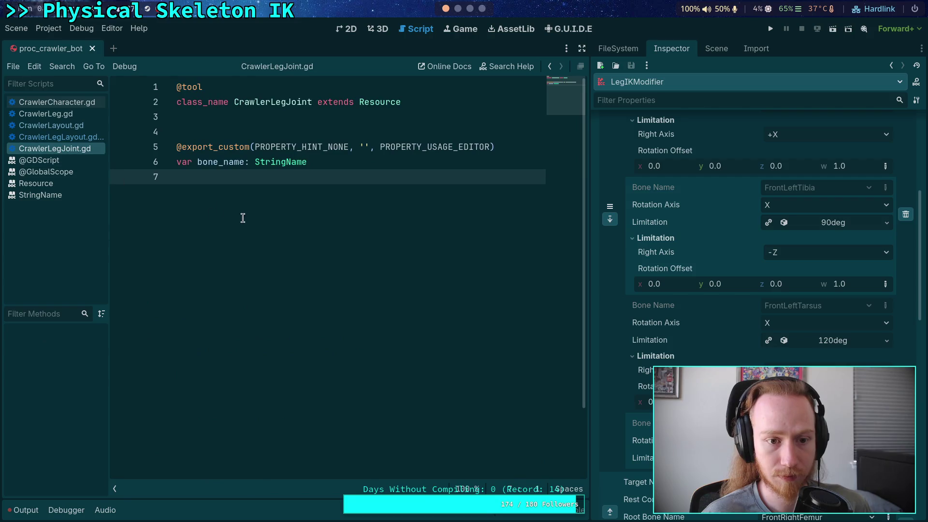
pyautogui.click(54, 137)
pyautogui.scroll(-2, 365, 254)
pyautogui.click(364, 254)
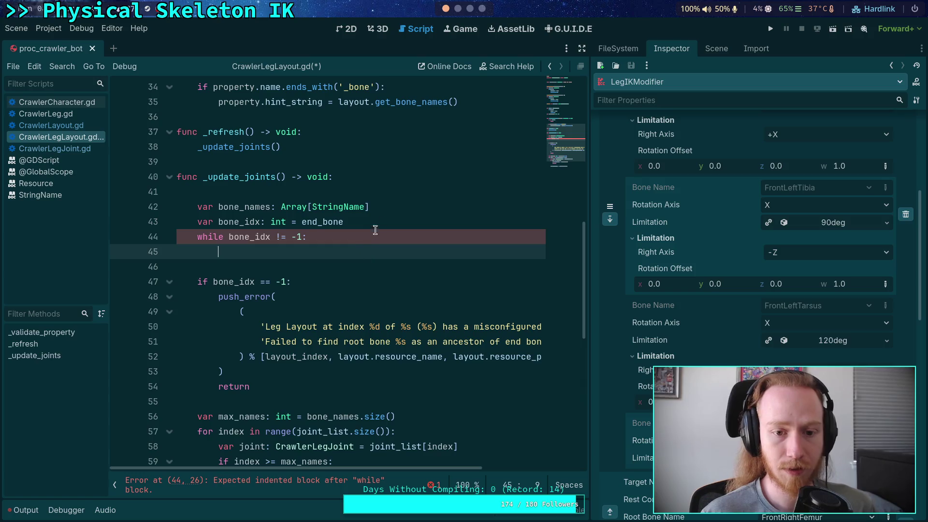
# Step: Add a skeleton variable from layout.crawler.skeleton at the top of _update_joints and save
pyautogui.click(411, 191)
pyautogui.press('Return')
pyautogui.press('Return')
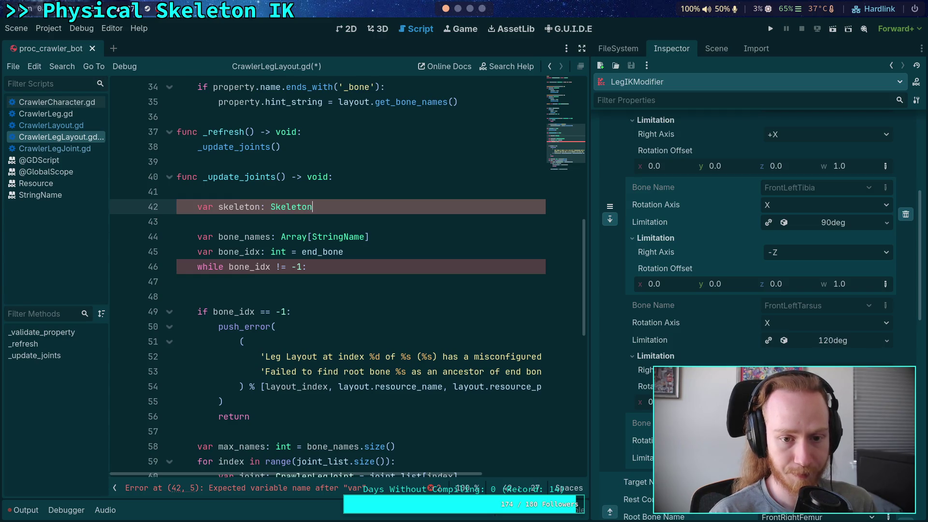
pyautogui.write('layout.')
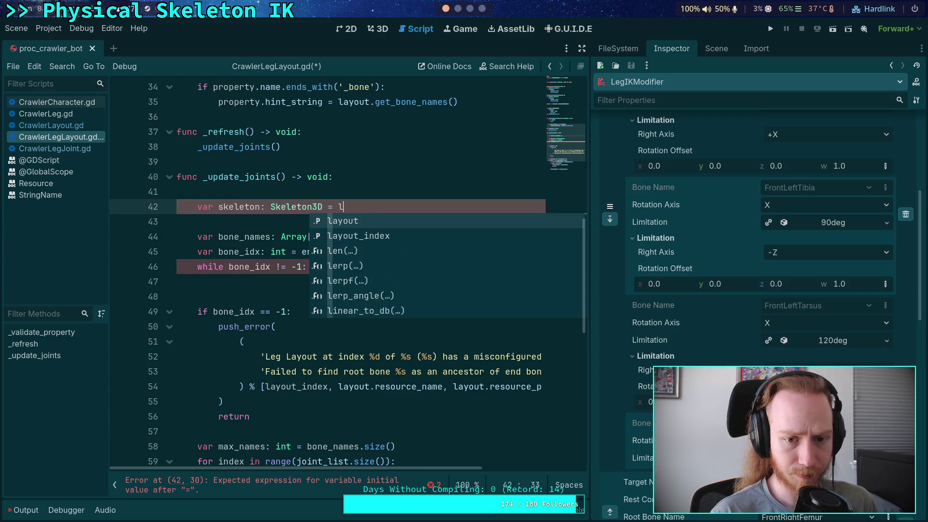
pyautogui.write('crawler.ske')
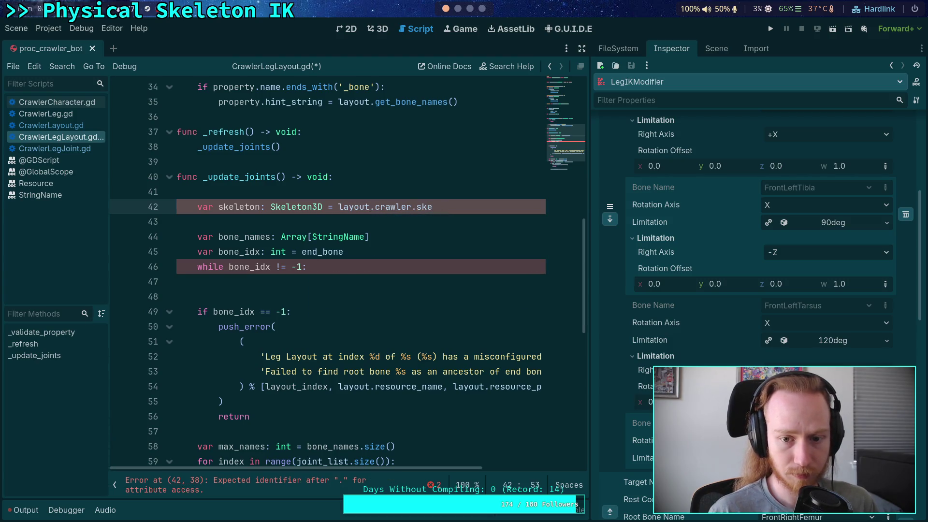
pyautogui.press('BackSpace')
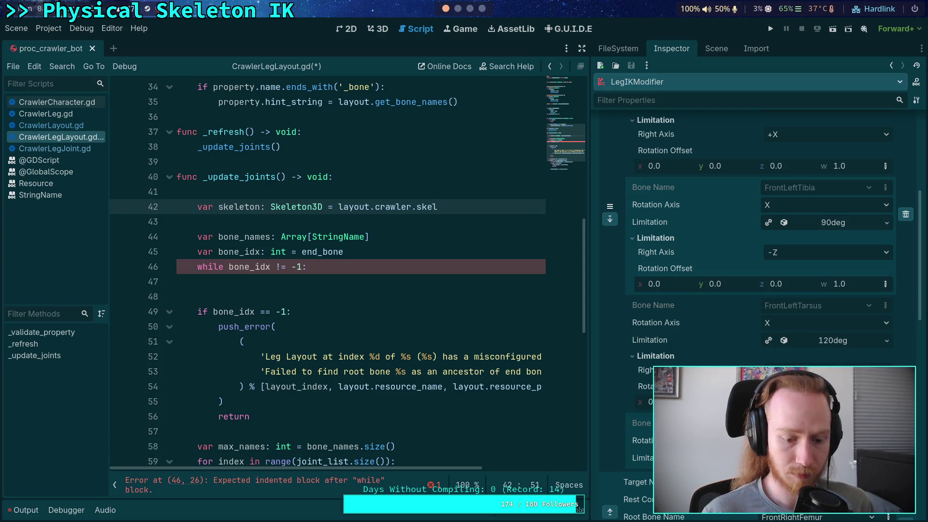
pyautogui.hotkey('ctrl', 's')
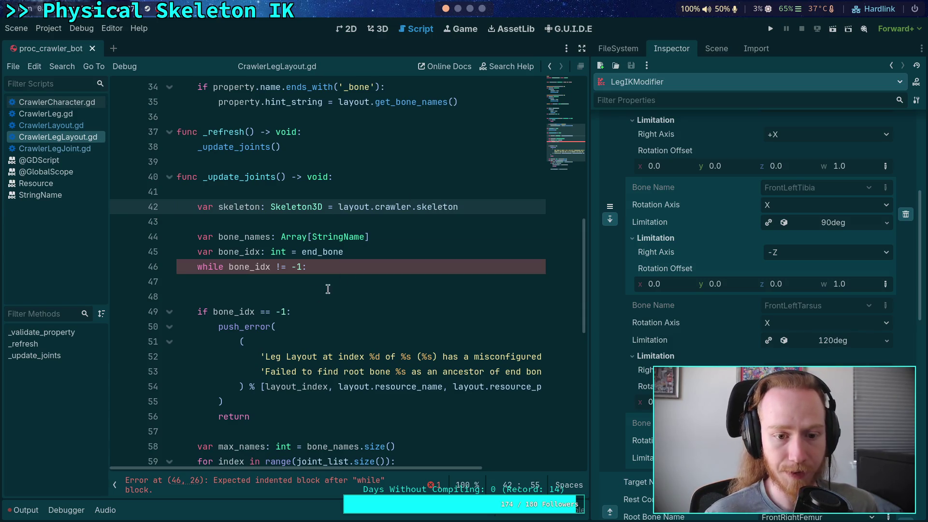
# Step: Indent the loop body and start bone_idx at skeleton.get_bone_parent(end_bone)
pyautogui.click(358, 283)
pyautogui.press('Tab')
pyautogui.press('Tab')
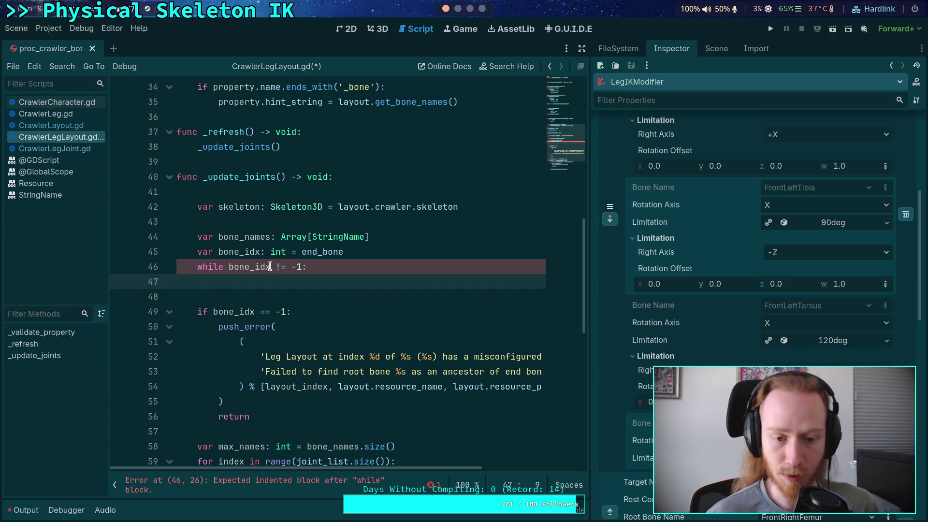
pyautogui.click(298, 251)
pyautogui.write('skeleto ')
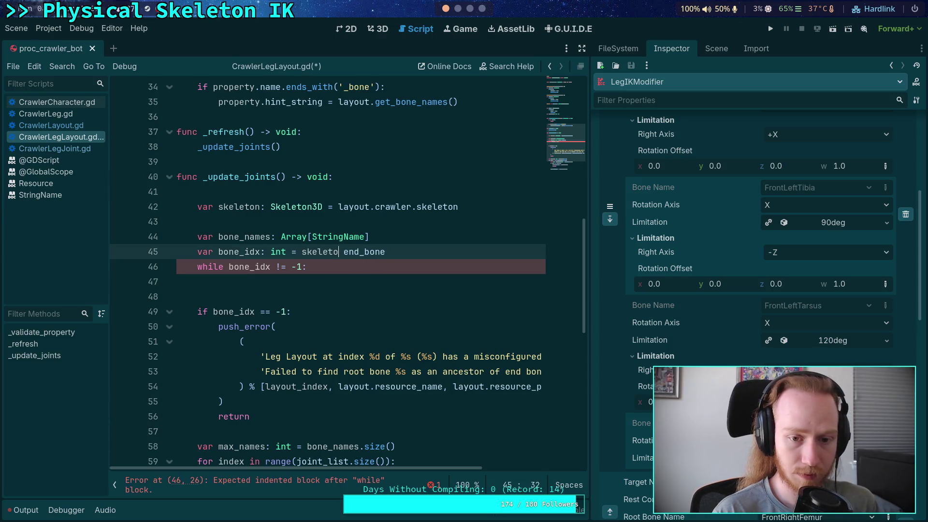
pyautogui.write('n.')
pyautogui.write('get_par')
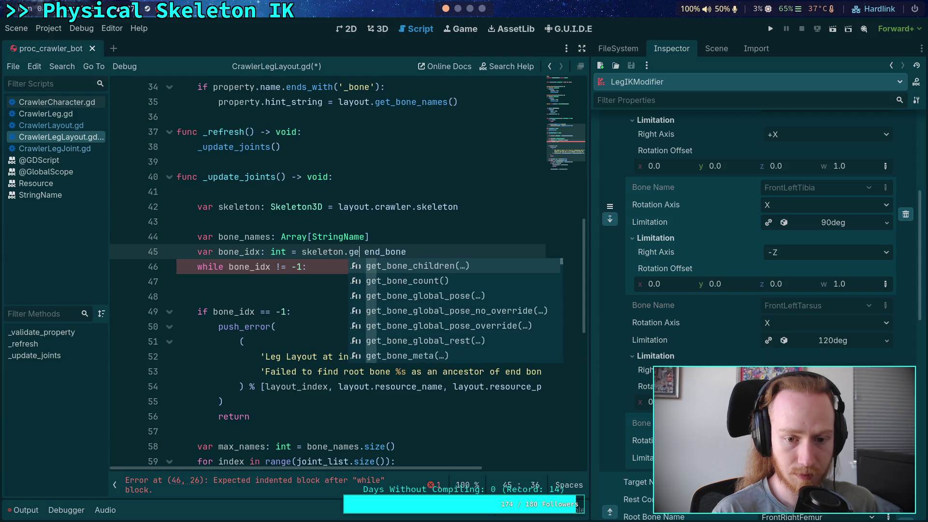
pyautogui.press('Down')
pyautogui.press('Down')
pyautogui.press('Down')
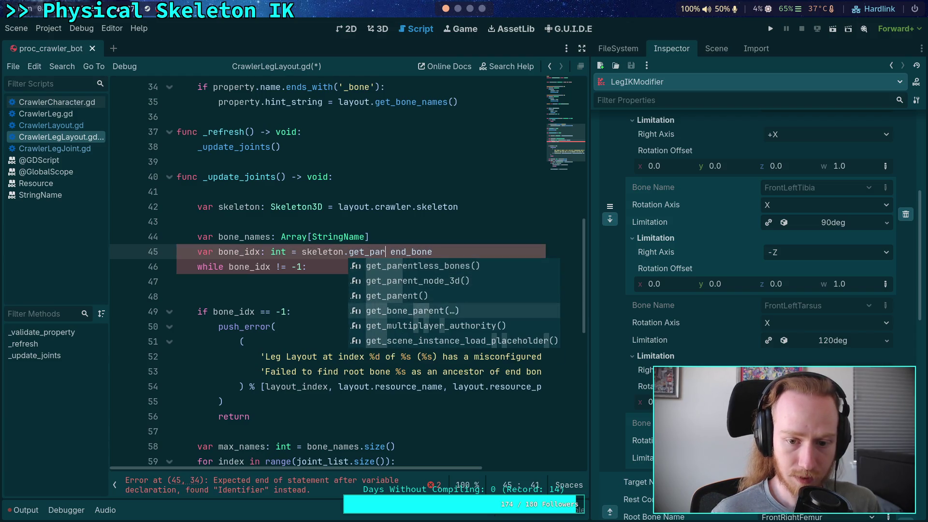
pyautogui.press('Return')
pyautogui.click(484, 246)
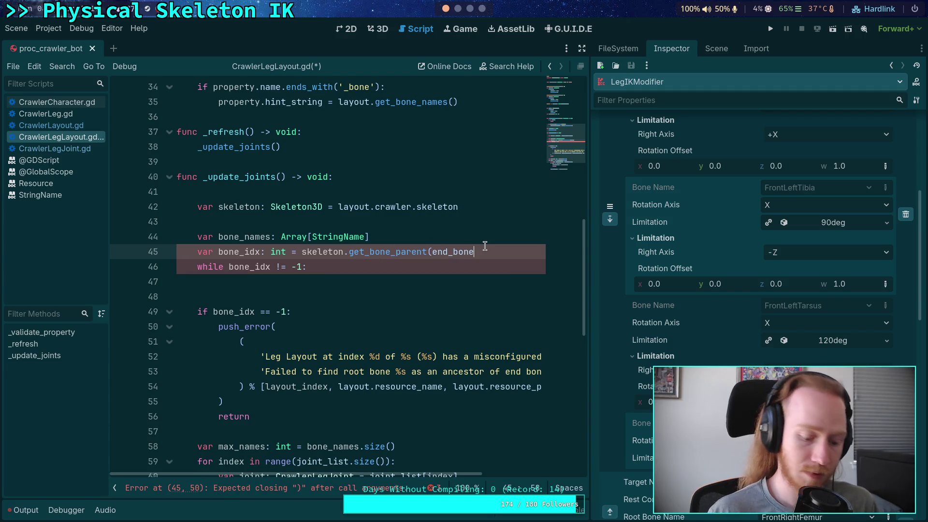
pyautogui.moveTo(409, 254)
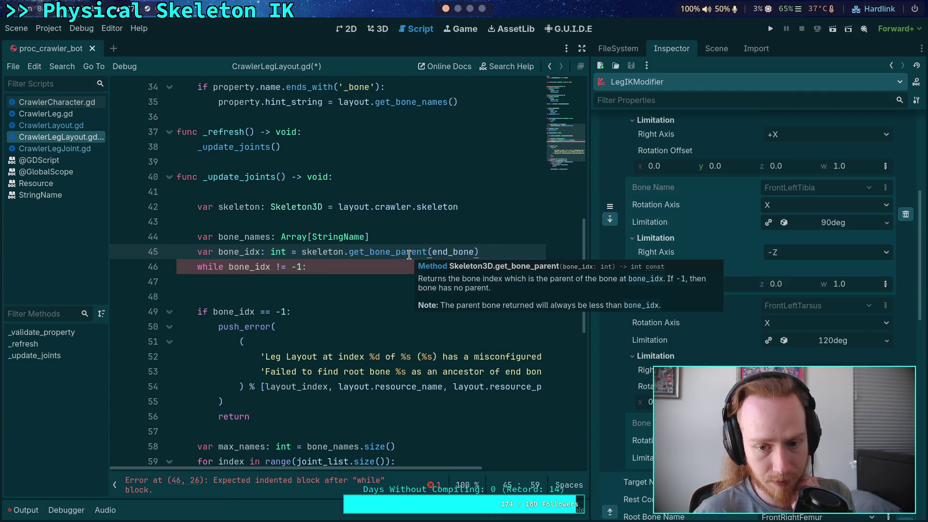
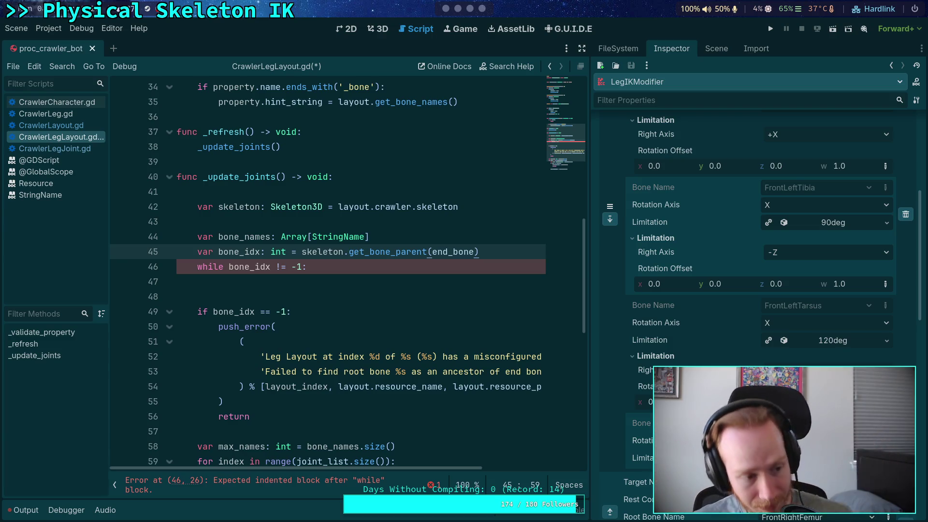
# Step: Widen the code editor and start loop line 47 with 'bone_names.append(skeleton.get_bone_nam'
pyautogui.click(346, 279)
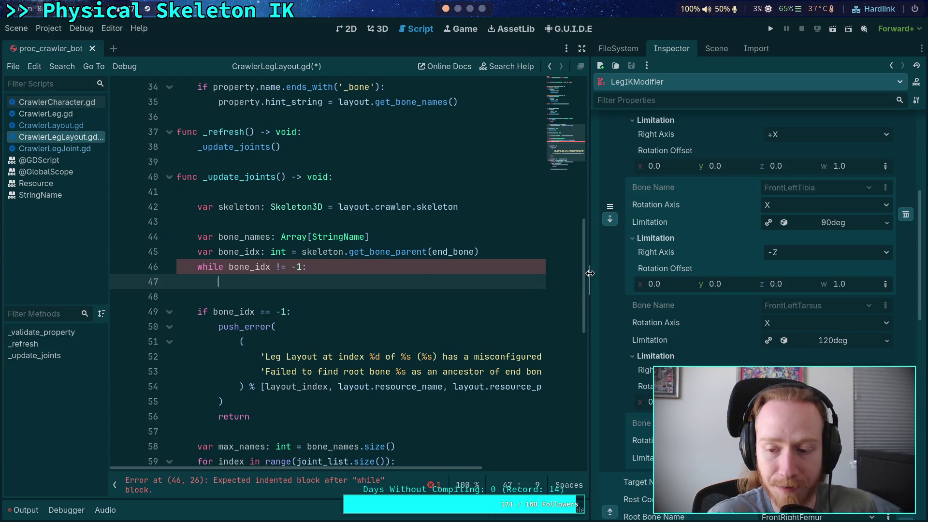
pyautogui.moveTo(590, 273); pyautogui.dragTo(598, 274)
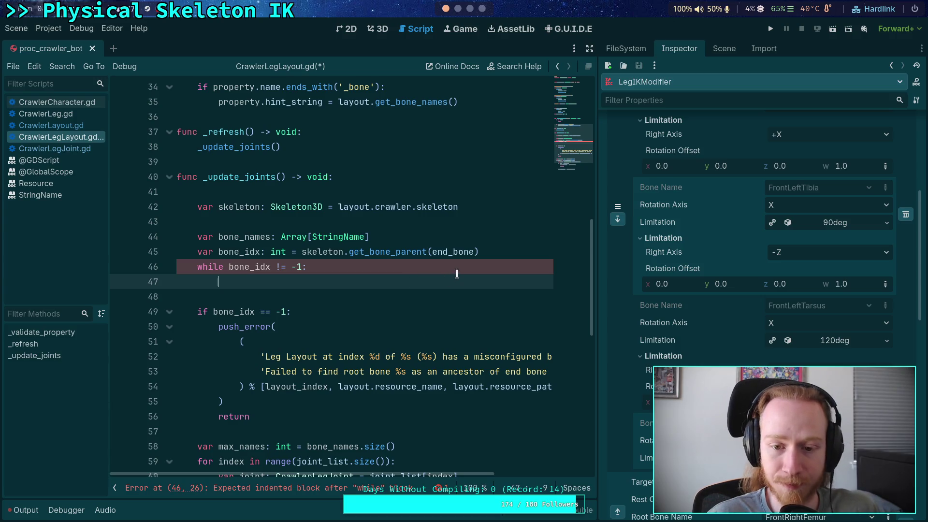
pyautogui.moveTo(597, 266); pyautogui.dragTo(625, 263)
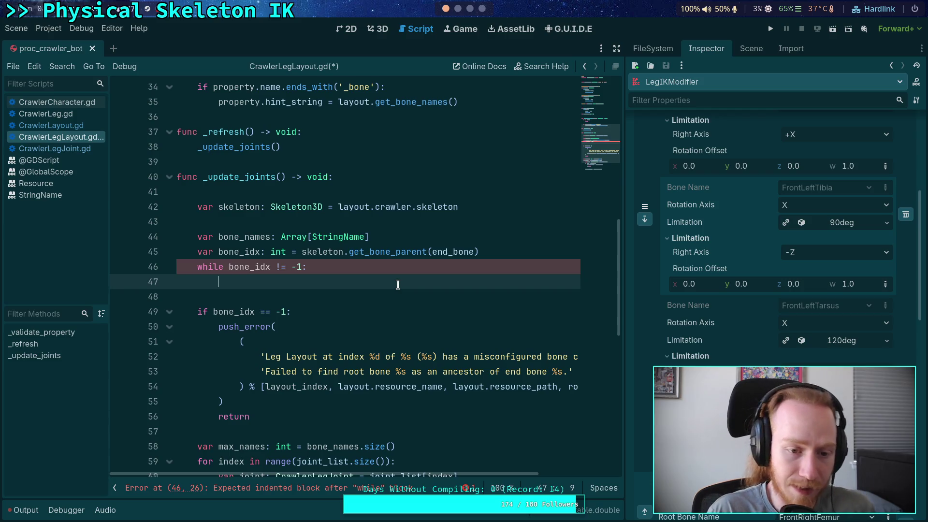
pyautogui.write('bone_names')
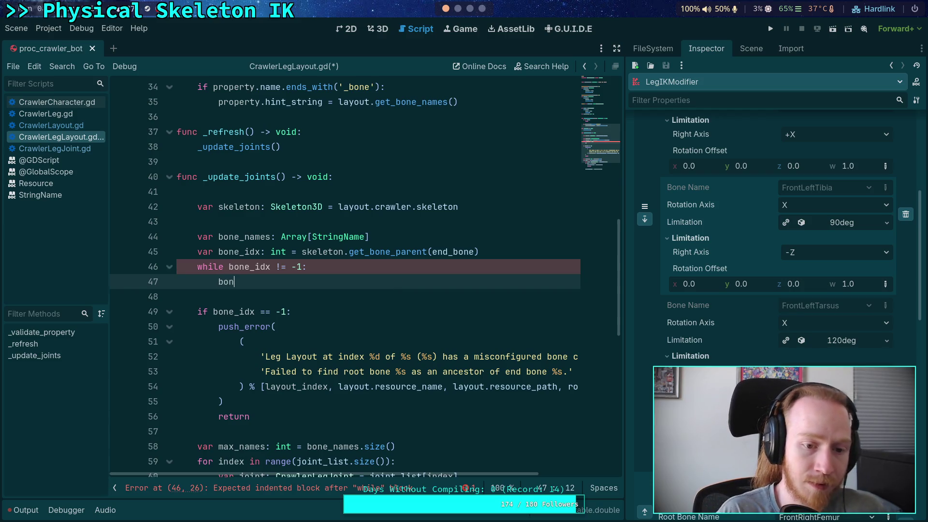
pyautogui.write('.append(')
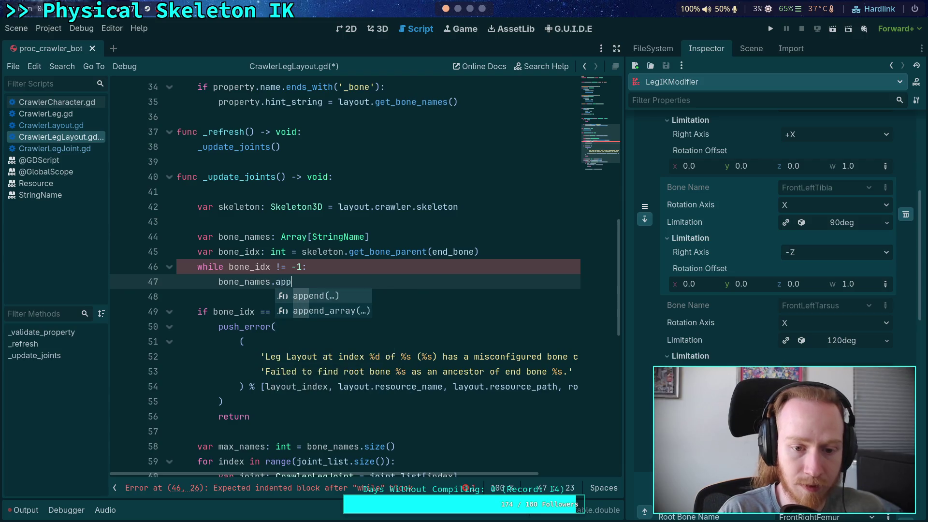
pyautogui.write('skeleton')
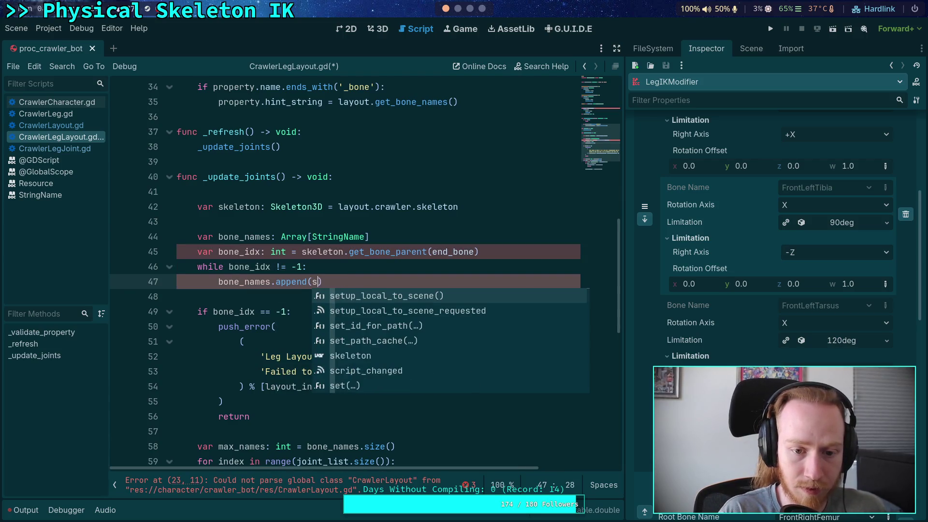
pyautogui.write('.get_bone_nam')
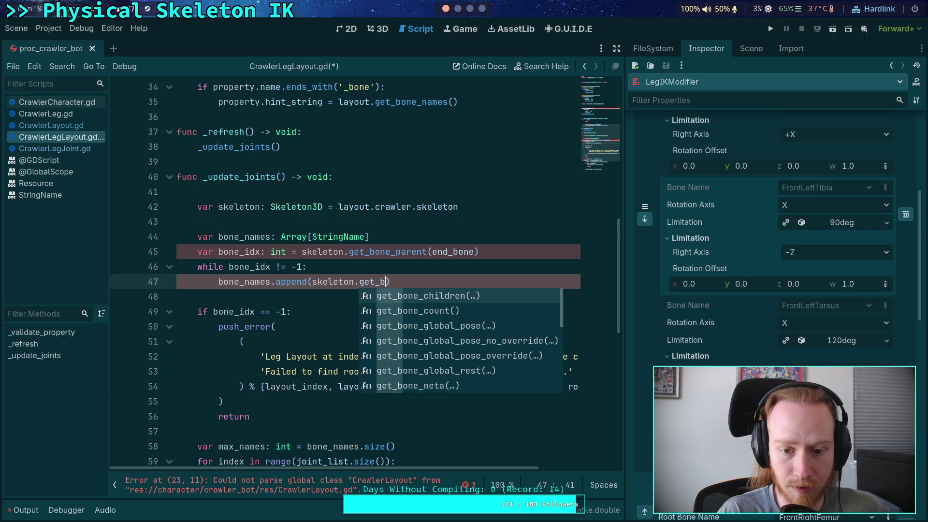
# Step: Finish 'bone_names.append(skeleton.get_bone_name(bone_idx))' and begin an 'if' line below it
pyautogui.press('Return')
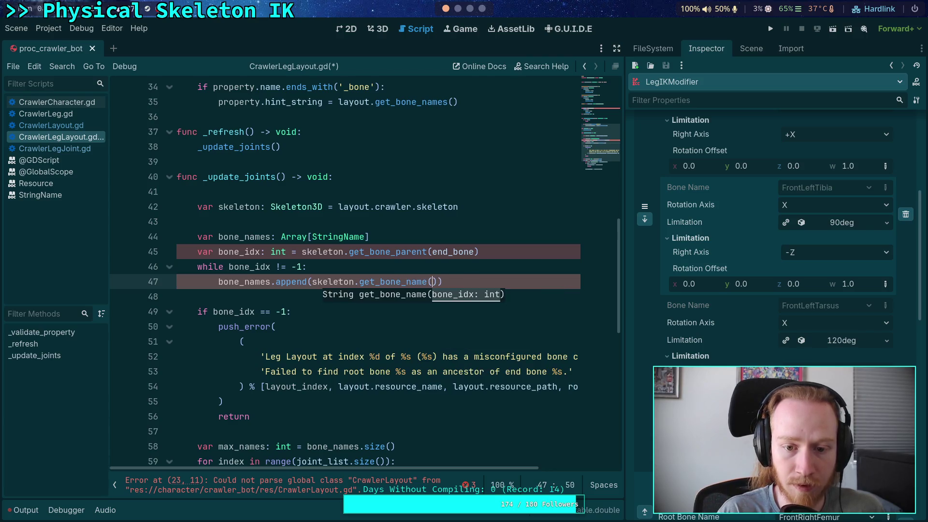
pyautogui.press('BackSpace')
pyautogui.write('_i')
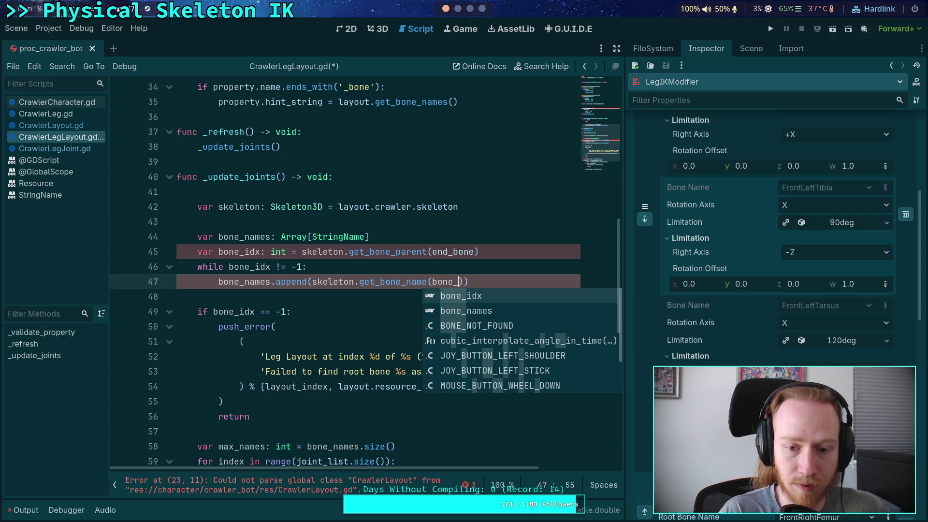
pyautogui.press('Return')
pyautogui.press('End')
pyautogui.press('Return')
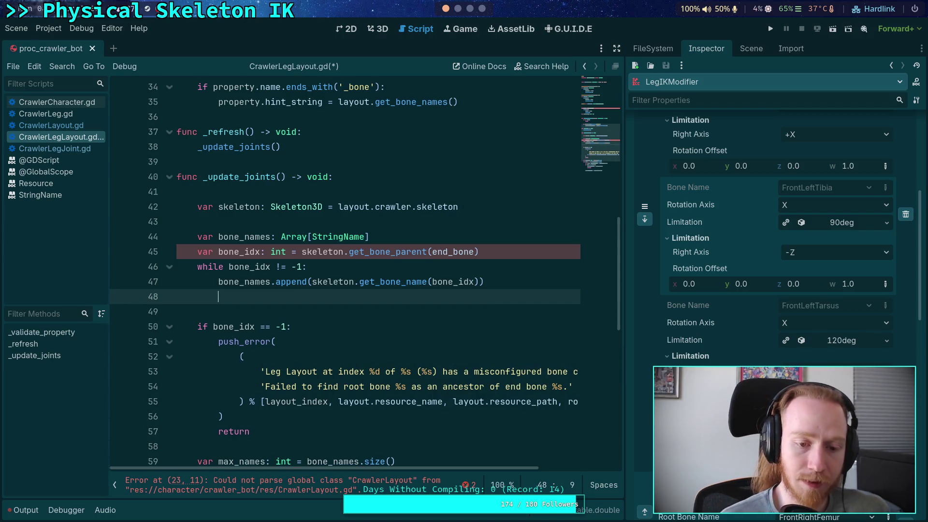
pyautogui.click(218, 282)
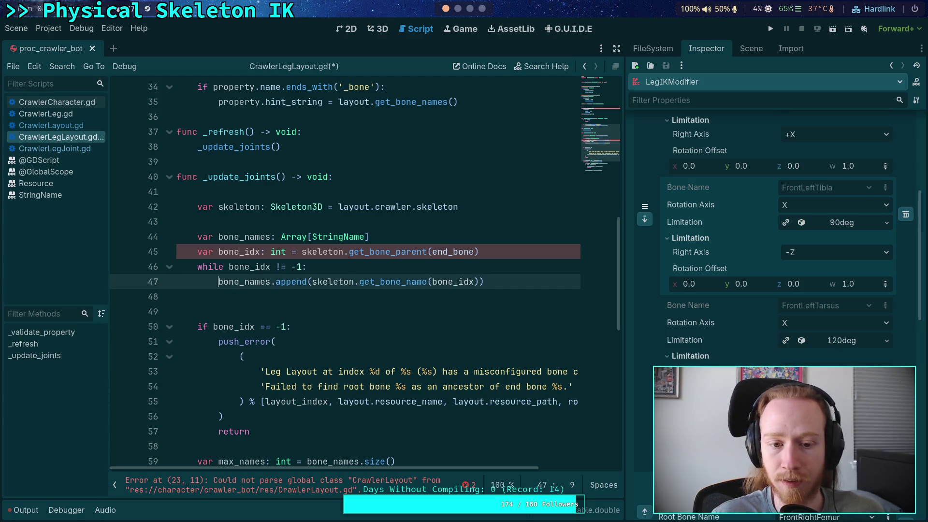
pyautogui.click(219, 296)
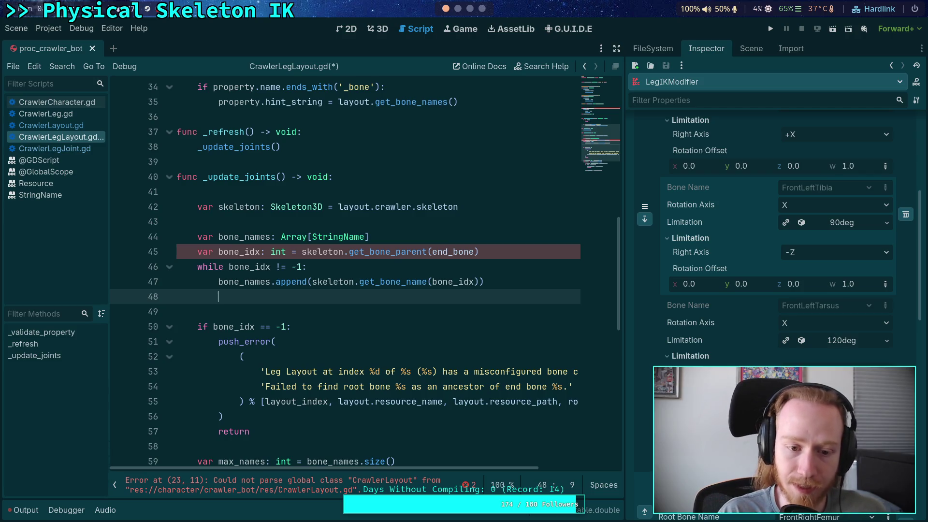
pyautogui.write('if')
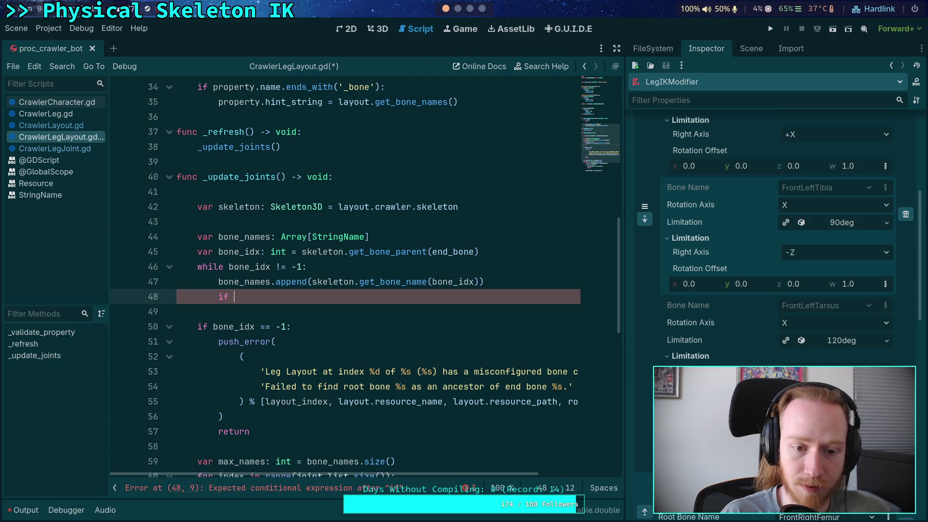
# Step: Add a bone_name line above the append call
pyautogui.press('Up')
pyautogui.hotkey('ctrl', 'shift', 'Return')
pyautogui.write('v')
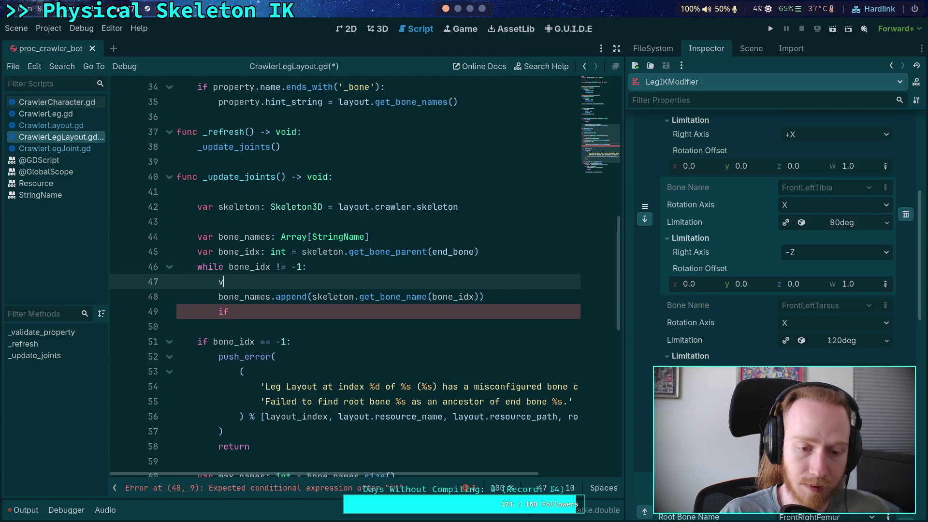
pyautogui.write('mes')
pyautogui.press('BackSpace')
pyautogui.press('BackSpace')
pyautogui.press('BackSpace')
pyautogui.write('bone_nam')
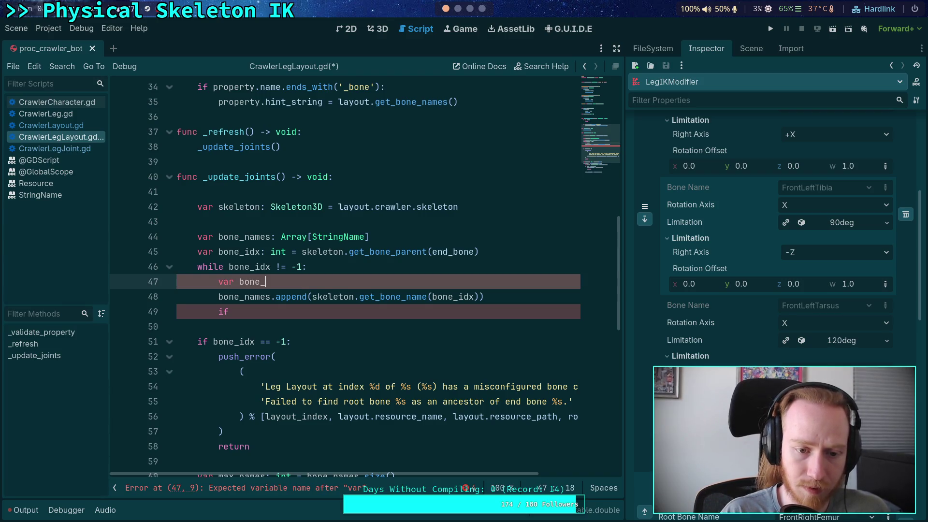
pyautogui.write('e')
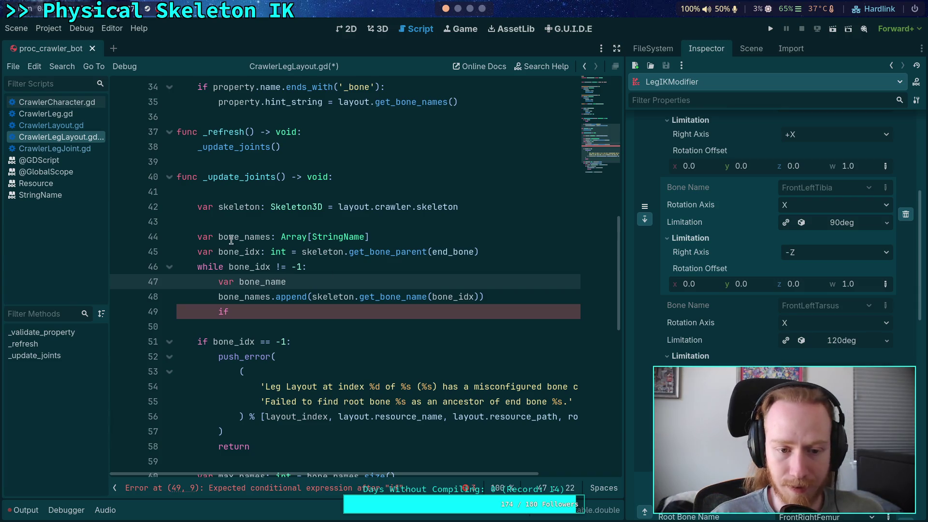
# Step: Rename the bone_names declaration to name_list and use name_list in the append line
pyautogui.doubleClick(232, 237)
pyautogui.write('name_list')
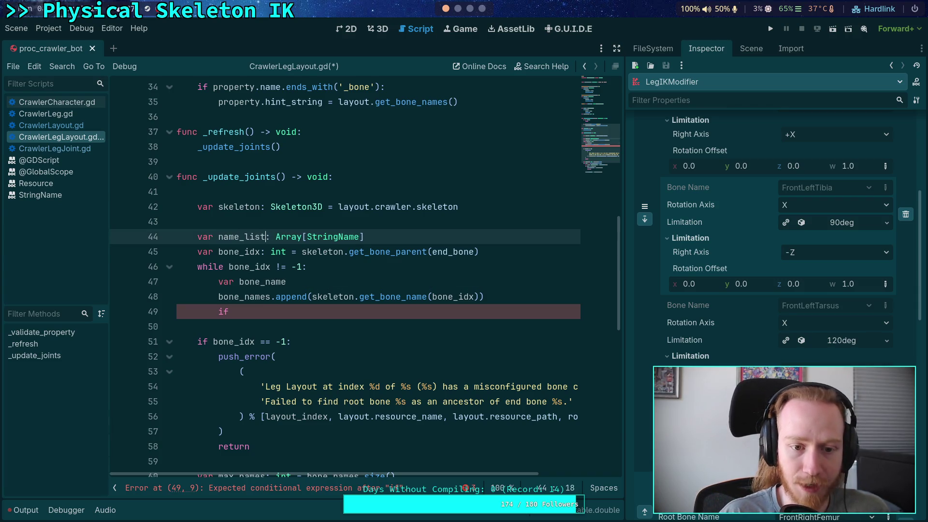
pyautogui.doubleClick(231, 237)
pyautogui.rightClick(252, 237)
pyautogui.click(314, 288)
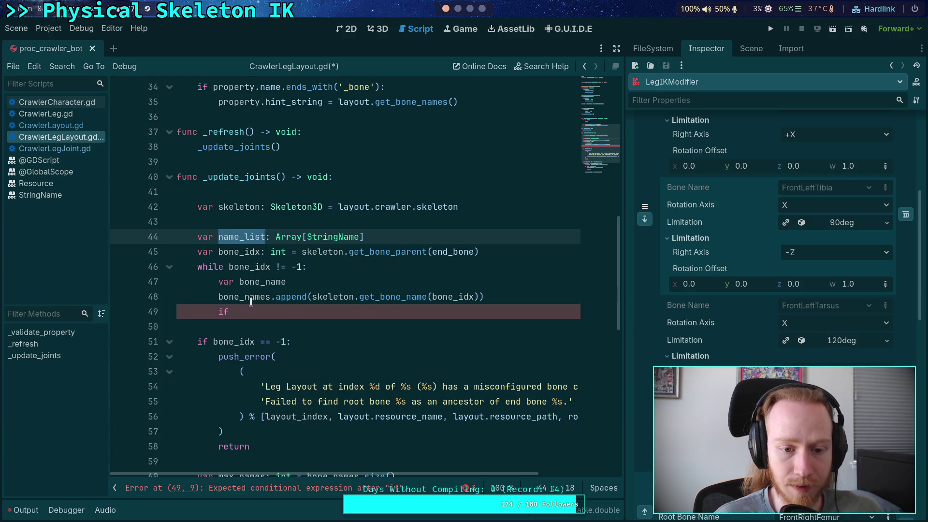
pyautogui.doubleClick(251, 296)
pyautogui.hotkey('ctrl', 'v')
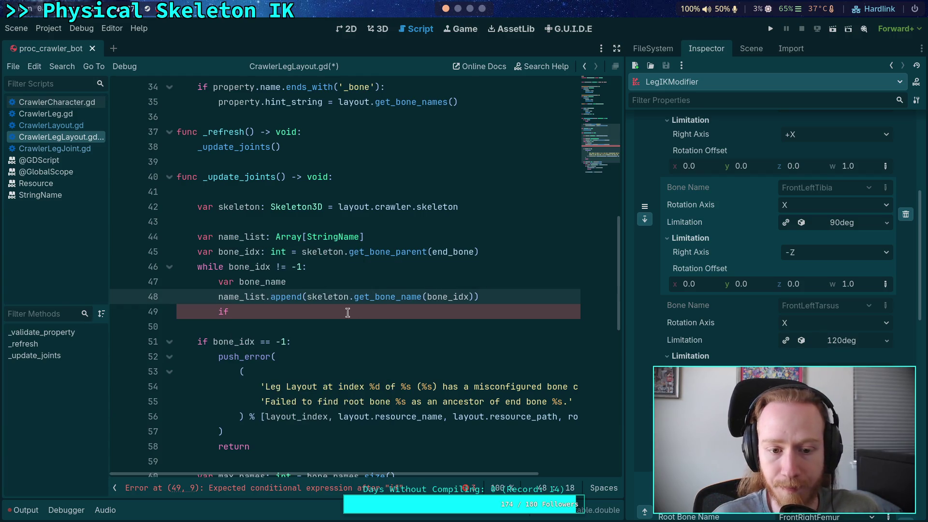
# Step: Replace bone_names with name_list in the max_names line and the joint.bone_name assignment
pyautogui.scroll(-2, 335, 311)
pyautogui.scroll(-2, 308, 310)
pyautogui.click(332, 296)
pyautogui.doubleClick(333, 296)
pyautogui.hotkey('ctrl', 'v')
pyautogui.doubleClick(339, 408)
pyautogui.hotkey('ctrl', 'v')
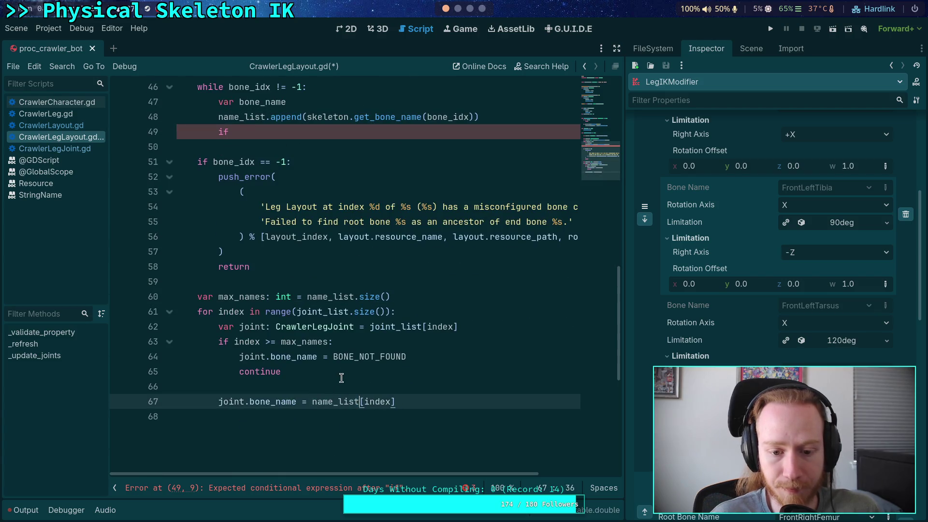
pyautogui.click(336, 380)
pyautogui.scroll(5, 289, 312)
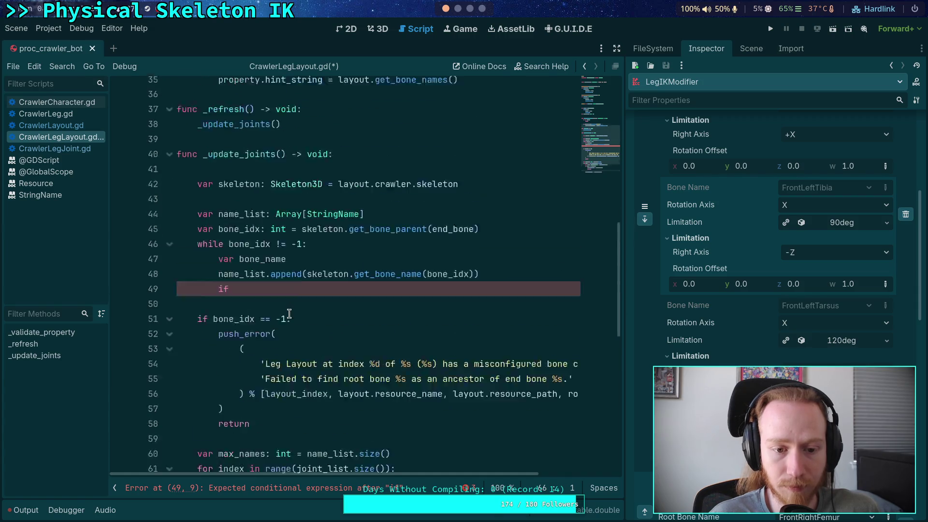
pyautogui.click(282, 372)
pyautogui.click(333, 352)
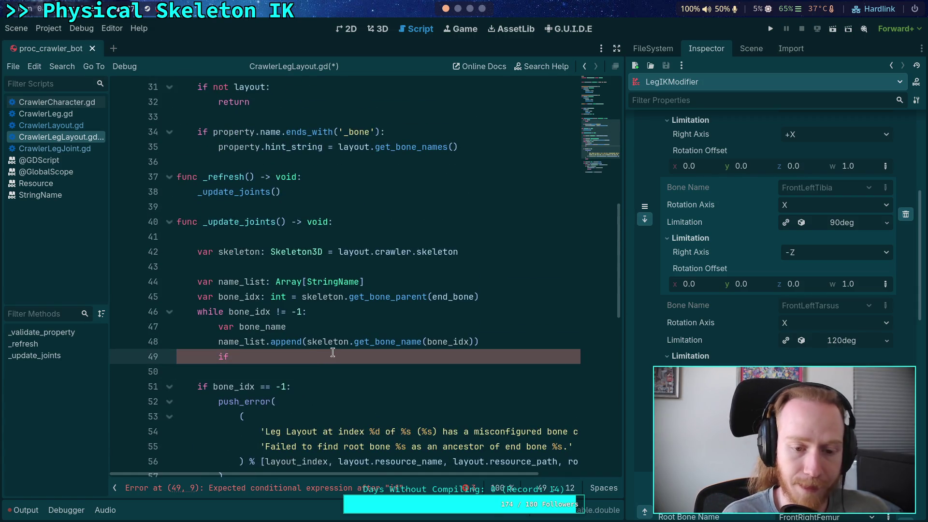
# Step: Declare bone_name as StringName(skeleton.get_bone_name(bone_idx)), moving the lookup out of append
pyautogui.click(367, 321)
pyautogui.write(':')
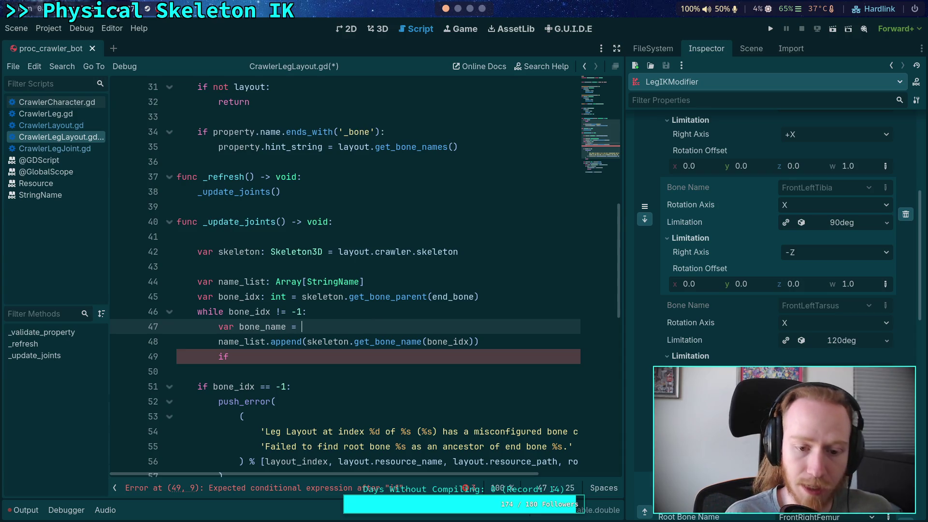
pyautogui.press('Escape')
pyautogui.write('tring')
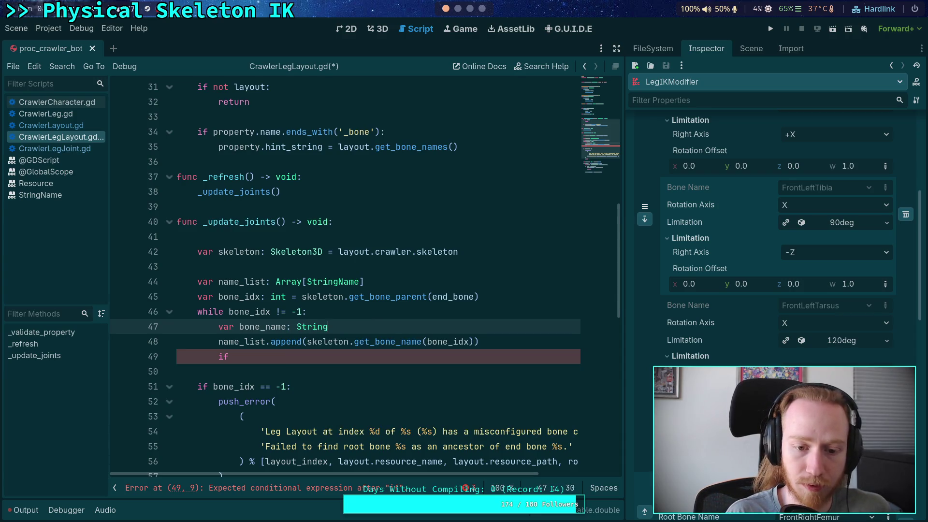
pyautogui.press('BackSpace')
pyautogui.press('BackSpace')
pyautogui.press('BackSpace')
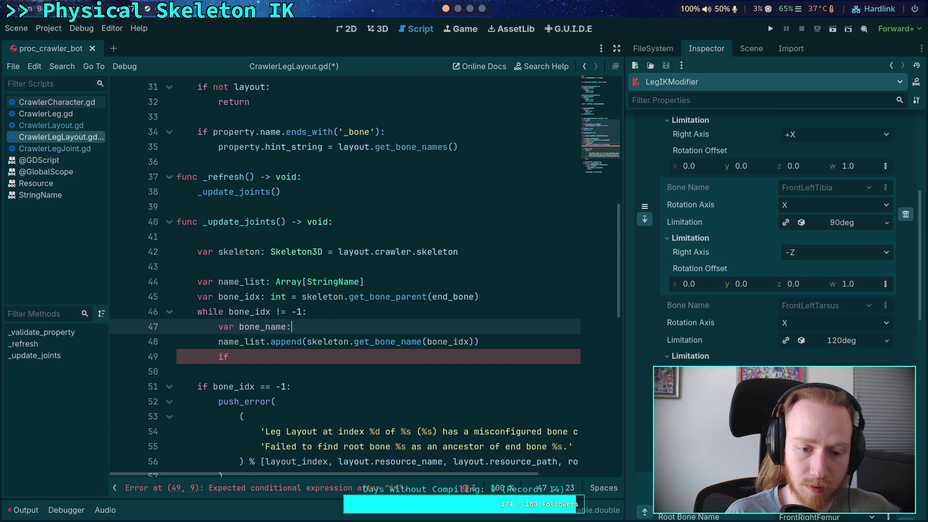
pyautogui.write('StringNam')
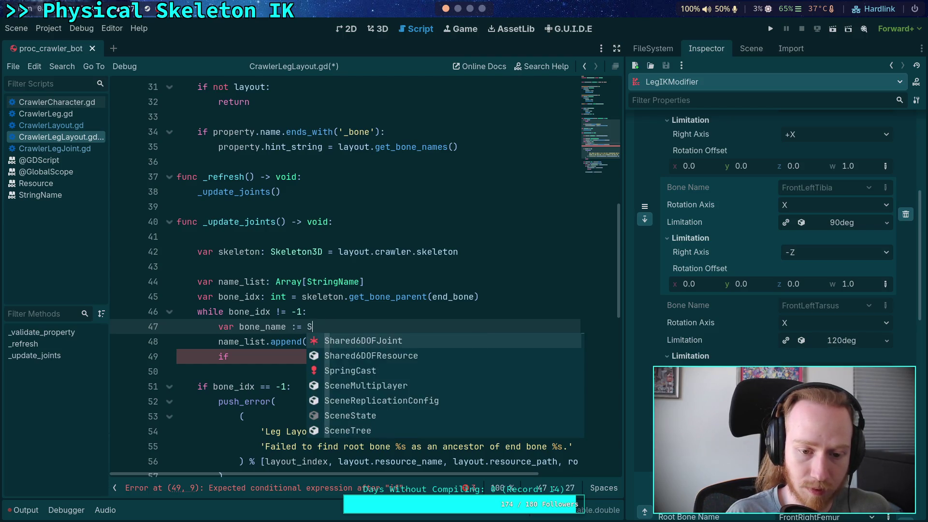
pyautogui.write('e(')
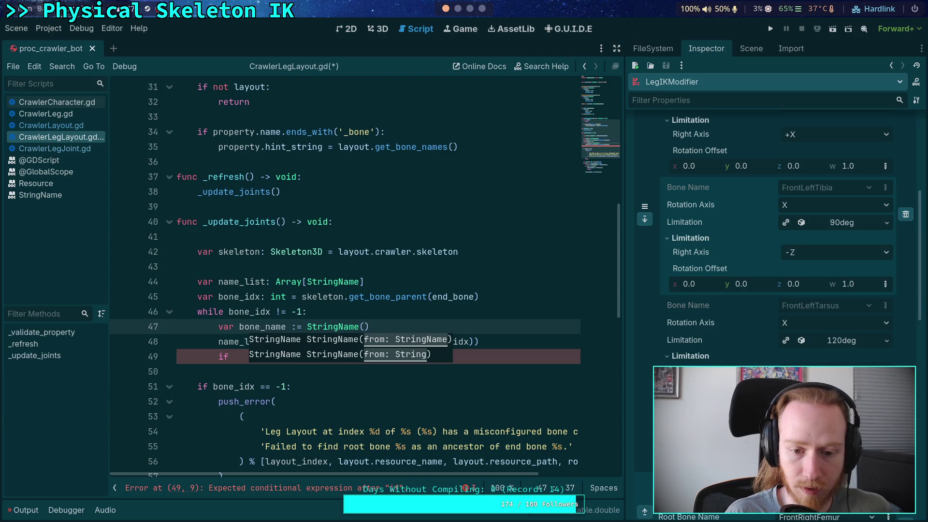
pyautogui.click(316, 309)
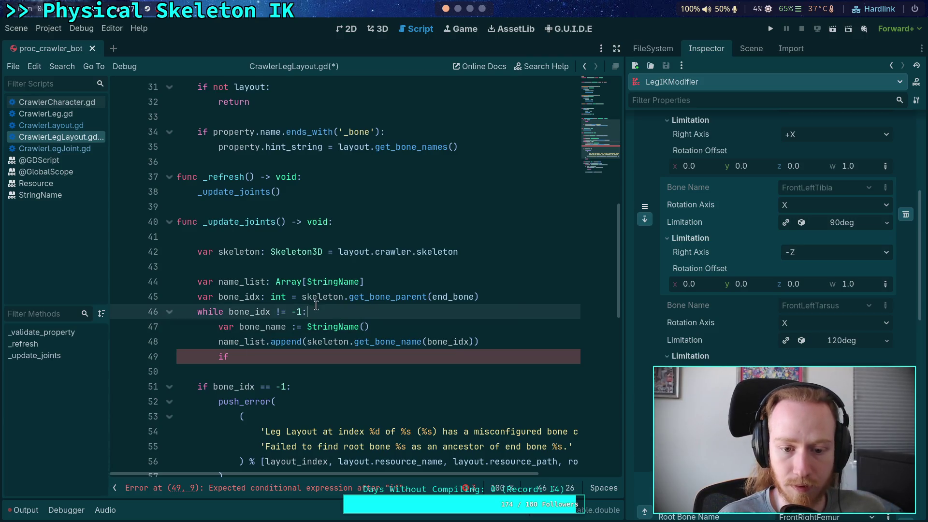
pyautogui.click(310, 342)
pyautogui.moveTo(310, 342); pyautogui.dragTo(472, 342)
pyautogui.hotkey('ctrl', 'x')
pyautogui.click(365, 327)
pyautogui.hotkey('ctrl', 'v')
# Step: Append bone_name, break if bone_name == root_bone, then set bone_idx = skeleton.get_bone_parent(bone_idx)
pyautogui.press('Down')
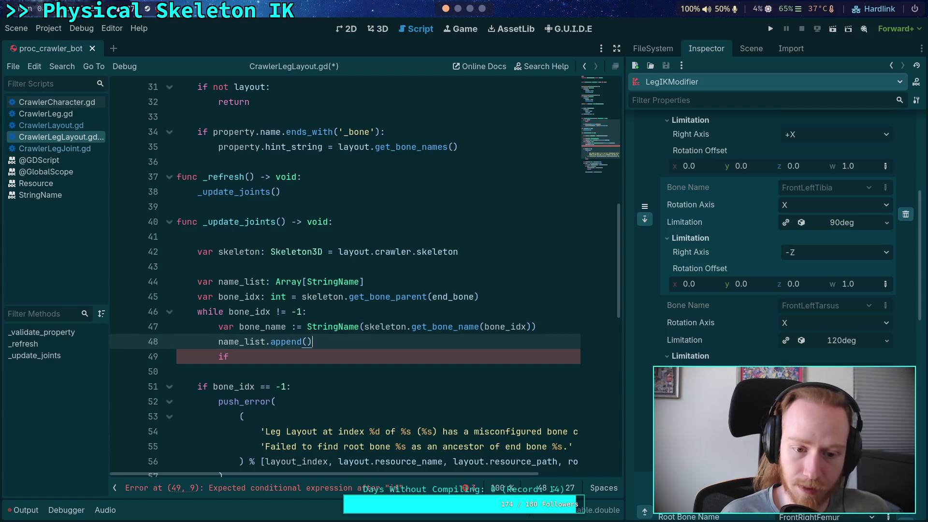
pyautogui.write('bone_name')
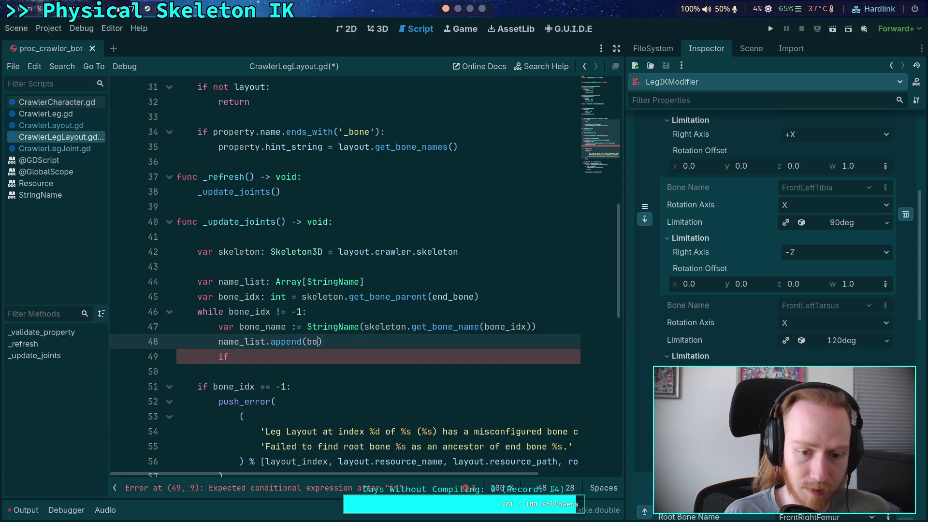
pyautogui.write(' bone_name == roo')
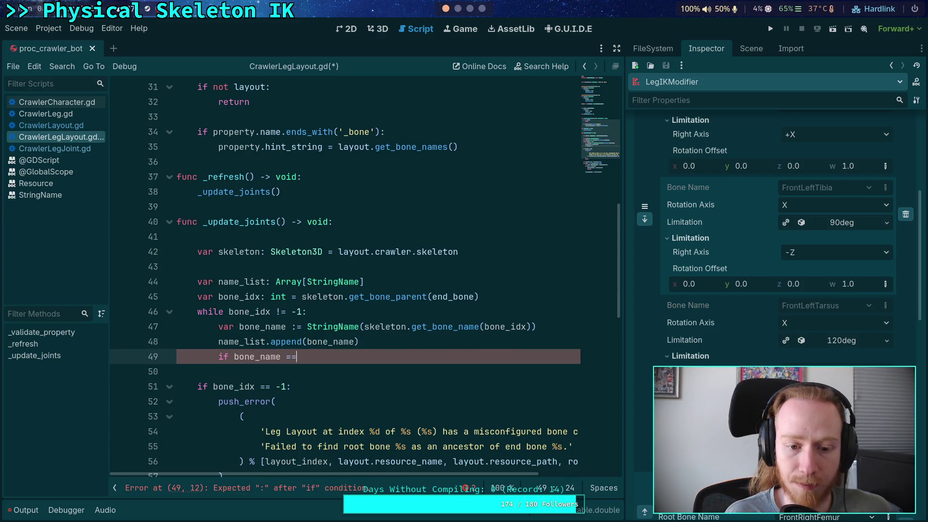
pyautogui.press('Return')
pyautogui.write(':')
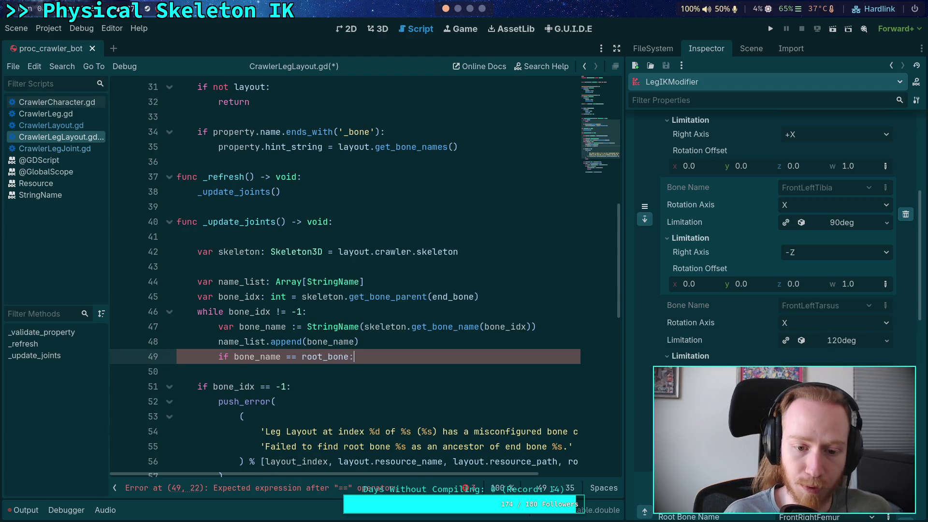
pyautogui.press('Return')
pyautogui.write('break')
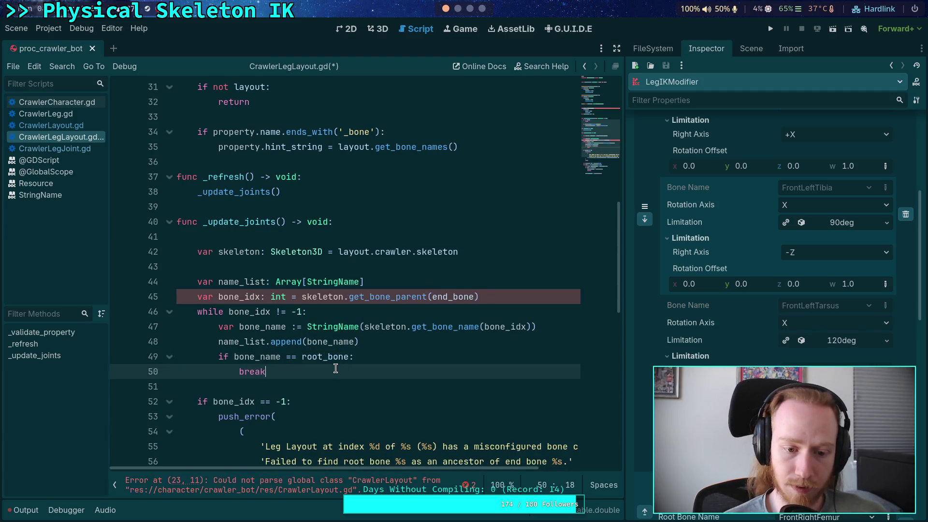
pyautogui.press('Return')
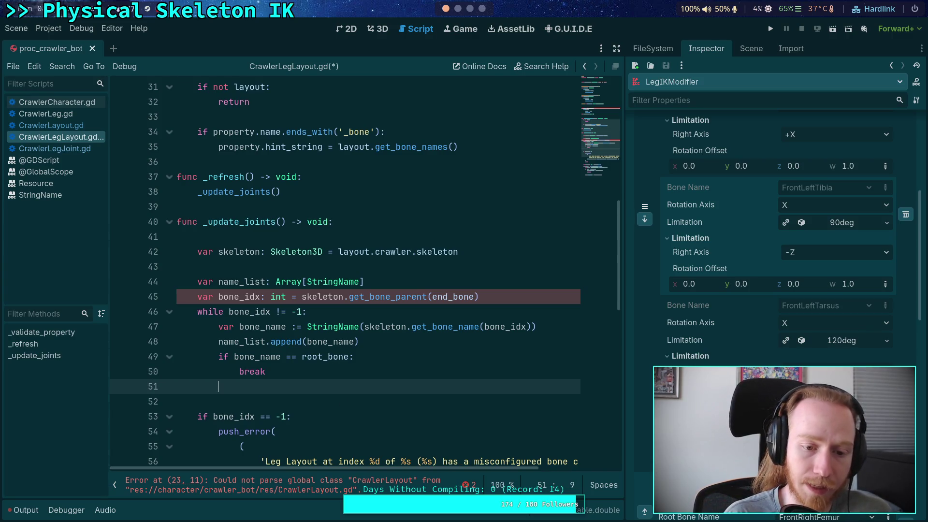
pyautogui.write('bone_idx ')
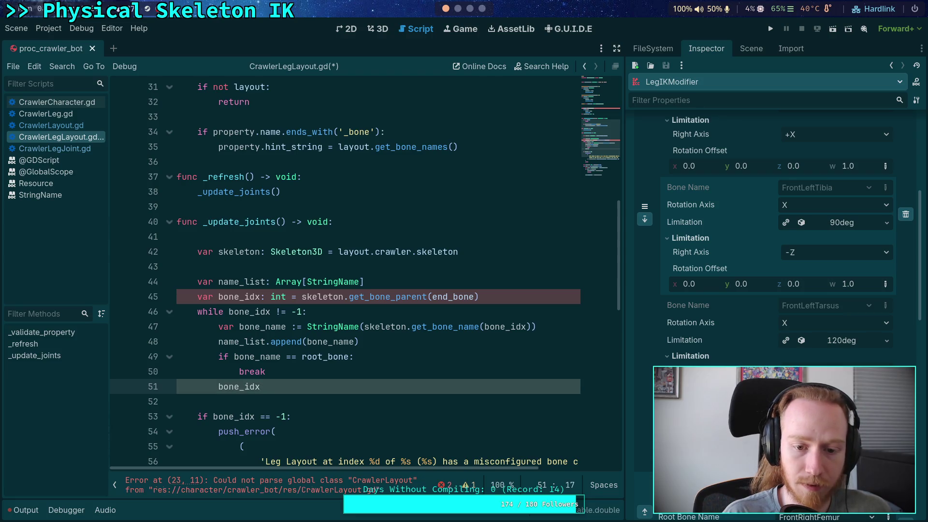
pyautogui.write('= skeleton.')
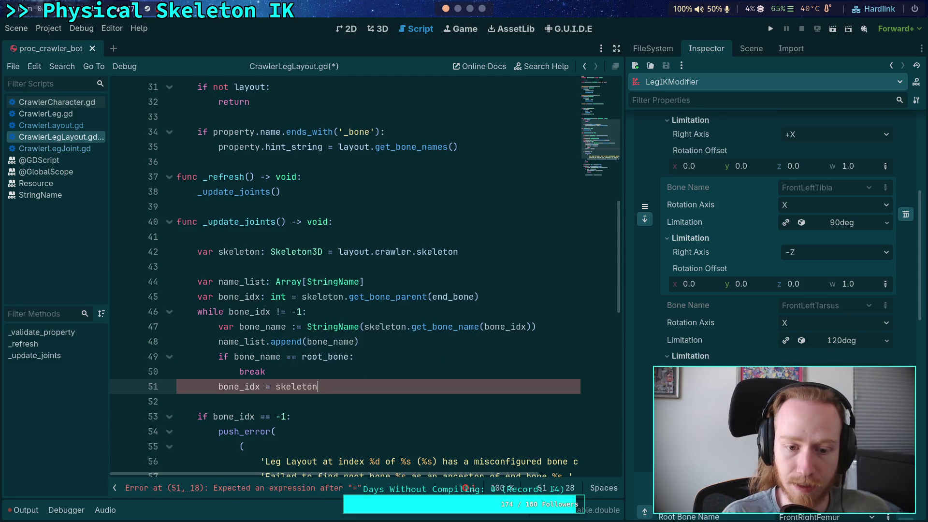
pyautogui.write('get_bone_')
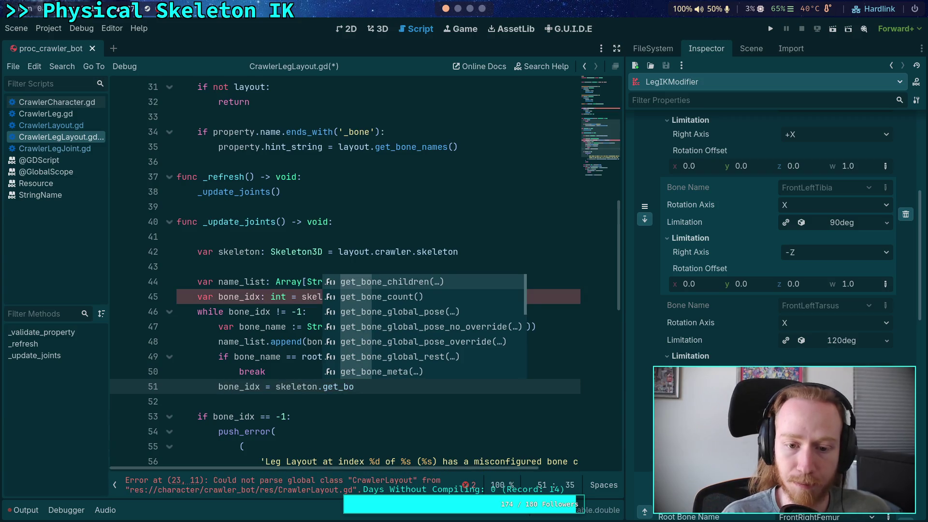
pyautogui.write('pa')
pyautogui.press('Return')
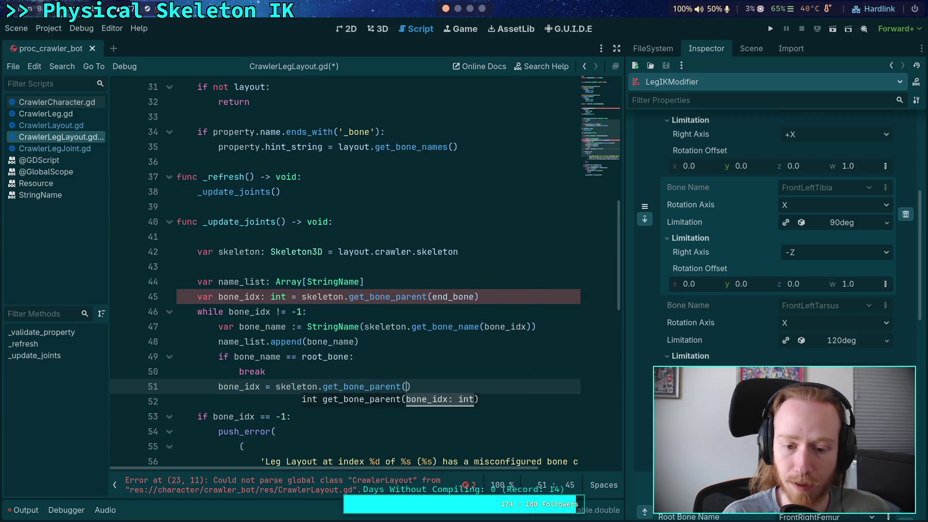
pyautogui.write('bone_idx')
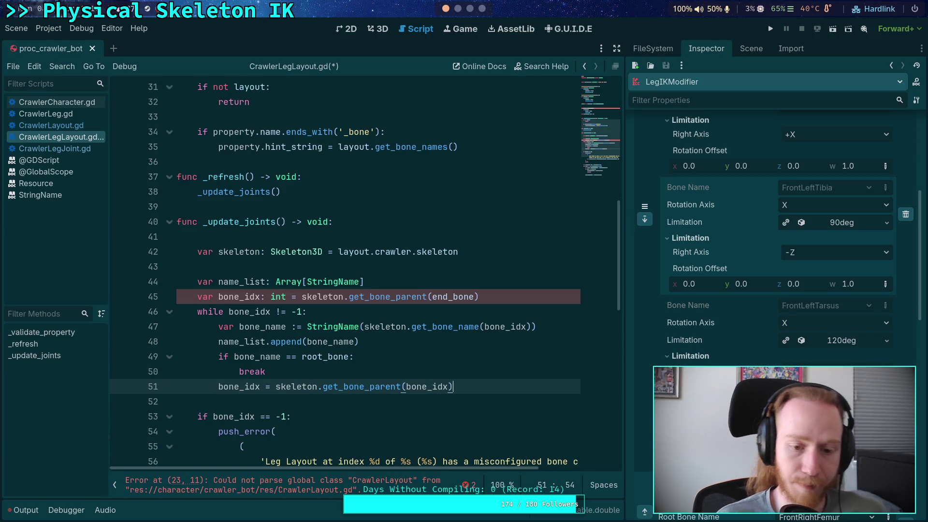
pyautogui.click(359, 358)
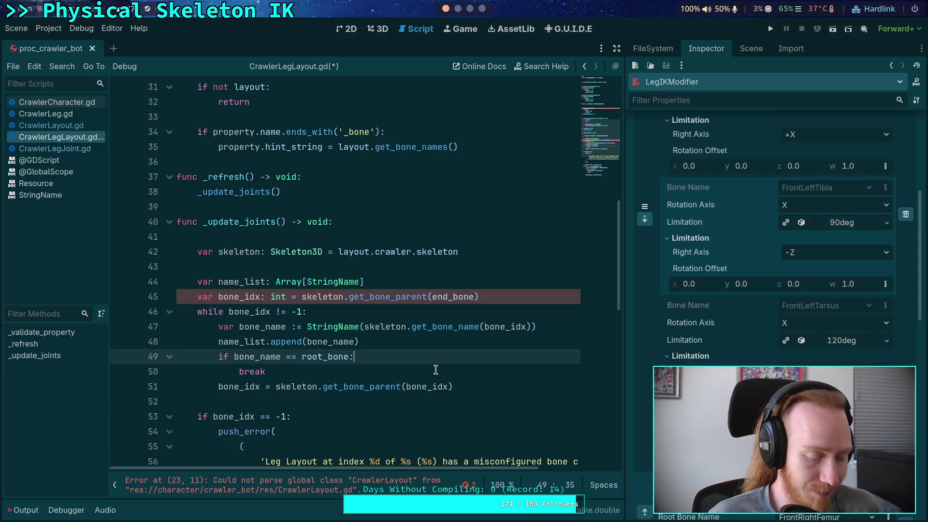
pyautogui.scroll(-2, 476, 375)
# Step: Add 'name_list.reverse()' after the push_error return and delete the extra blank line
pyautogui.click(333, 434)
pyautogui.press('Return')
pyautogui.press('Return')
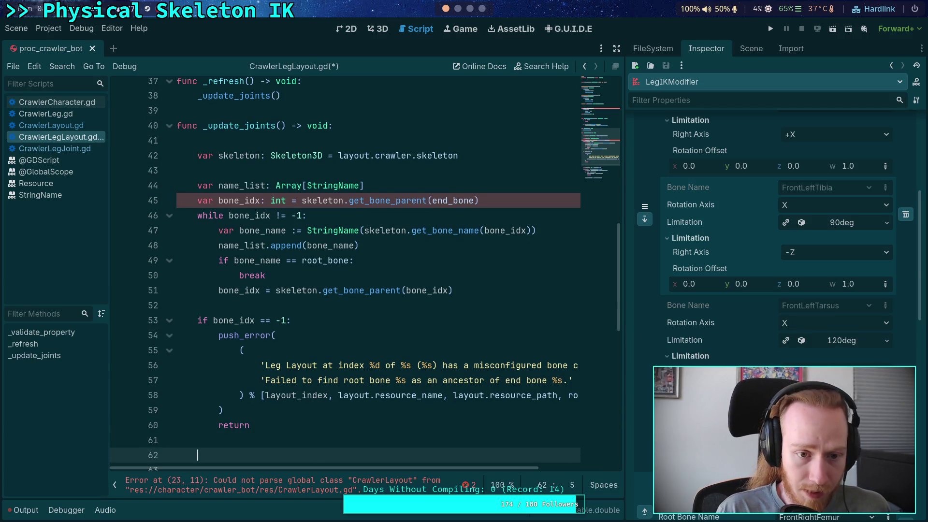
pyautogui.write('name_list.r')
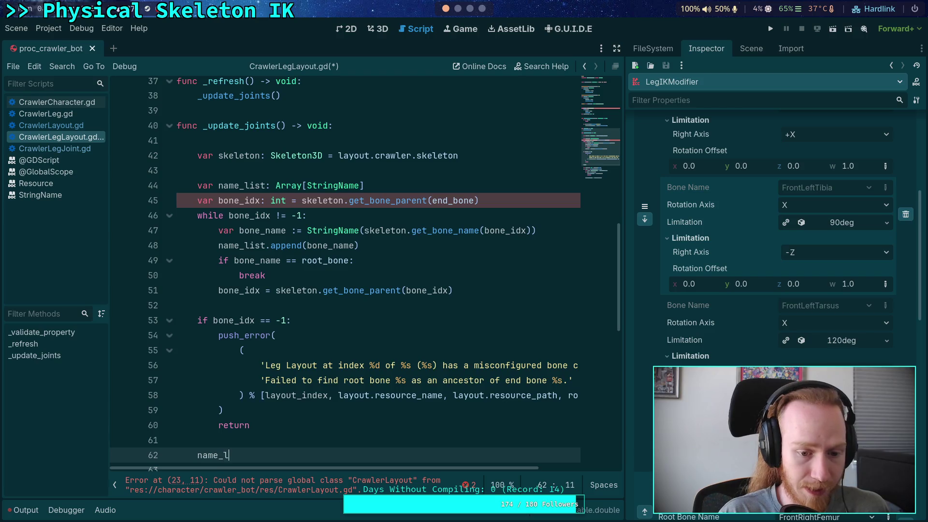
pyautogui.write('everse(')
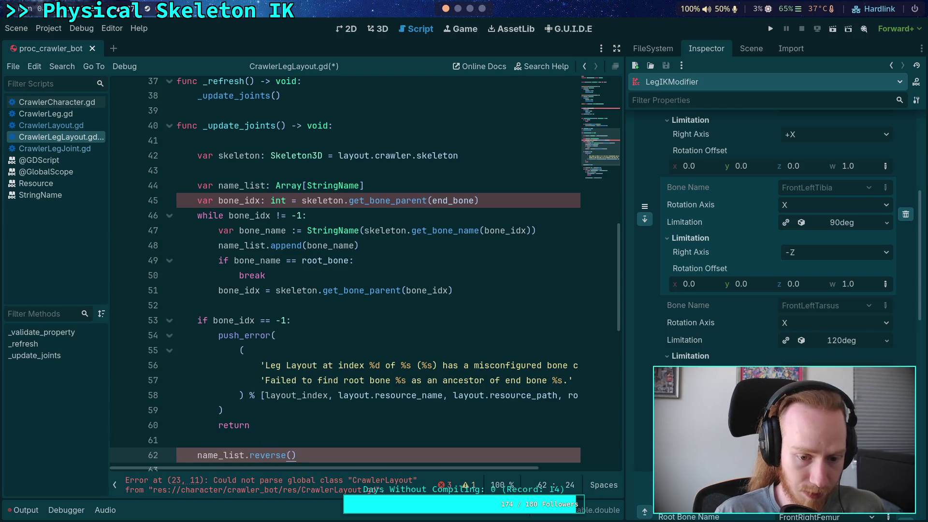
pyautogui.press('Return')
pyautogui.click(267, 378)
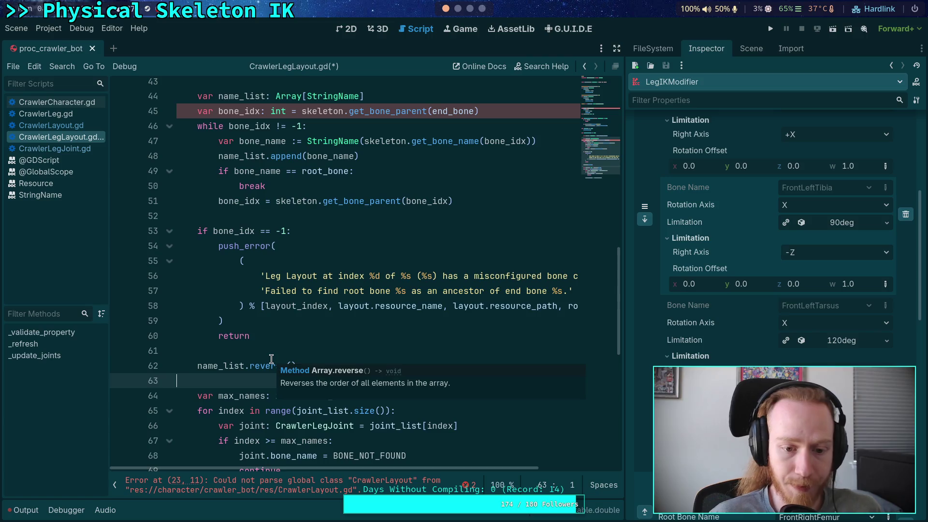
pyautogui.click(290, 351)
pyautogui.click(327, 367)
pyautogui.press('Down')
pyautogui.hotkey('ctrl', 'shift', 'k')
# Step: Review the max_names and end_bone lookup lines, then save CrawlerLegLayout.gd
pyautogui.click(378, 364)
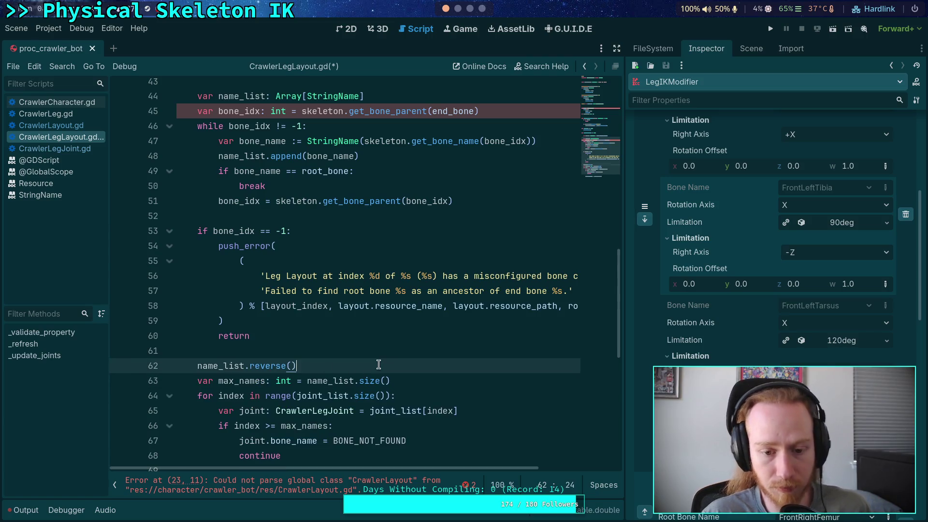
pyautogui.scroll(-1, 391, 363)
pyautogui.click(422, 336)
pyautogui.scroll(1, 426, 347)
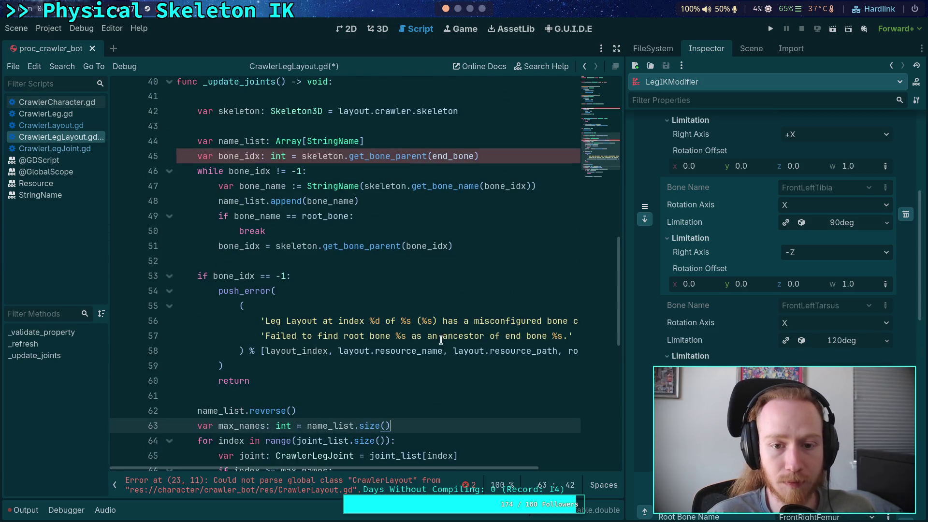
pyautogui.click(404, 156)
pyautogui.hotkey('ctrl', 's')
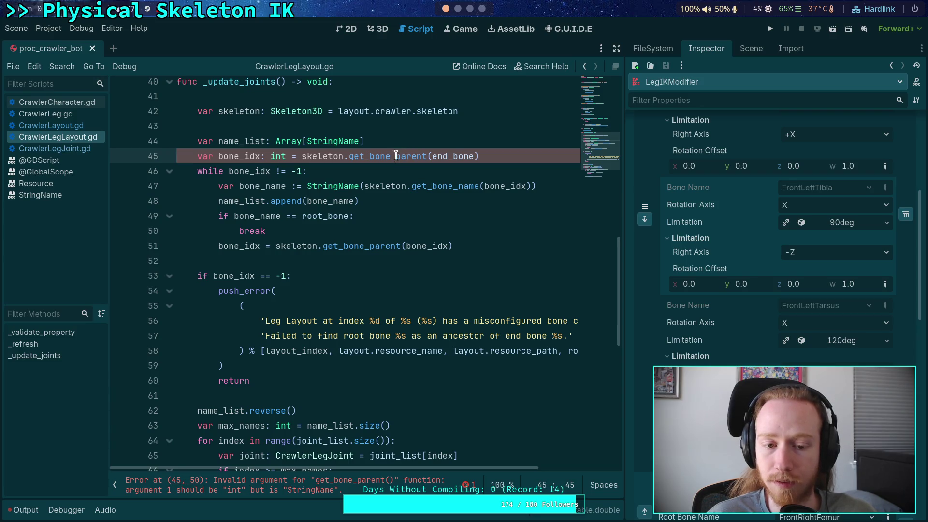
# Step: Change the end-bone lookup on line 45 from get_bone_parent to skeleton.find_bone
pyautogui.press('Up')
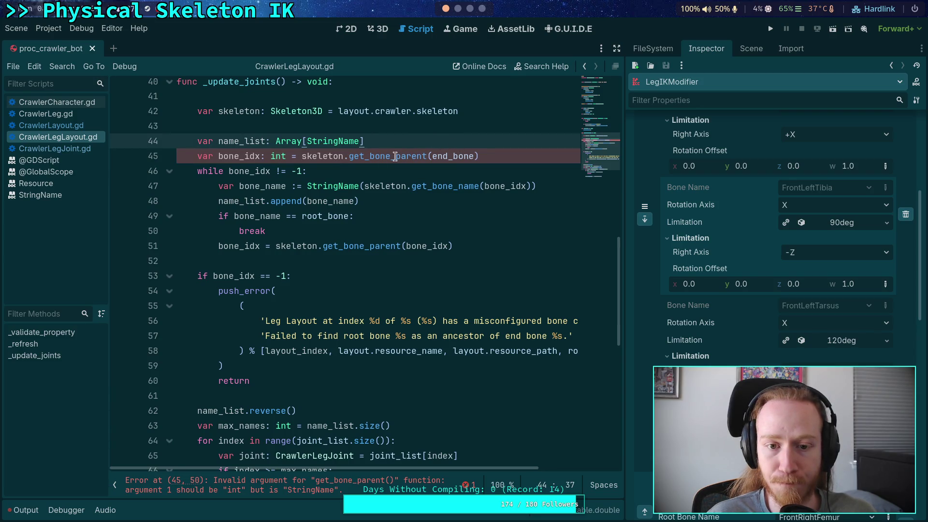
pyautogui.moveTo(396, 157); pyautogui.dragTo(424, 152)
pyautogui.press('BackSpace')
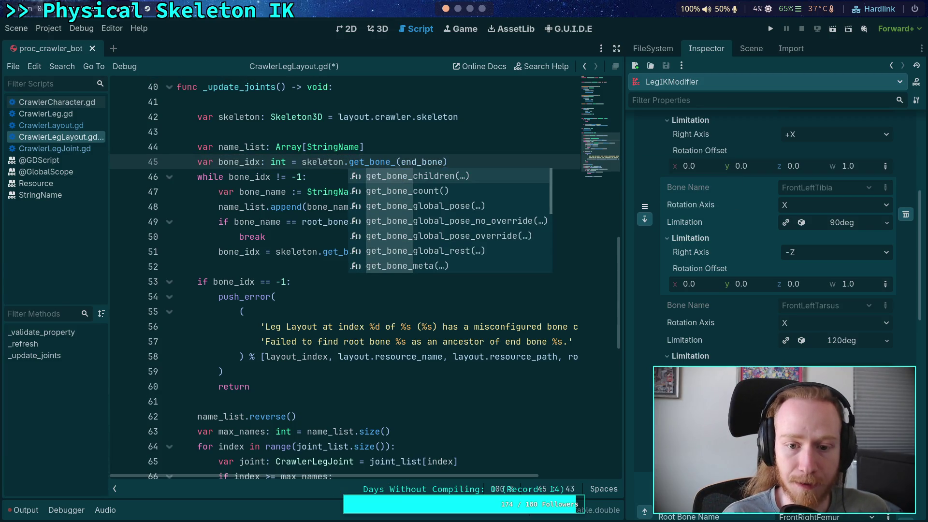
pyautogui.write('id')
pyautogui.press('BackSpace')
pyautogui.press('BackSpace')
pyautogui.press('BackSpace')
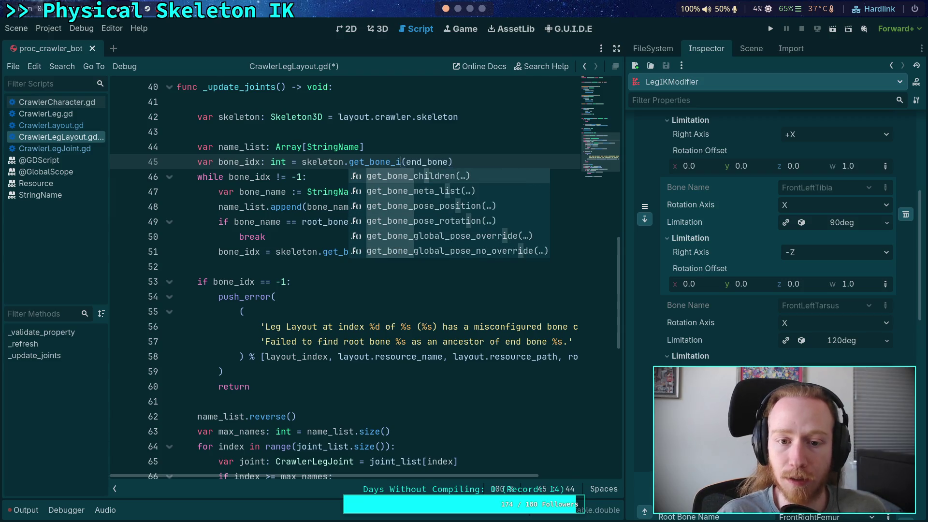
pyautogui.write('fgi')
pyautogui.press('BackSpace')
pyautogui.press('BackSpace')
pyautogui.write('ind')
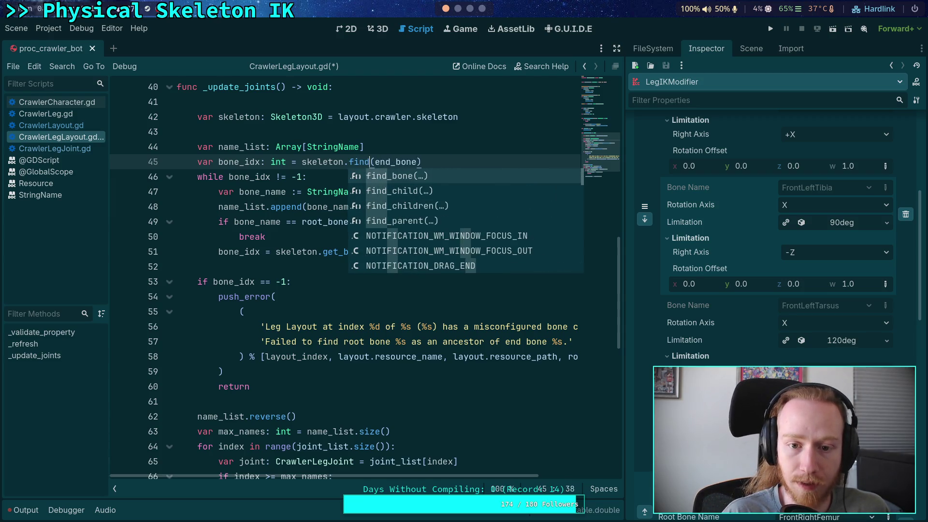
pyautogui.press('Return')
pyautogui.click(488, 162)
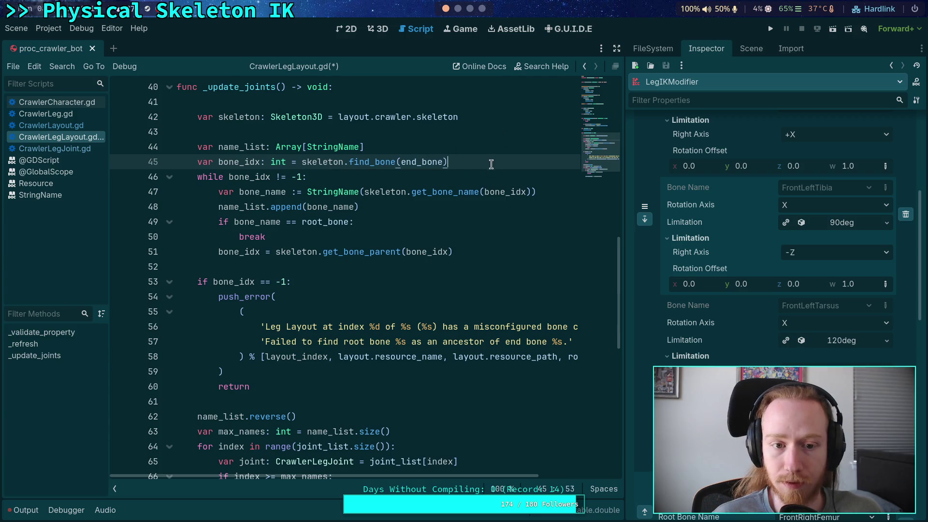
pyautogui.scroll(1, 481, 193)
# Step: Make the loop 'while true:' and move the get_bone_parent step to the loop's top
pyautogui.moveTo(229, 222); pyautogui.dragTo(305, 222)
pyautogui.write('true:')
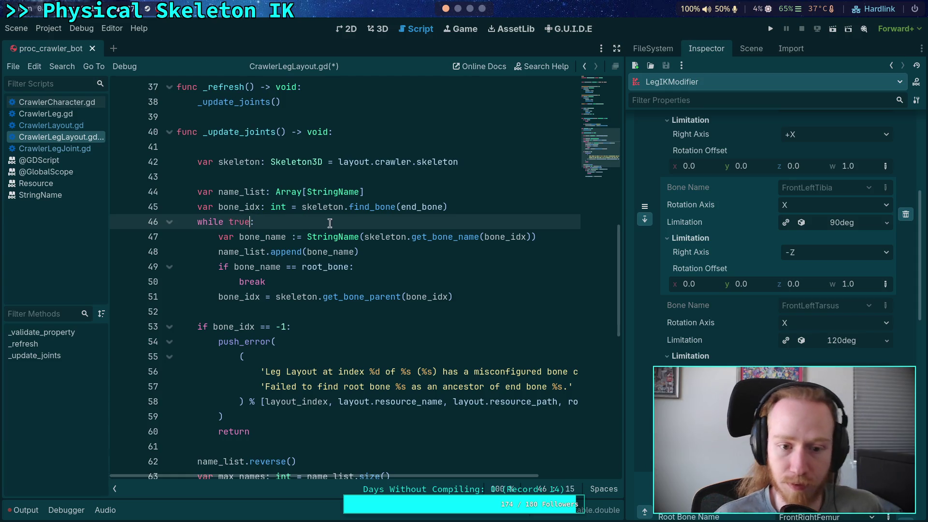
pyautogui.press('Return')
pyautogui.hotkey('ctrl', 'z')
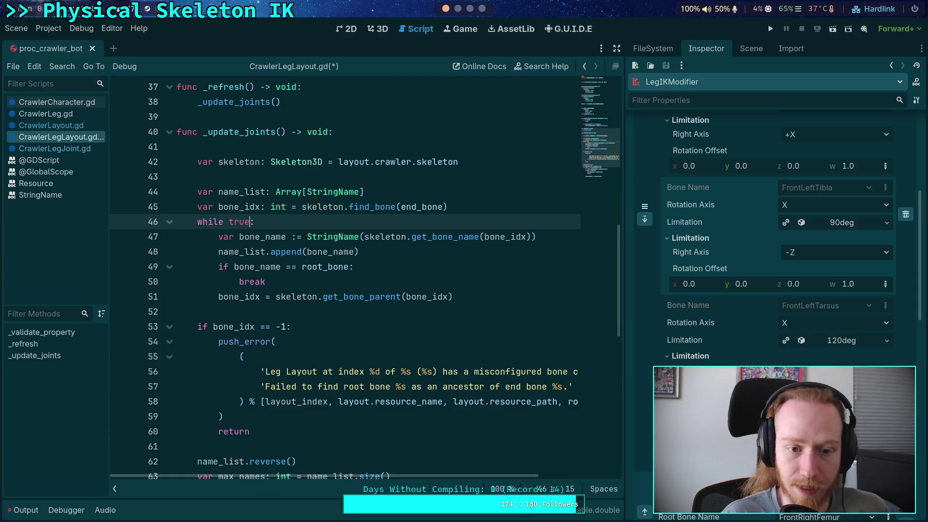
pyautogui.click(389, 297)
pyautogui.hotkey('alt', 'Up')
pyautogui.hotkey('alt', 'Up')
pyautogui.hotkey('alt', 'Up')
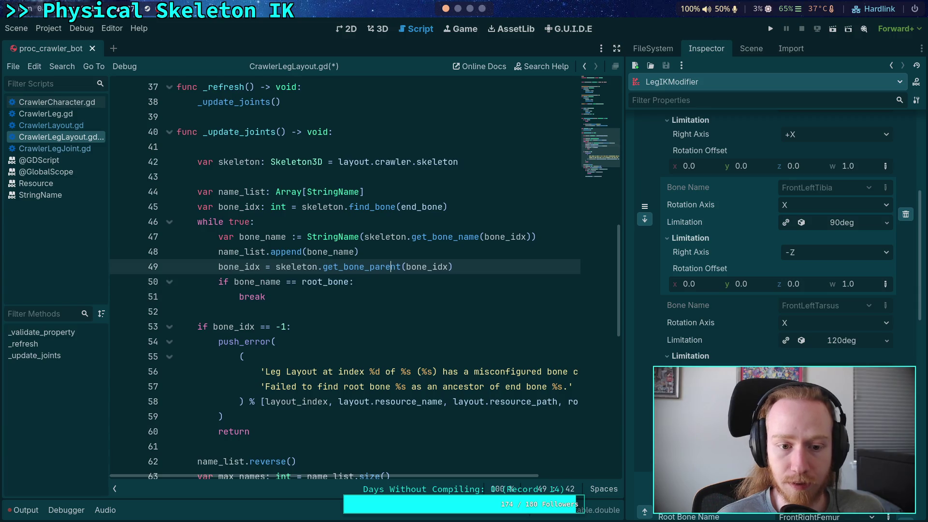
pyautogui.click(498, 231)
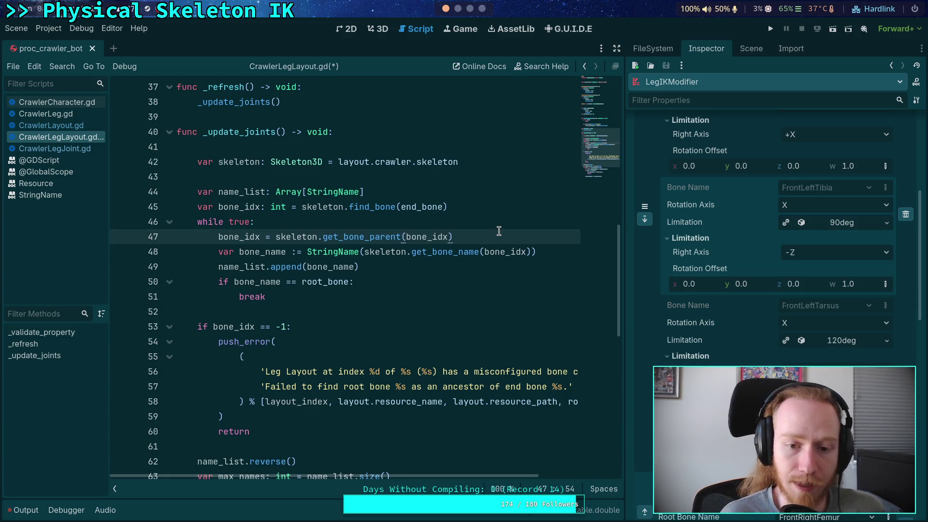
# Step: Add 'if bone_idx == -1: break' after the parent step and save the script
pyautogui.press('Return')
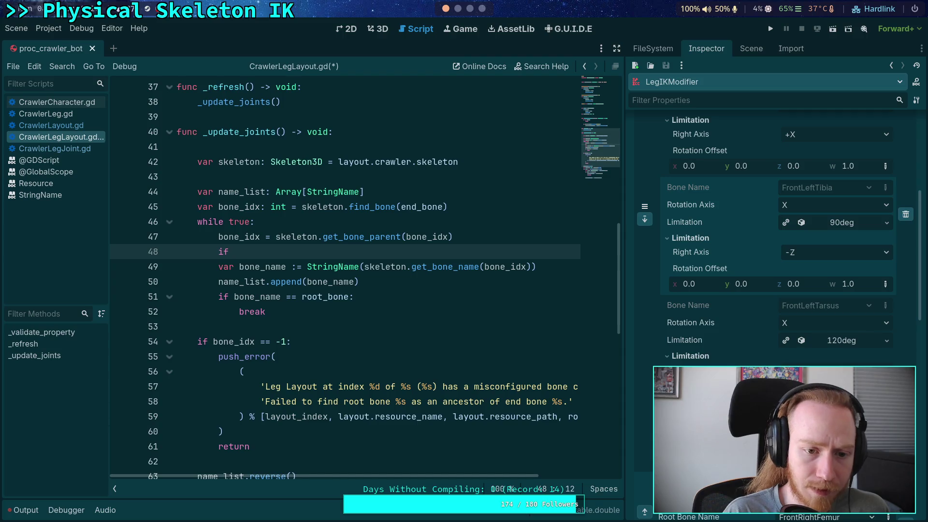
pyautogui.write('bone_id')
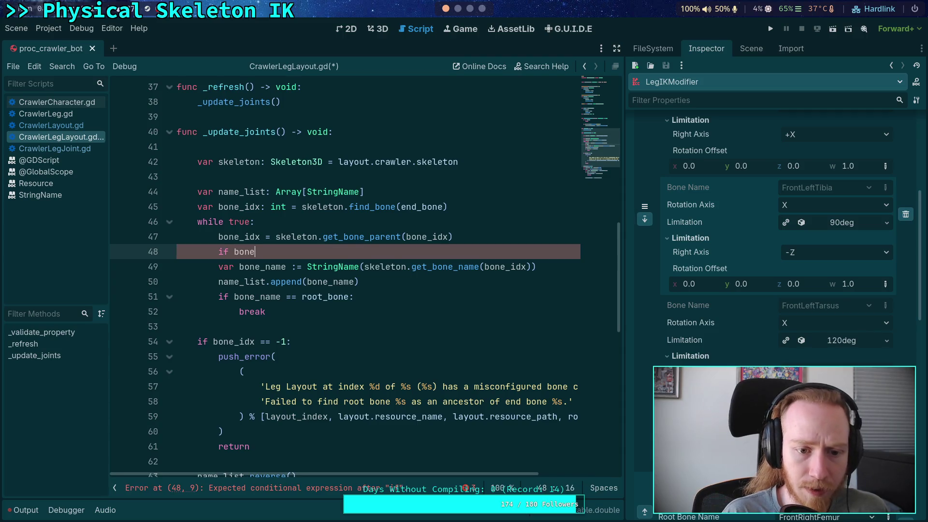
pyautogui.write('x == -1:')
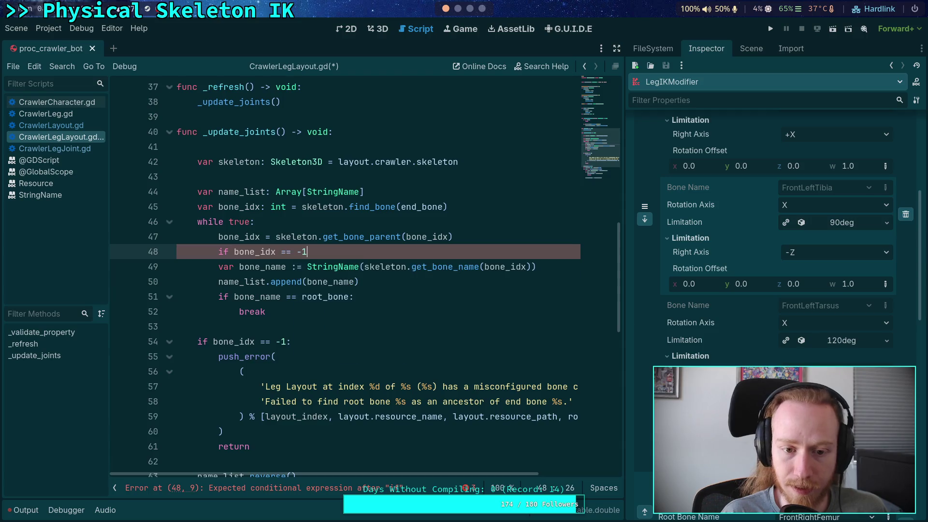
pyautogui.press('Return')
pyautogui.write('break')
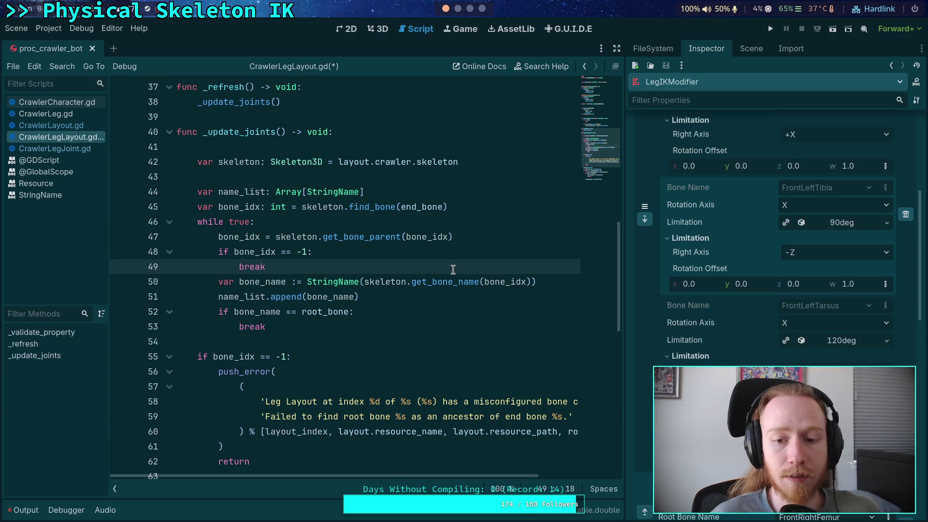
pyautogui.press('Return')
pyautogui.hotkey('ctrl', 's')
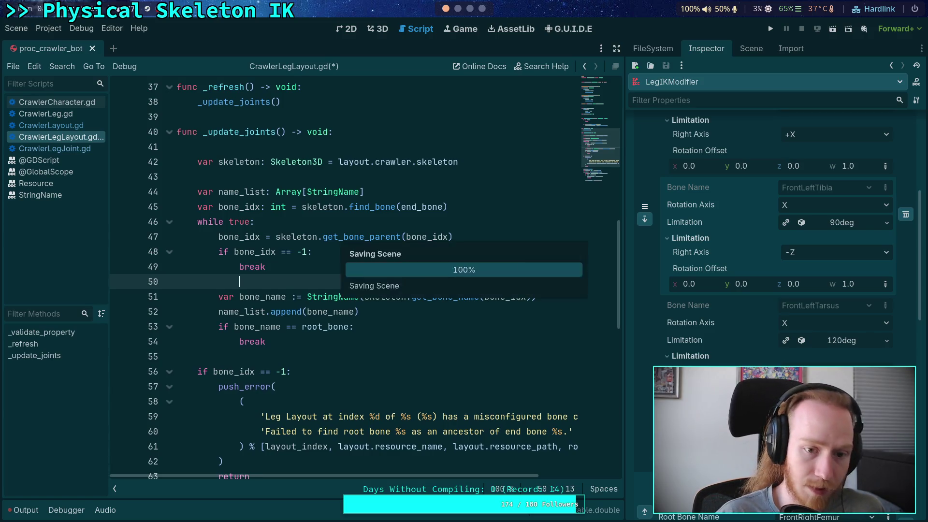
# Step: Select the get_bone_parent statement on line 47, then the bone_name assignment on line 51
pyautogui.press('Up')
pyautogui.press('Up')
pyautogui.press('Up')
pyautogui.press('Home')
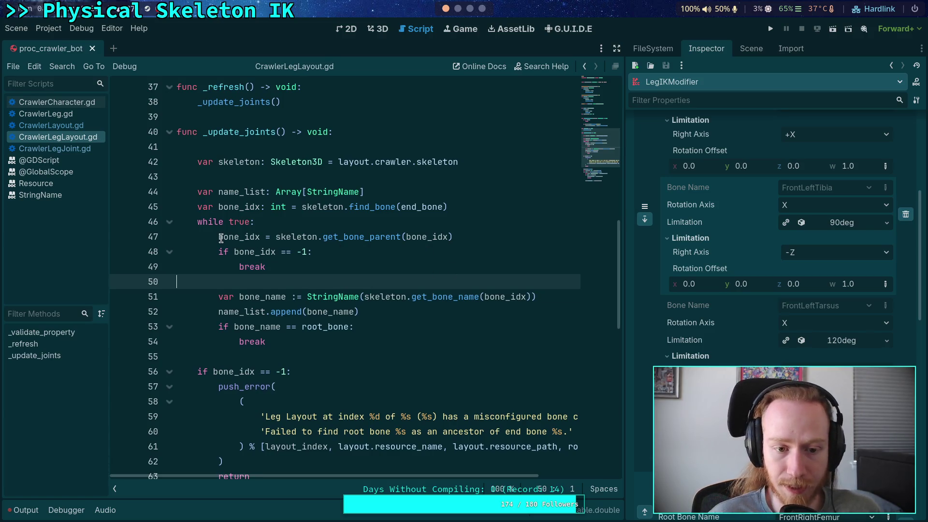
pyautogui.hotkey('shift', 'End')
pyautogui.doubleClick(261, 296)
pyautogui.keyDown('shift'); pyautogui.click(543, 296); pyautogui.keyUp('shift')
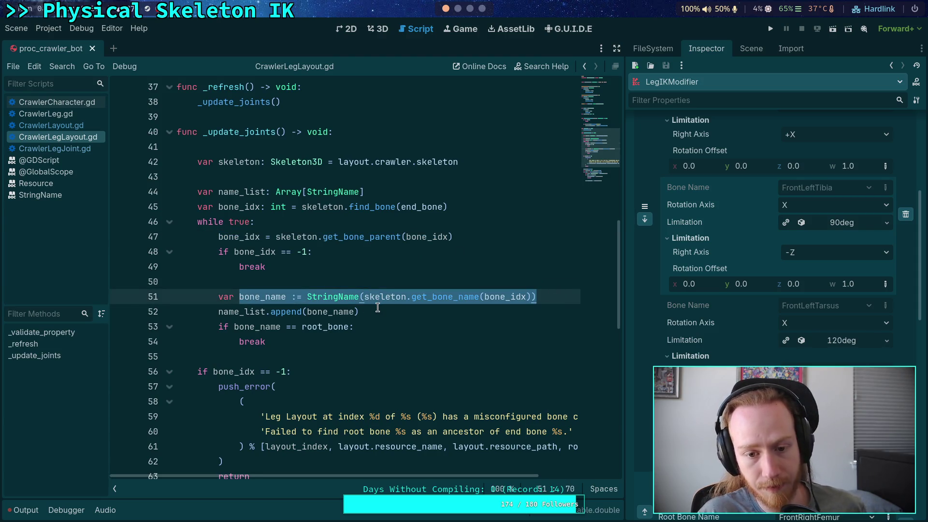
pyautogui.doubleClick(266, 326)
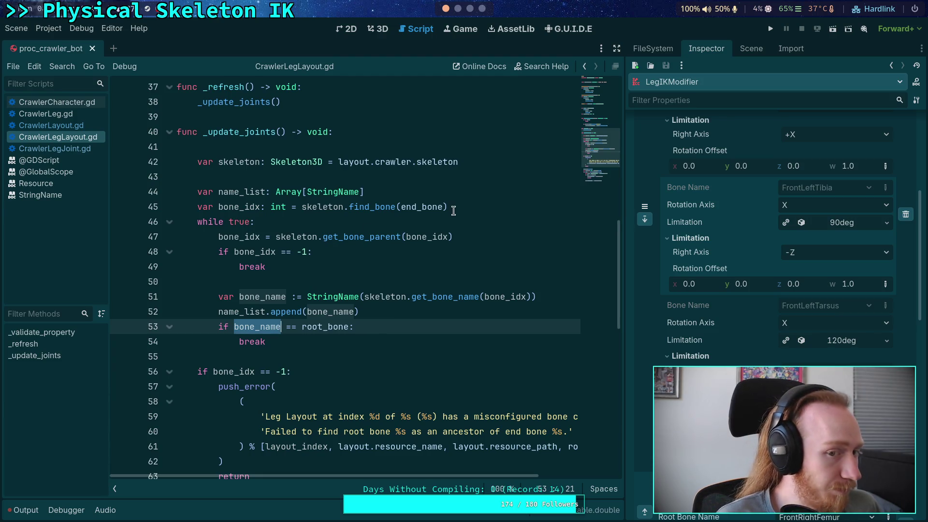
pyautogui.click(479, 227)
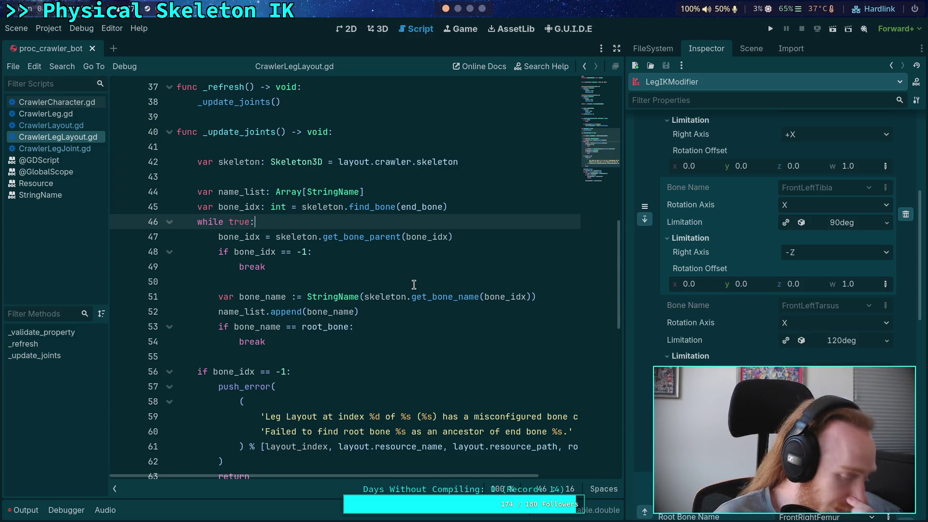
pyautogui.moveTo(476, 223); pyautogui.dragTo(476, 239)
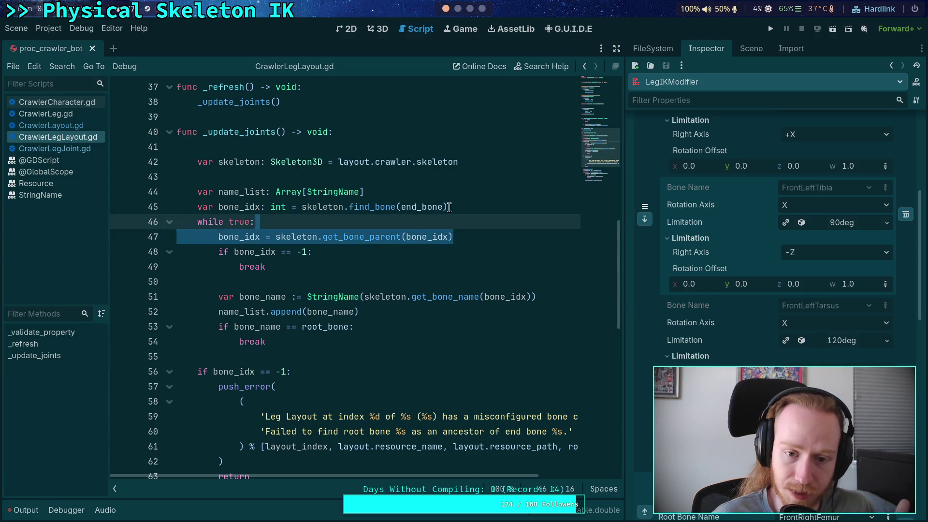
# Step: Insert a 'bone_idx == -1' check on new lines after the find_bone(end_bone) lookup
pyautogui.click(476, 207)
pyautogui.press('Return')
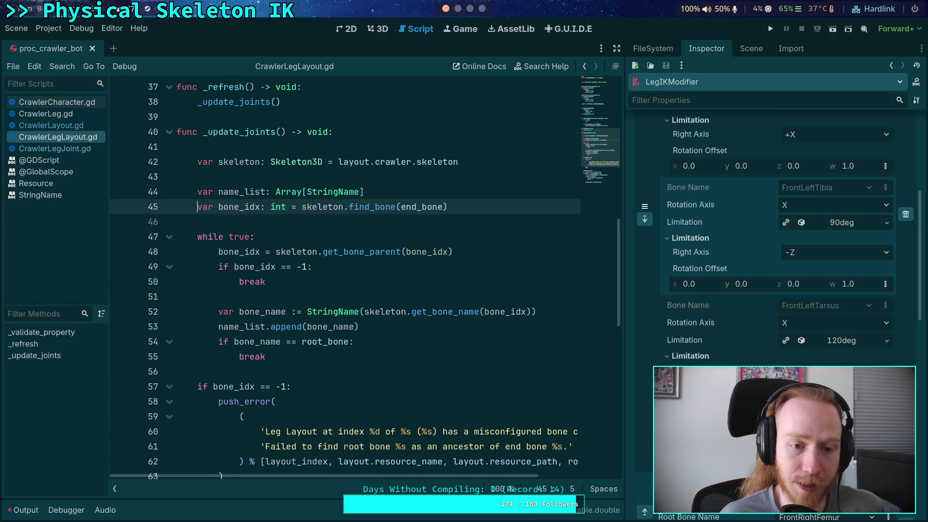
pyautogui.press('Up')
pyautogui.hotkey('alt', 'Up')
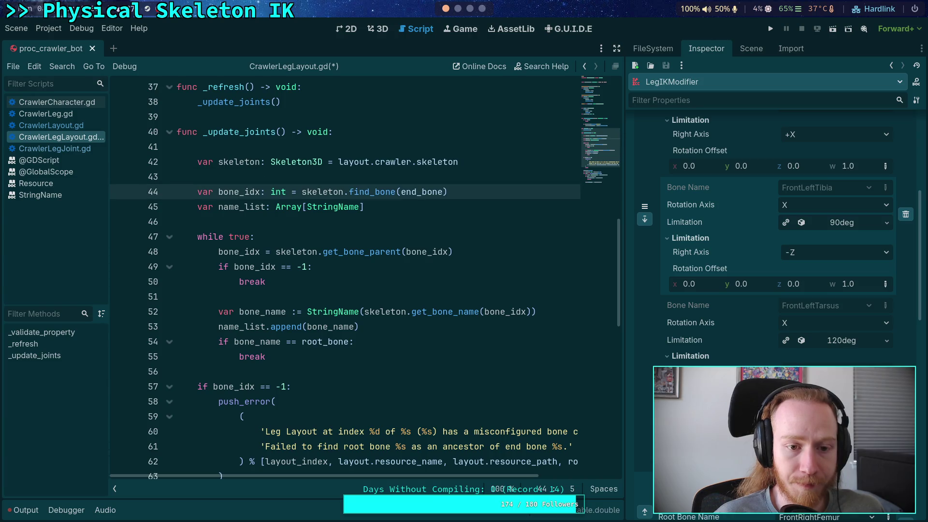
pyautogui.hotkey('alt', 'Down')
pyautogui.click(198, 221)
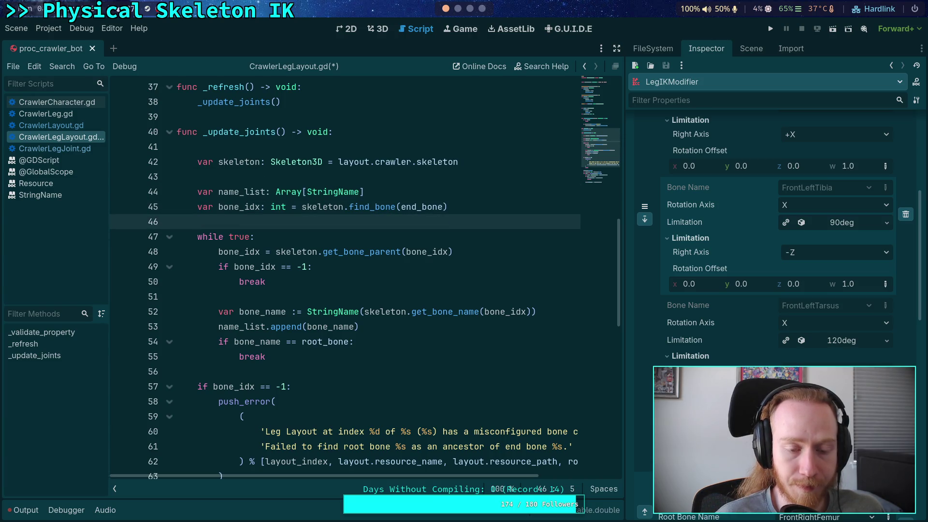
pyautogui.press('Return')
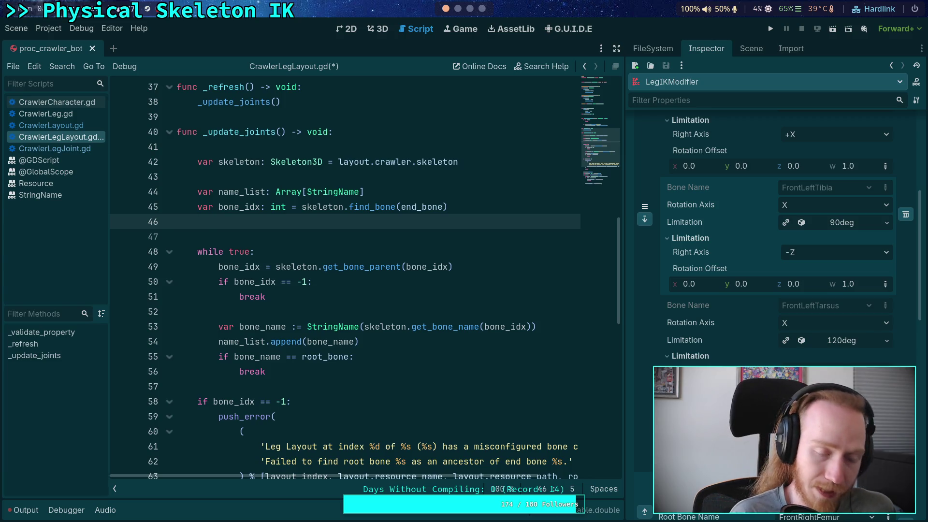
pyautogui.write('bone_idx')
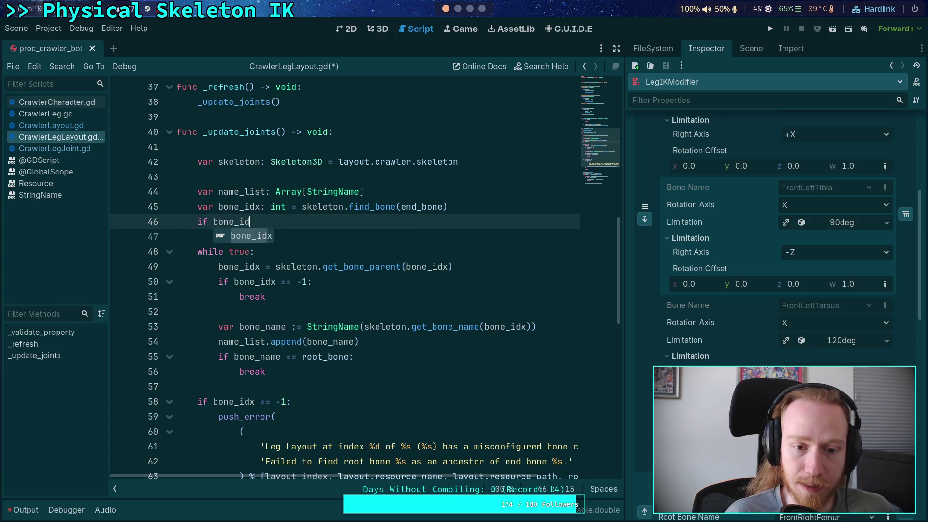
pyautogui.write(' == -1:')
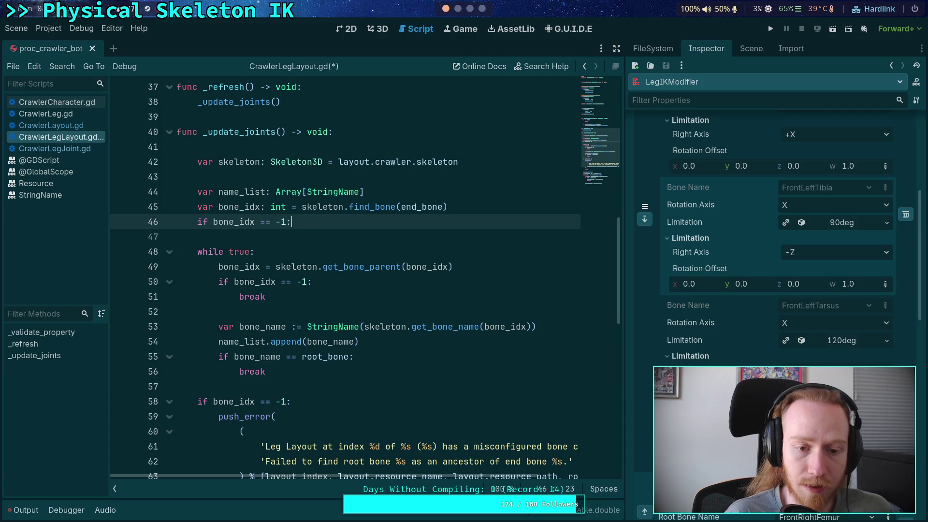
pyautogui.press('Return')
# Step: Copy the existing push_error block and paste it under the new check
pyautogui.scroll(-2, 462, 252)
pyautogui.scroll(2, 450, 295)
pyautogui.moveTo(225, 460); pyautogui.dragTo(218, 395)
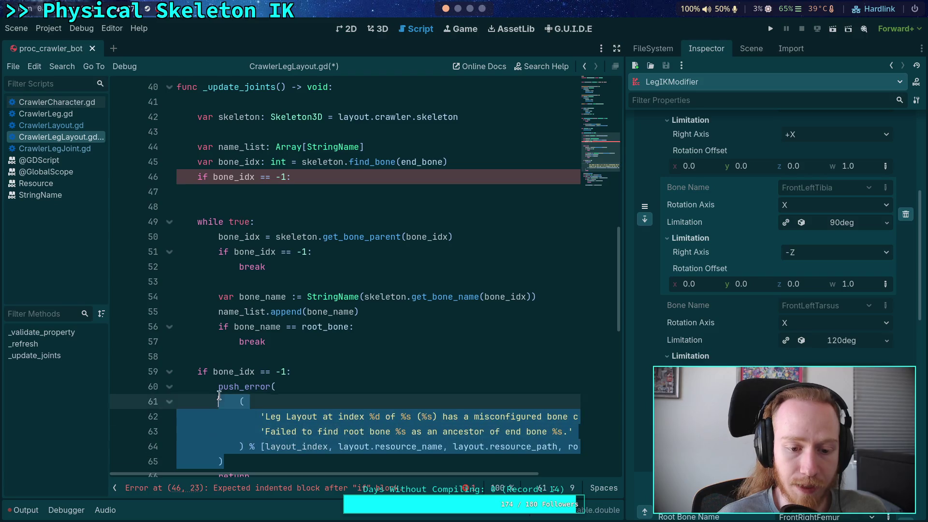
pyautogui.rightClick(219, 395)
pyautogui.click(269, 348)
pyautogui.click(265, 191)
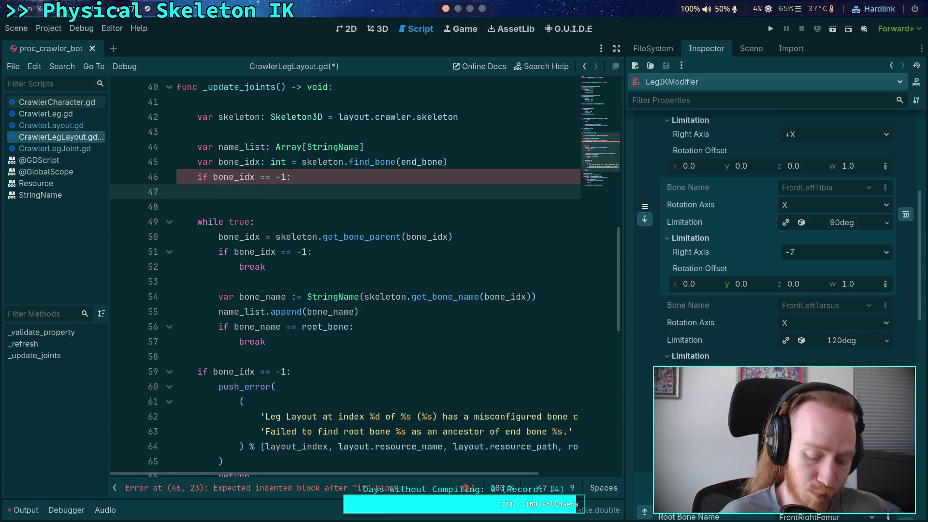
pyautogui.hotkey('ctrl', 'v')
# Step: Widen the code area and select 'root bone' in the pasted error message
pyautogui.scroll(1, 310, 268)
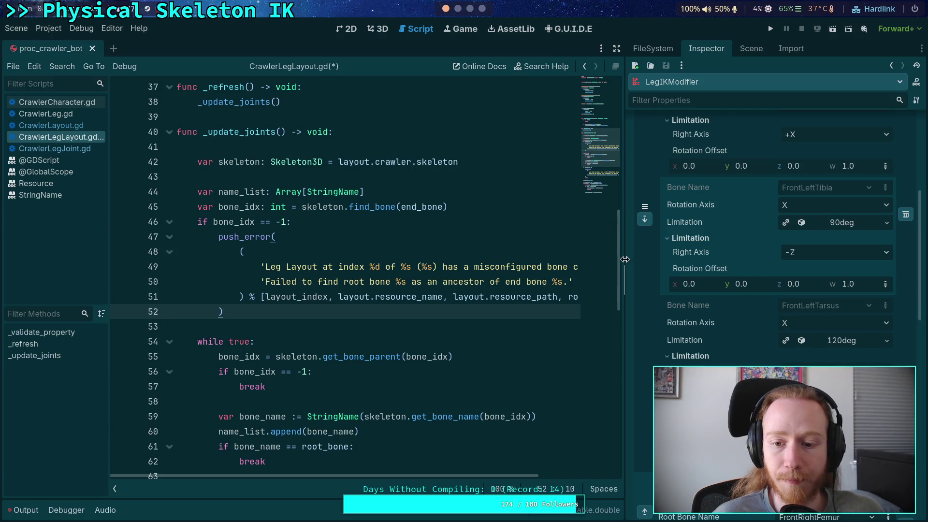
pyautogui.moveTo(624, 260); pyautogui.dragTo(679, 259)
pyautogui.click(444, 281)
pyautogui.moveTo(347, 280)
pyautogui.mouseDown()
pyautogui.moveTo(404, 280)
pyautogui.moveTo(389, 280)
pyautogui.mouseUp()
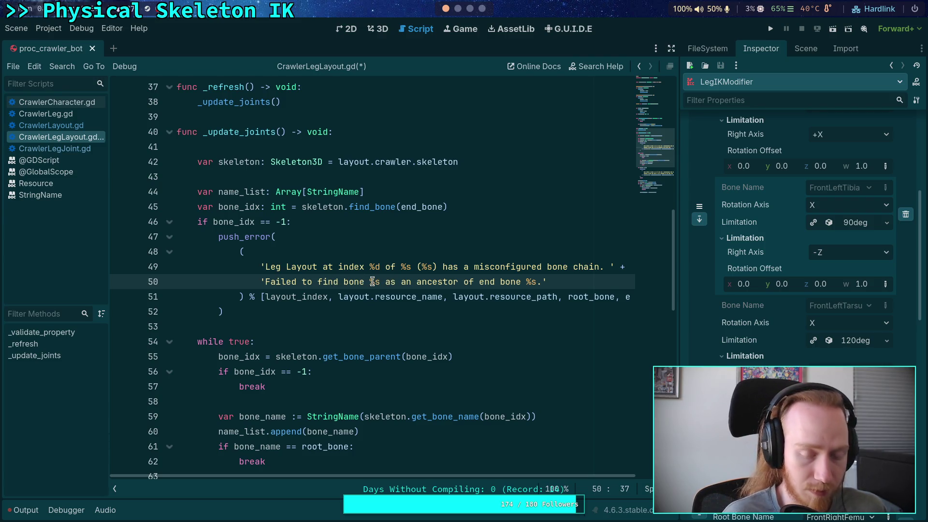
# Step: Reword the message to 'Failed to find bone id for end bone %s.' and drop root_bone from the arguments
pyautogui.moveTo(385, 282); pyautogui.dragTo(537, 281)
pyautogui.press('BackSpace')
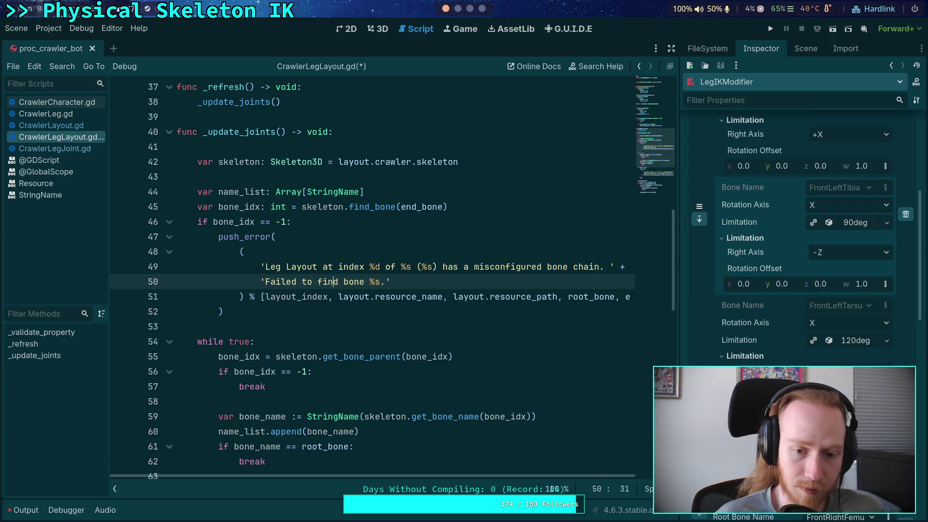
pyautogui.write('end bone')
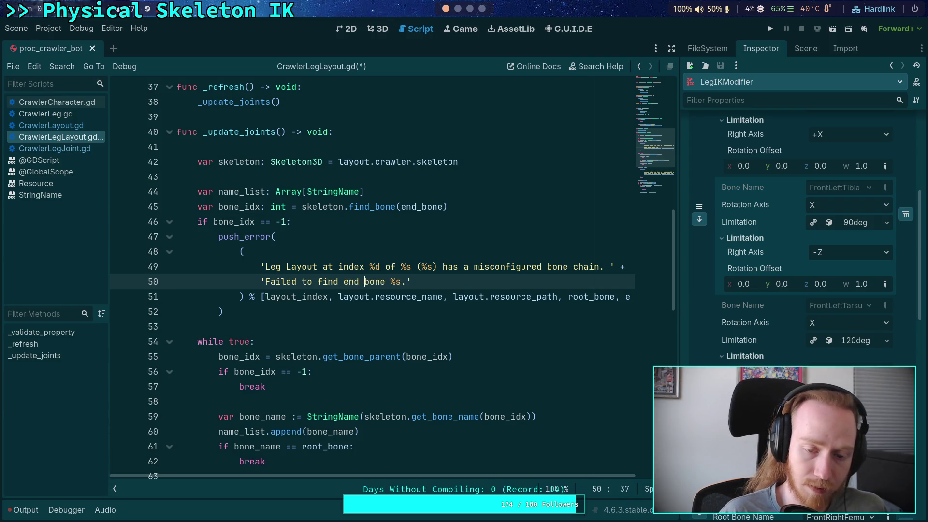
pyautogui.write(' id')
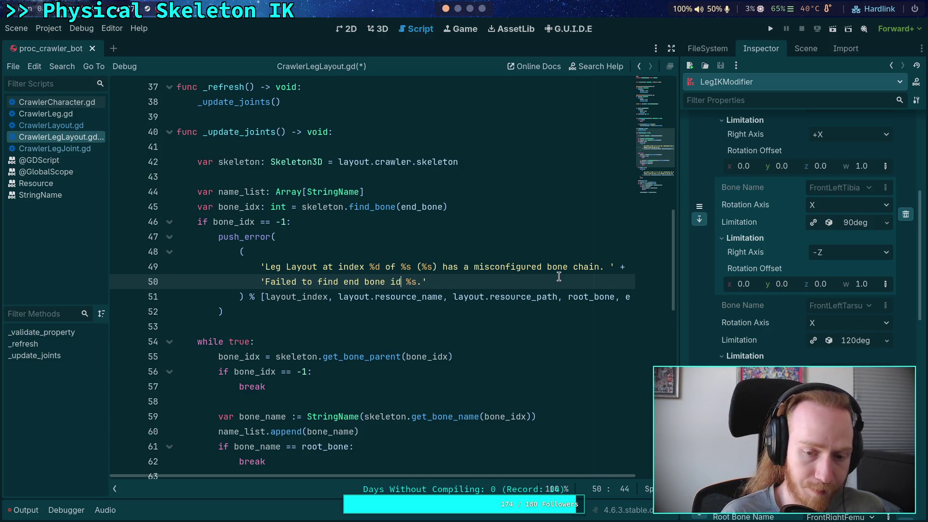
pyautogui.press('BackSpace')
pyautogui.press('BackSpace')
pyautogui.press('BackSpace')
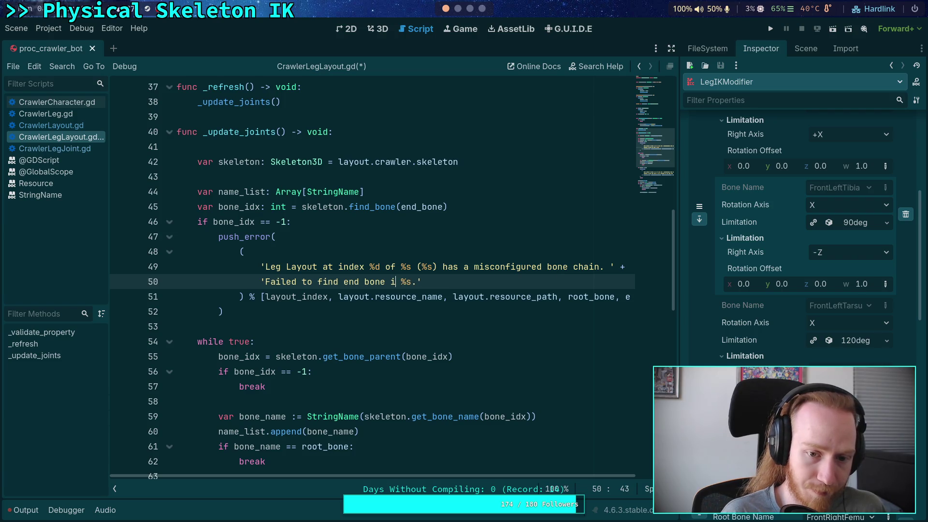
pyautogui.write('bone id ')
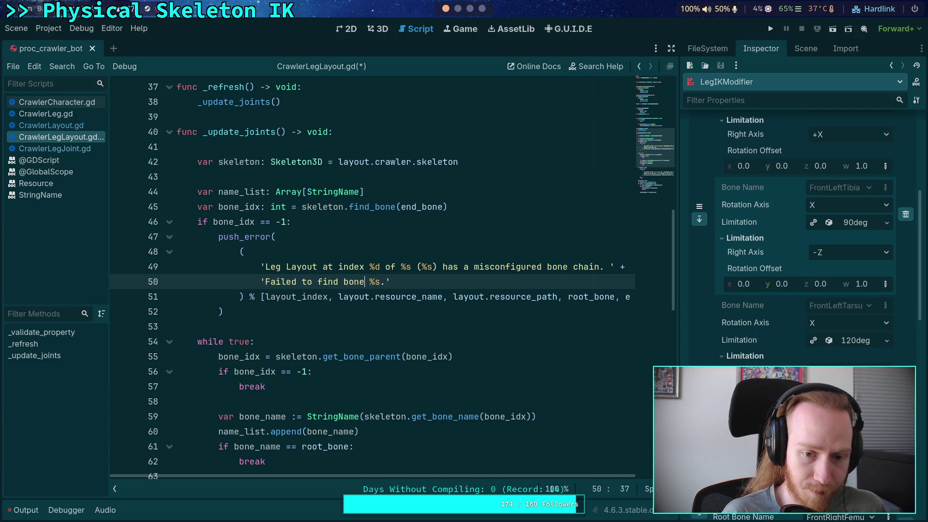
pyautogui.write('for end bone')
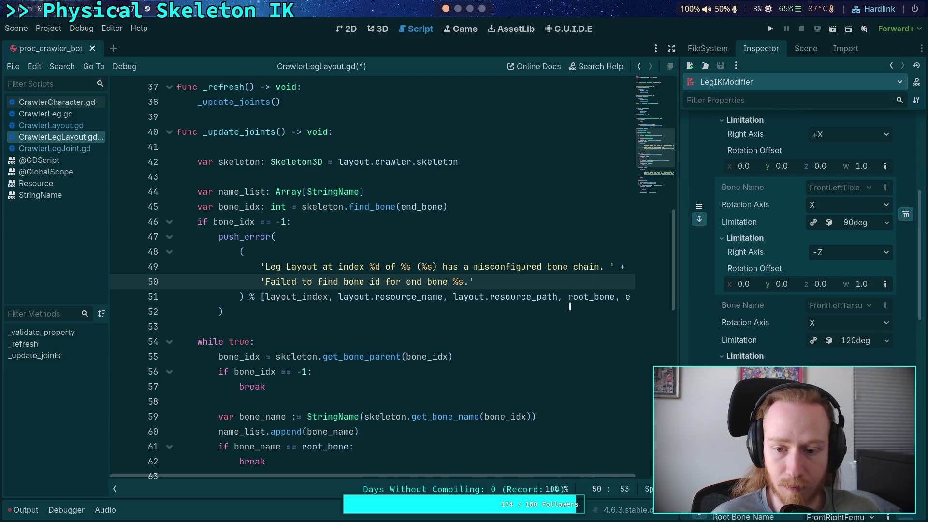
pyautogui.moveTo(568, 297); pyautogui.dragTo(588, 299)
pyautogui.press('BackSpace')
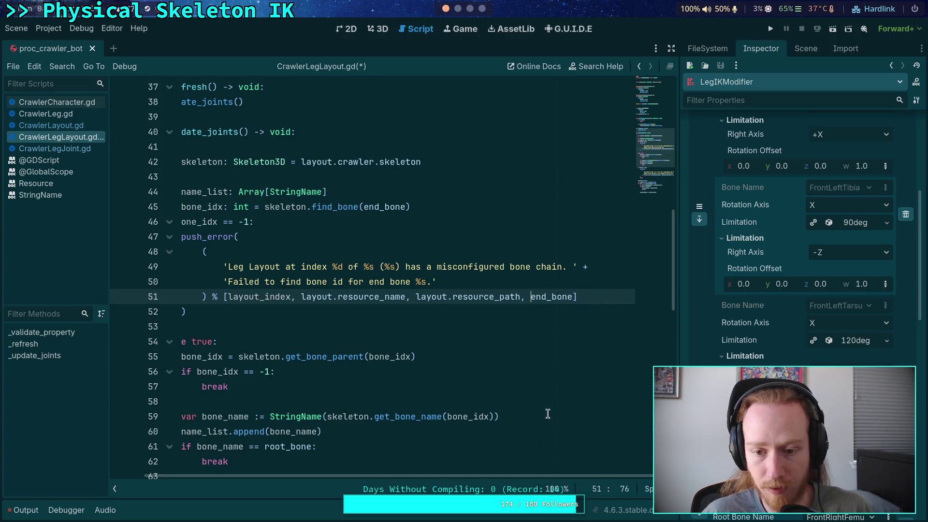
# Step: Add 'return' after the push_error call and save the script
pyautogui.moveTo(537, 474); pyautogui.dragTo(502, 474)
pyautogui.click(353, 314)
pyautogui.press('Return')
pyautogui.write('return')
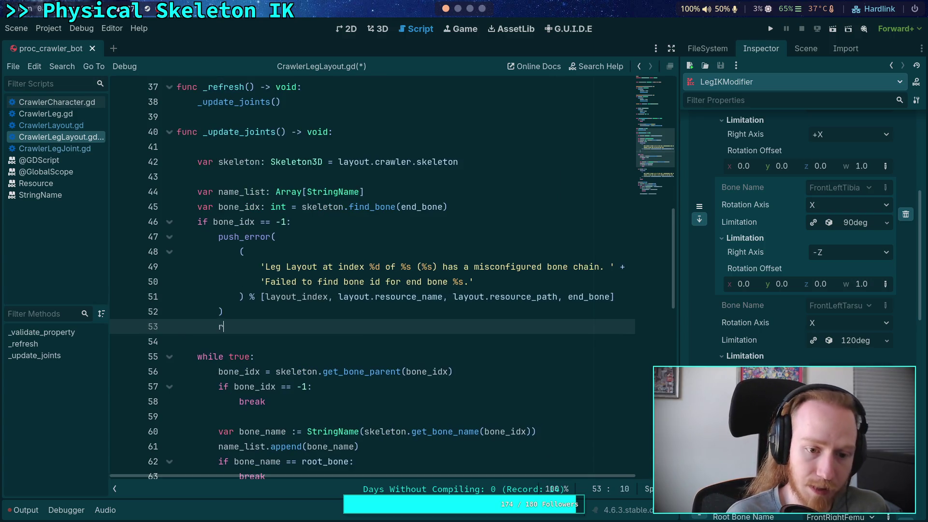
pyautogui.hotkey('ctrl', 'n')
pyautogui.press('Escape')
pyautogui.hotkey('ctrl', 's')
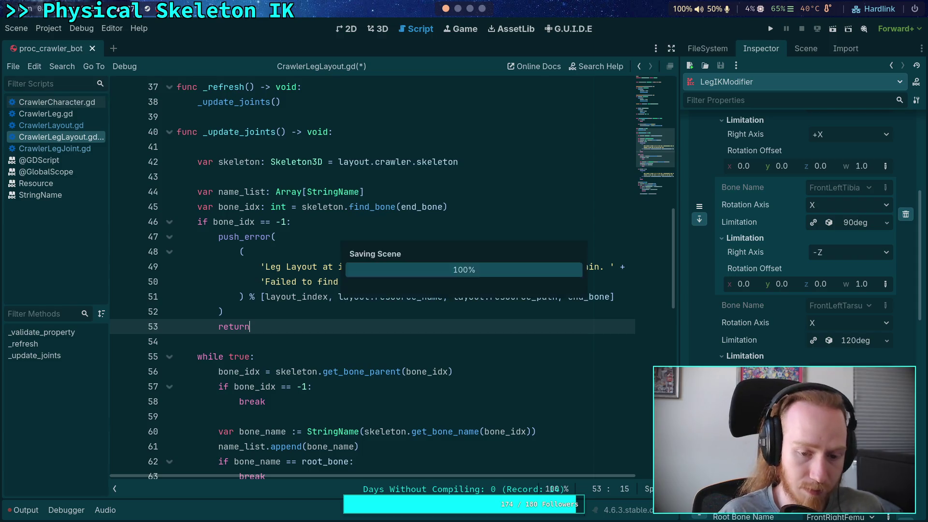
pyautogui.scroll(-3, 393, 303)
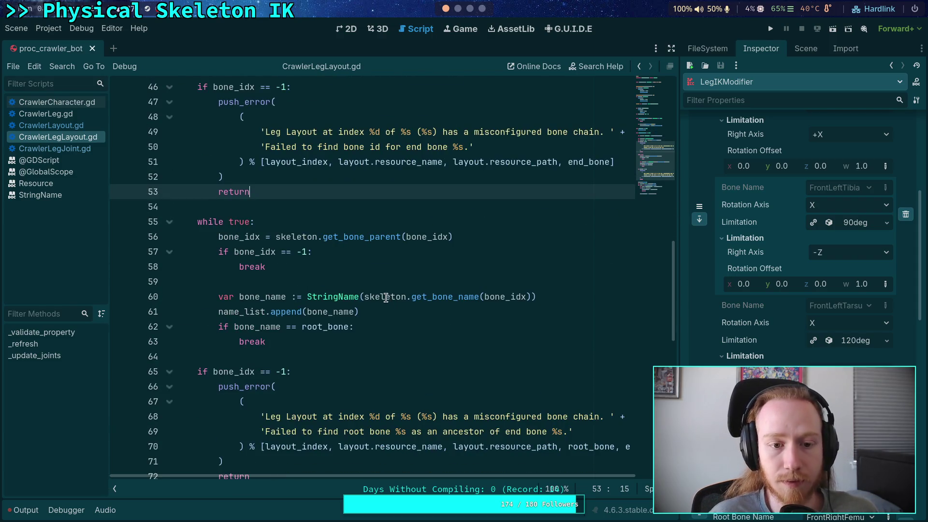
# Step: Scroll to the bone-walking while true loop in CrawlerLegLayout.gd and place the caret in it
pyautogui.scroll(-1, 389, 295)
pyautogui.click(385, 299)
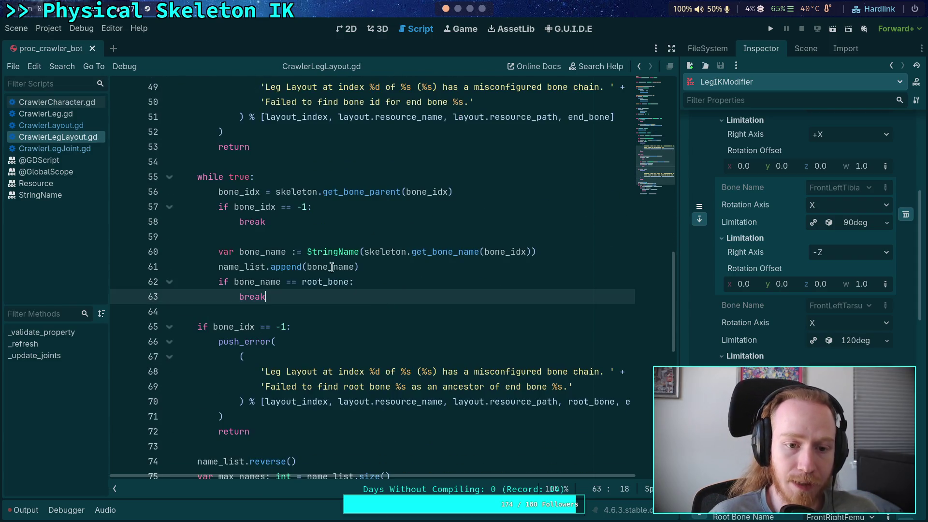
pyautogui.moveTo(214, 192); pyautogui.dragTo(451, 192)
pyautogui.click(322, 237)
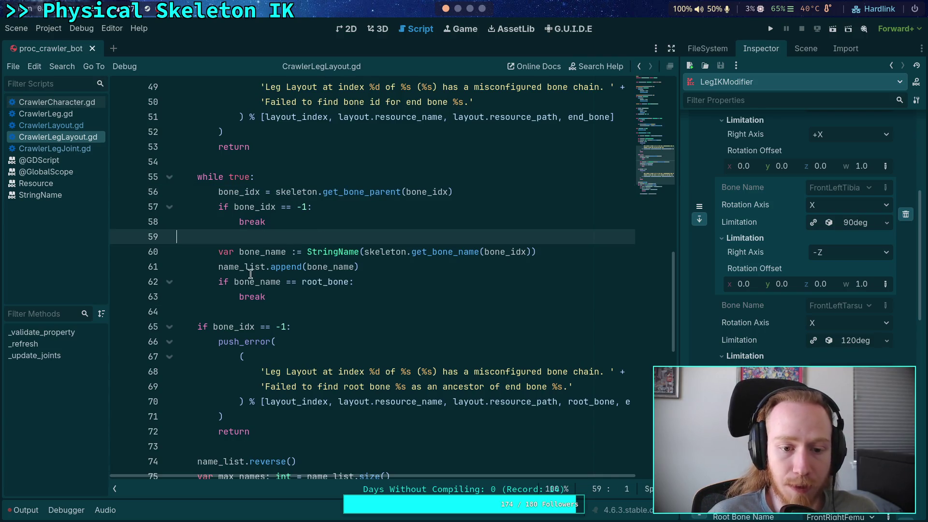
pyautogui.click(289, 193)
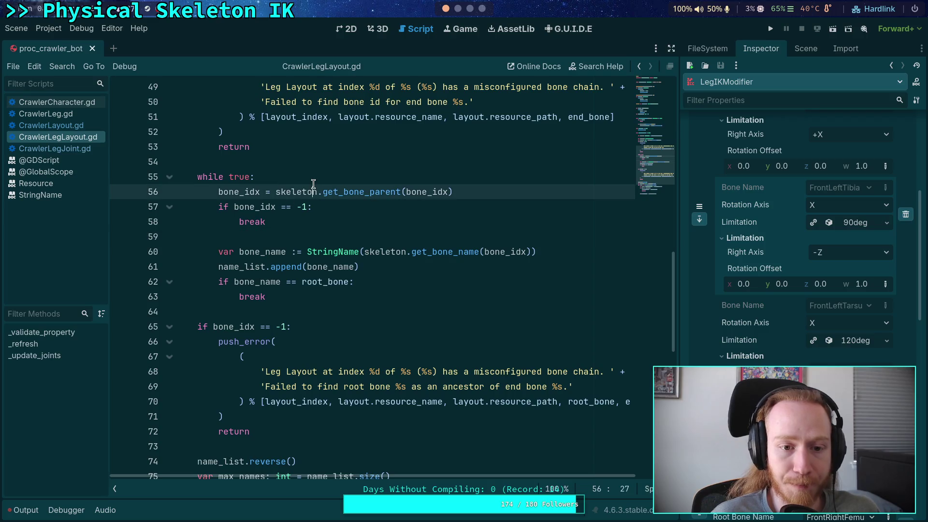
# Step: Add '# NOTE: skip the end bone, it should be a leaf which has no length' inside the loop and save
pyautogui.press('Up')
pyautogui.press('Return')
pyautogui.write('# NOTE: ')
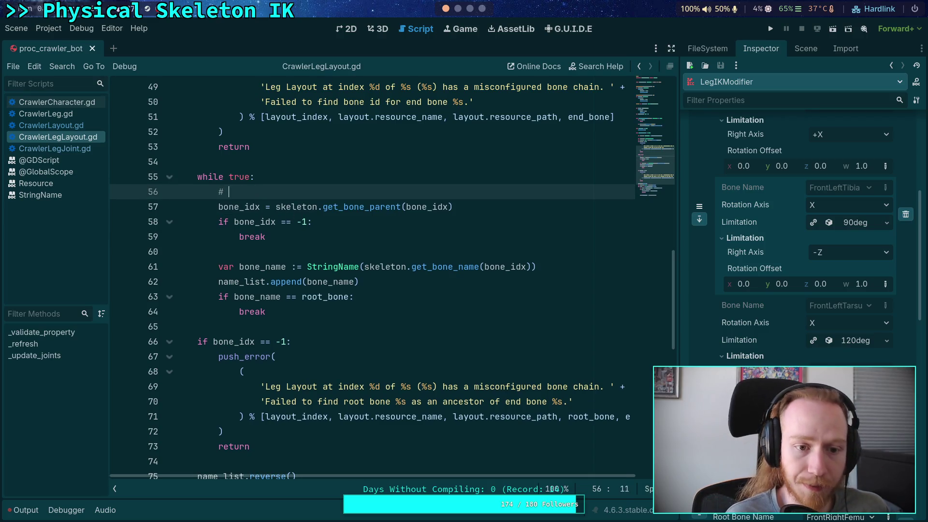
pyautogui.write('sk')
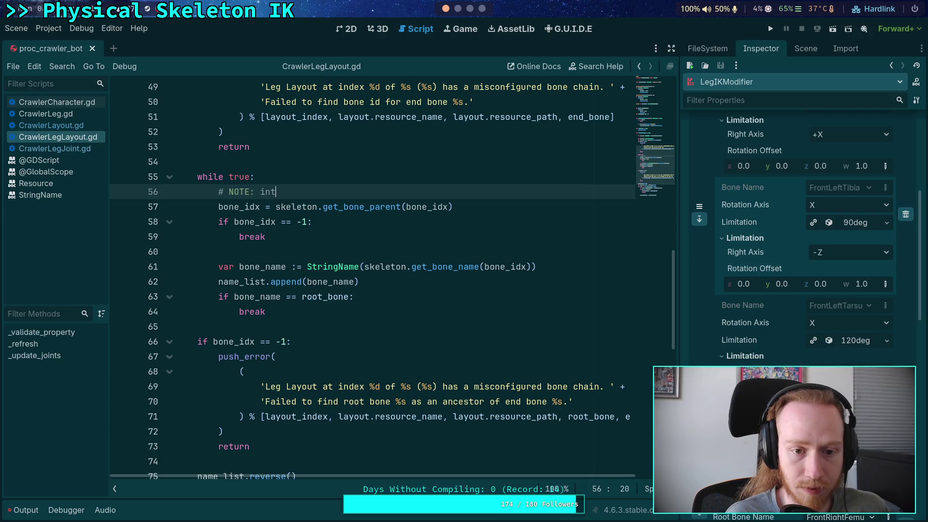
pyautogui.write('ip the ')
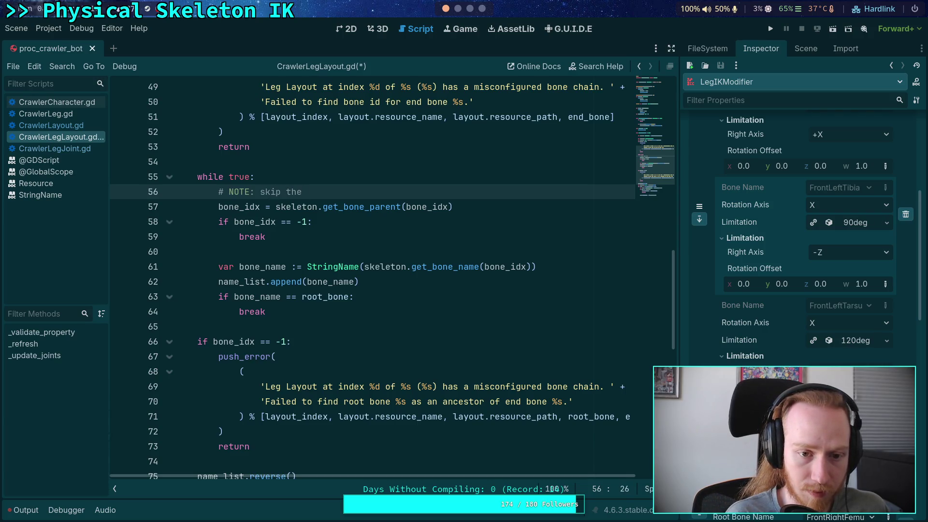
pyautogui.write('end bone, ')
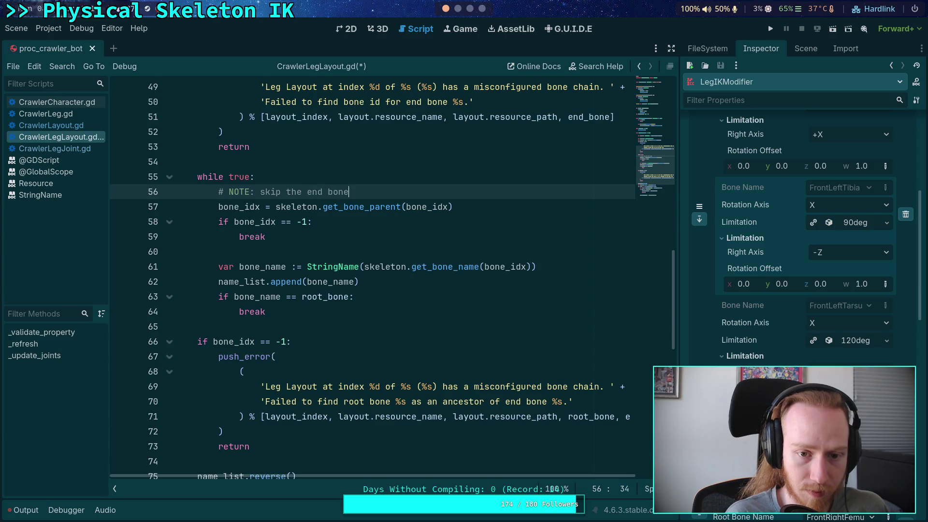
pyautogui.write('it should be a leaf w')
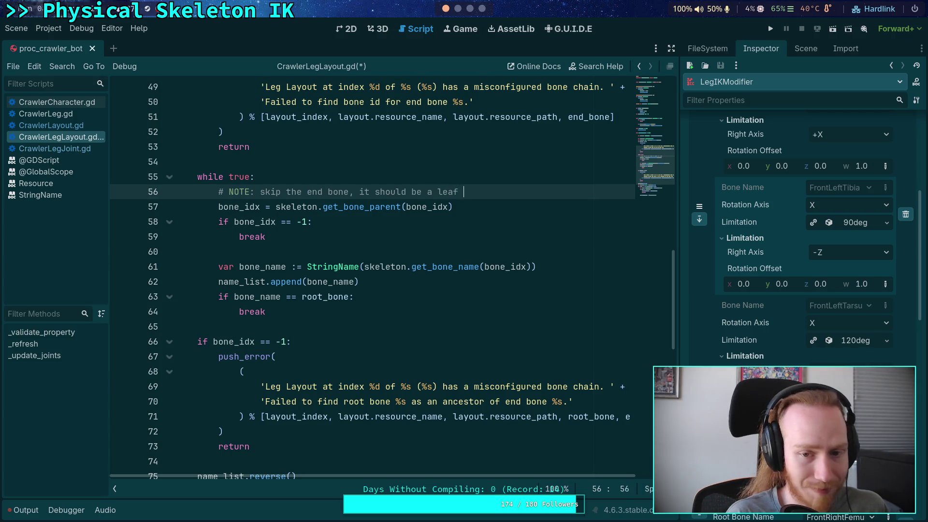
pyautogui.write('hich is not')
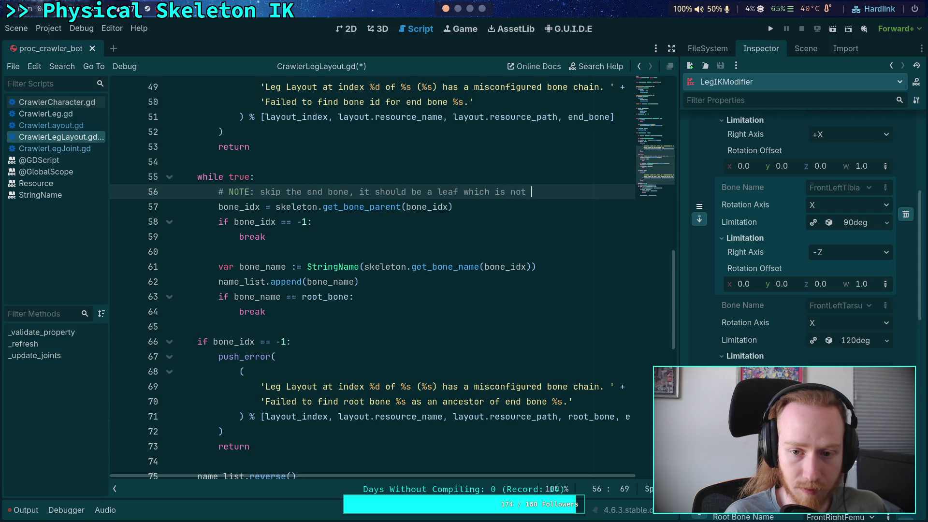
pyautogui.press('BackSpace')
pyautogui.press('BackSpace')
pyautogui.press('BackSpace')
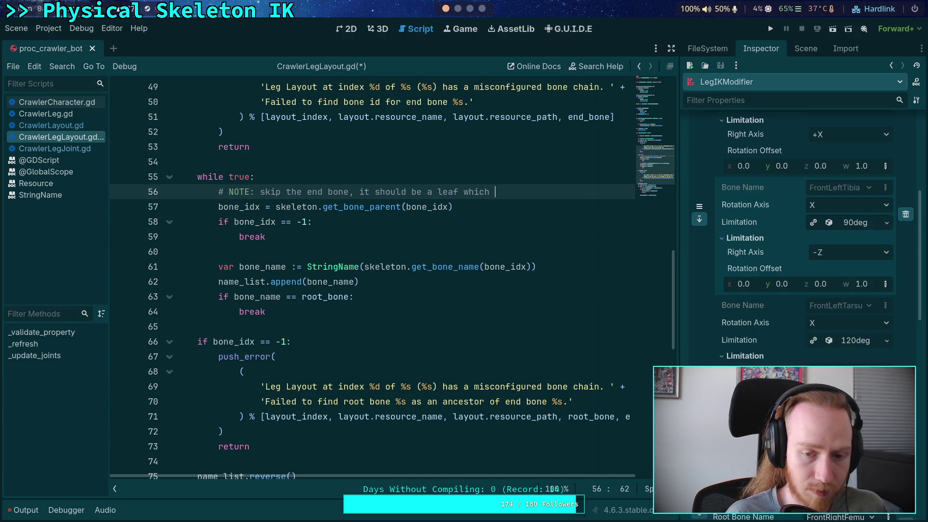
pyautogui.write('has no length')
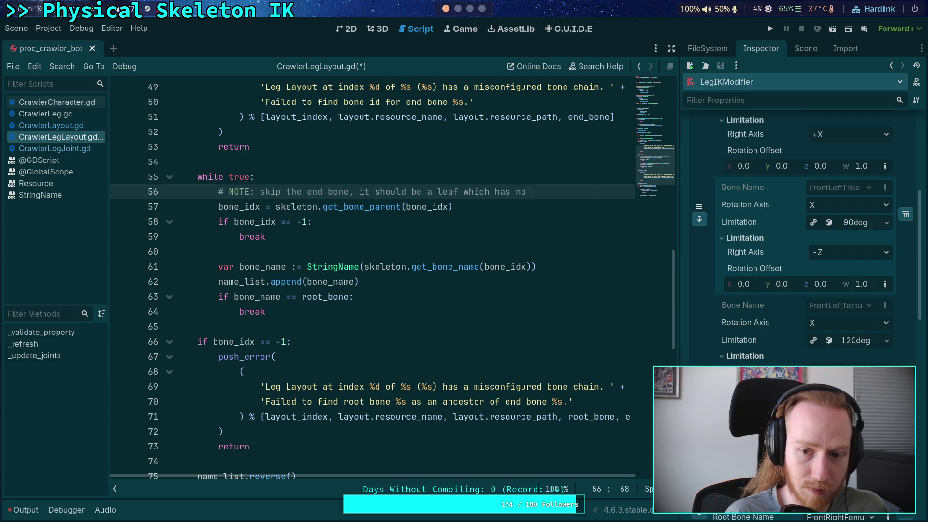
pyautogui.hotkey('ctrl', 's')
# Step: Scroll further down and place the caret at the end of line 83
pyautogui.click(266, 256)
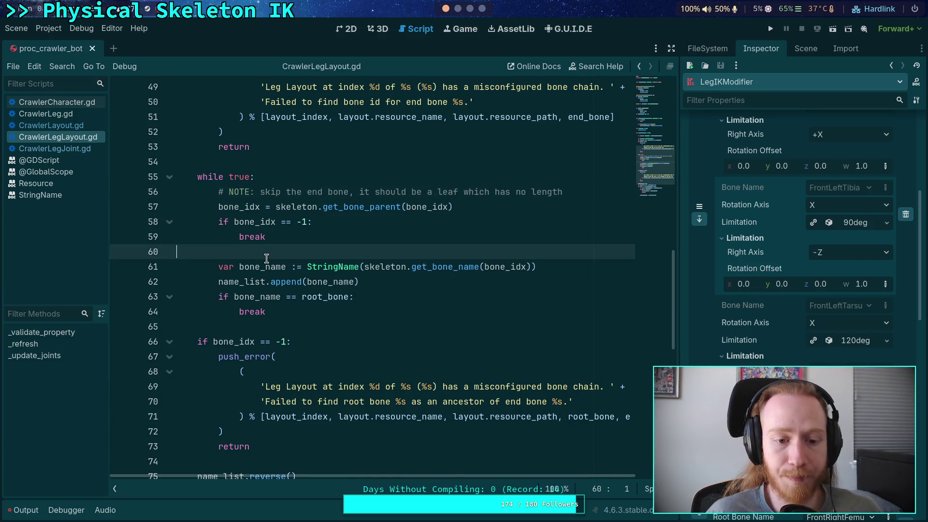
pyautogui.scroll(-5, 270, 270)
pyautogui.click(471, 371)
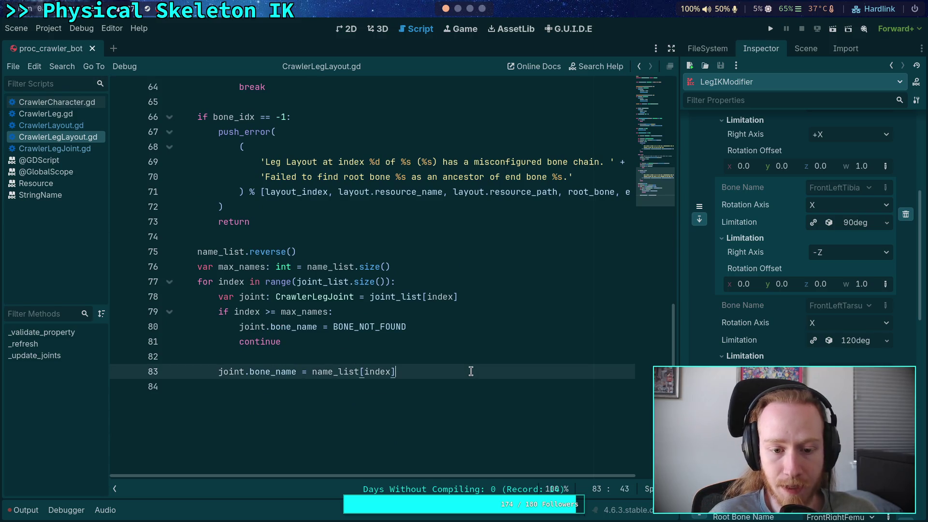
# Step: Widen the Inspector panel and clear the Output log
pyautogui.moveTo(679, 280); pyautogui.dragTo(571, 280)
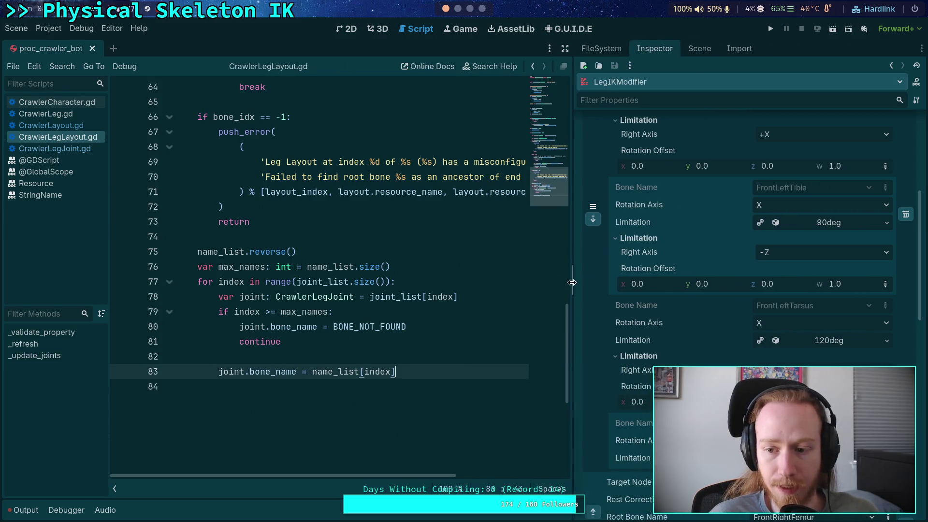
pyautogui.scroll(9, 383, 295)
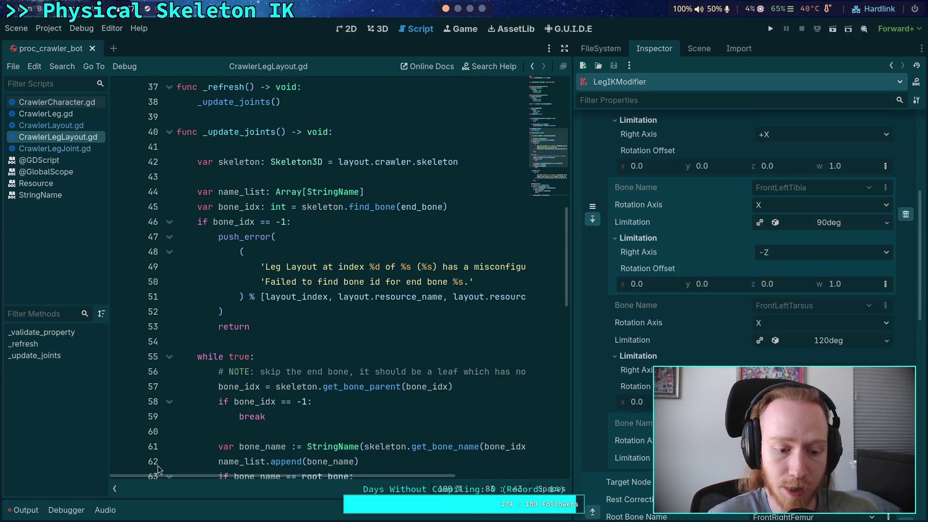
pyautogui.click(25, 510)
pyautogui.click(548, 391)
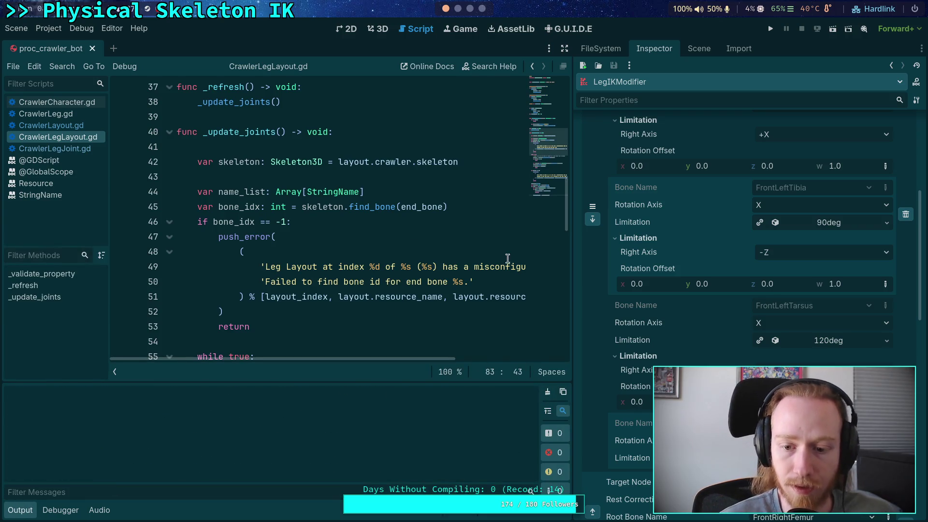
# Step: Select CrawlerBot in the Scene tree and show its properties in the Inspector
pyautogui.click(699, 48)
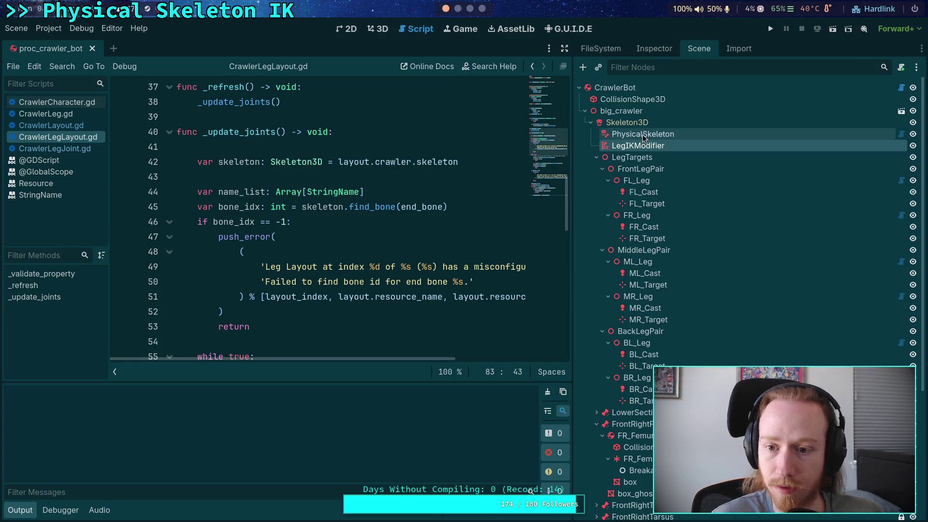
pyautogui.click(645, 88)
pyautogui.click(647, 53)
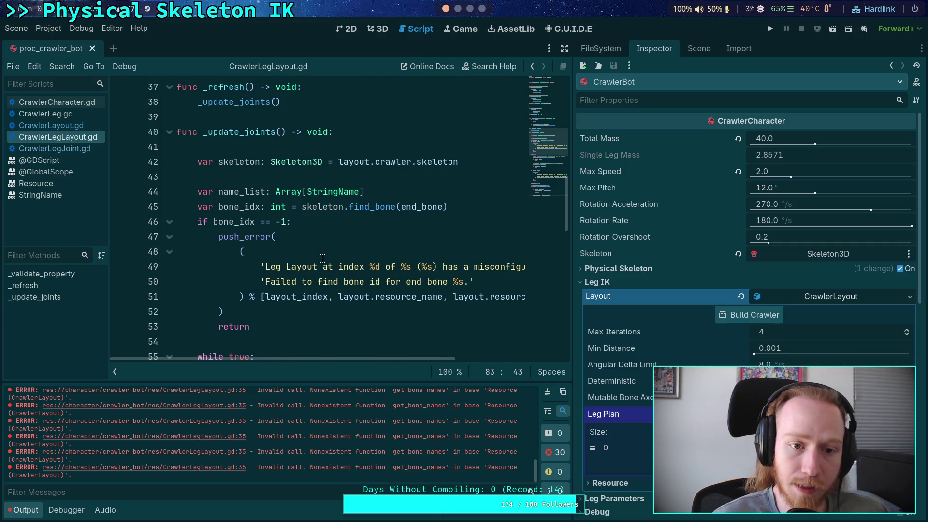
# Step: Open CrawlerLayout.gd from the script list and inspect the get_bone_names function on line 118
pyautogui.scroll(3, 322, 258)
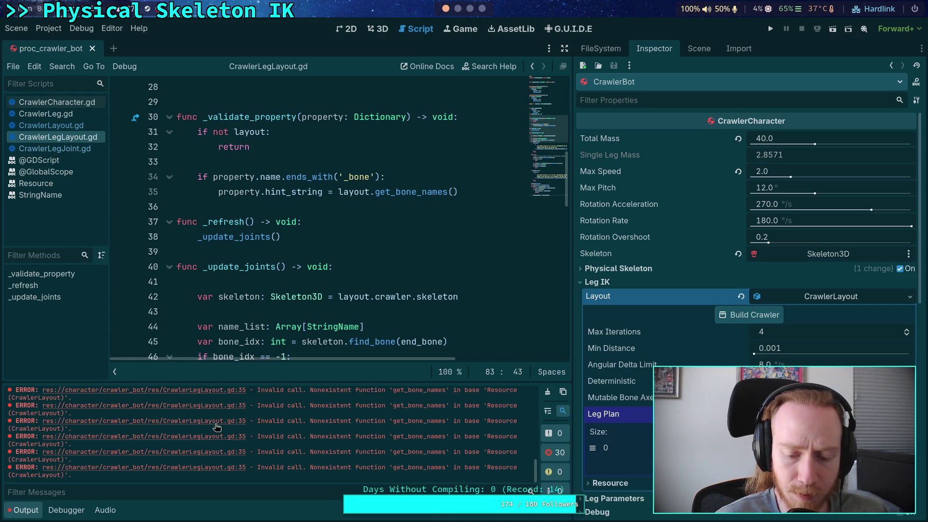
pyautogui.scroll(3, 212, 281)
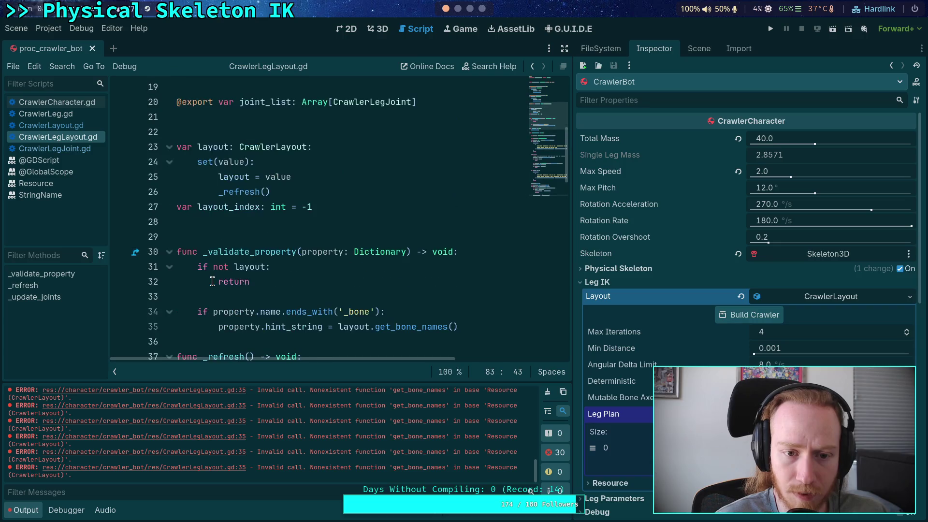
pyautogui.scroll(2, 213, 282)
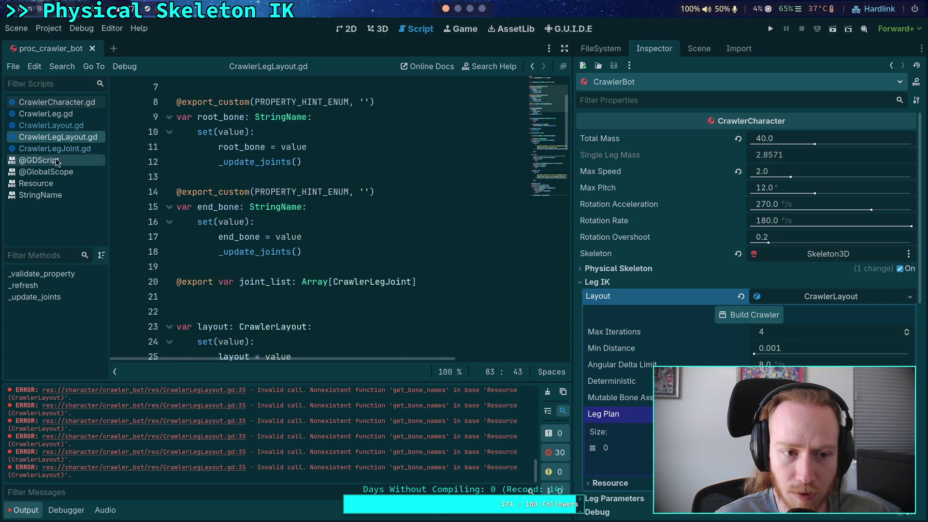
pyautogui.click(52, 125)
pyautogui.scroll(-1, 290, 278)
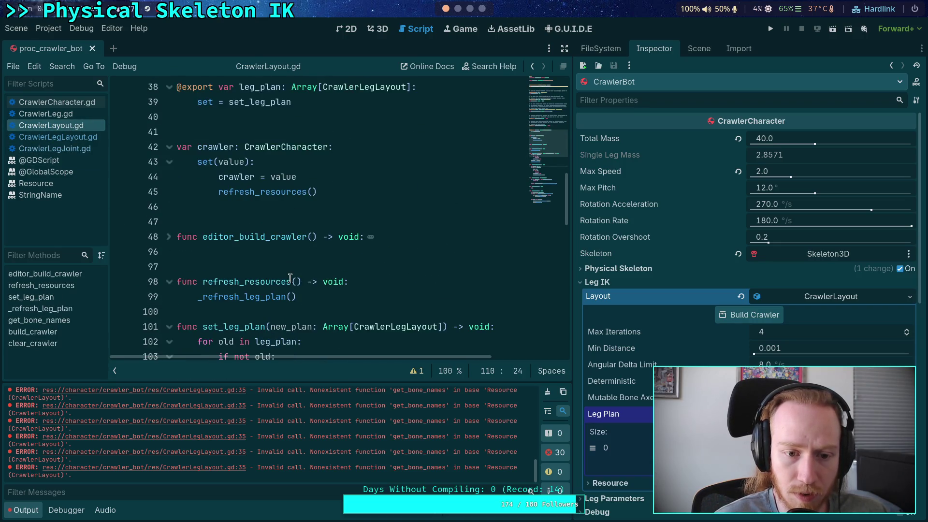
pyautogui.click(304, 248)
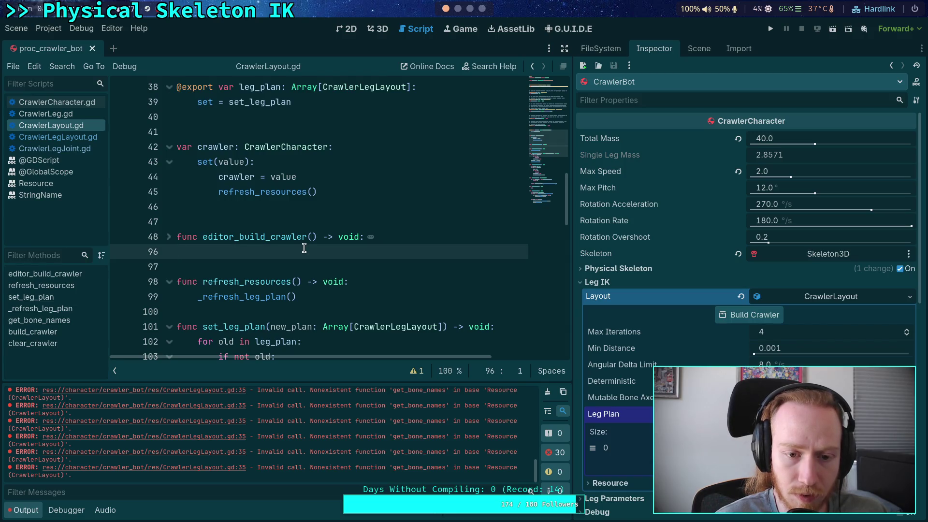
pyautogui.scroll(-8, 302, 249)
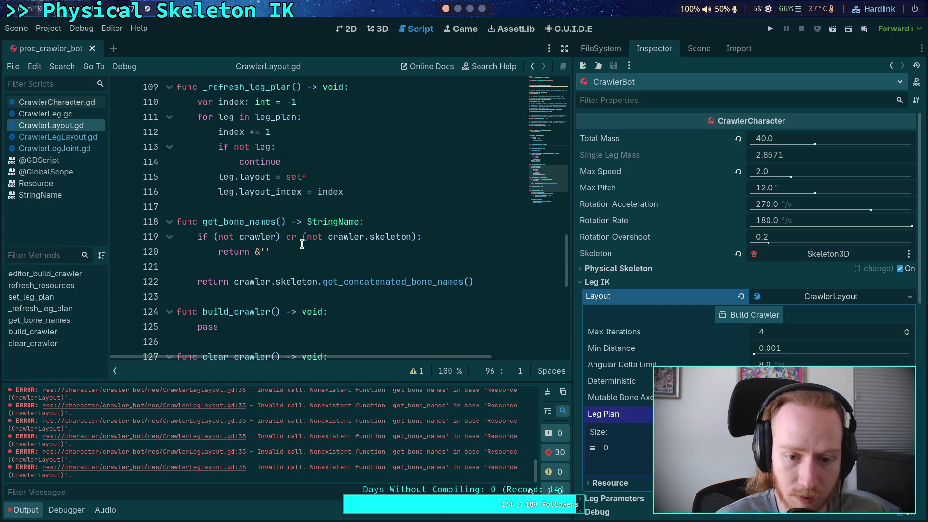
pyautogui.click(218, 221)
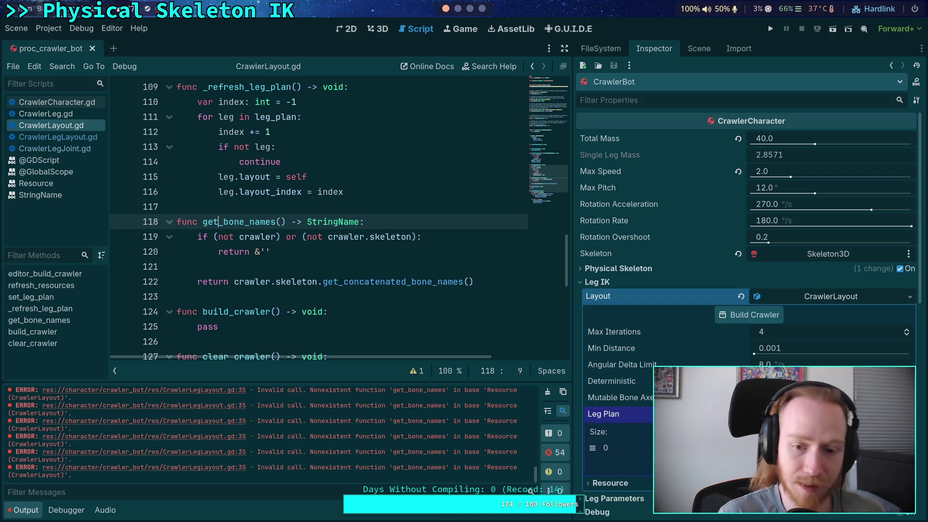
# Step: Jump to the top of CrawlerLayout.gd and reload the current project
pyautogui.click(545, 86)
pyautogui.click(48, 28)
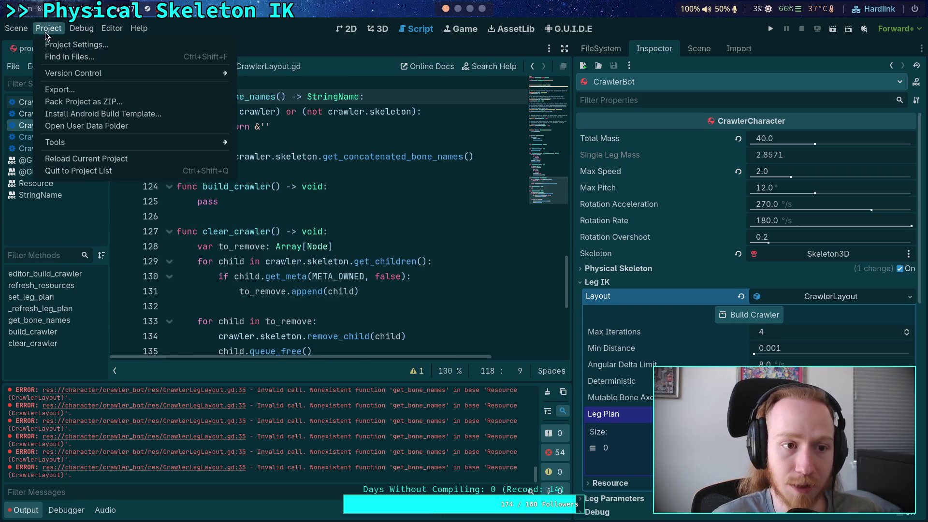
pyautogui.click(84, 158)
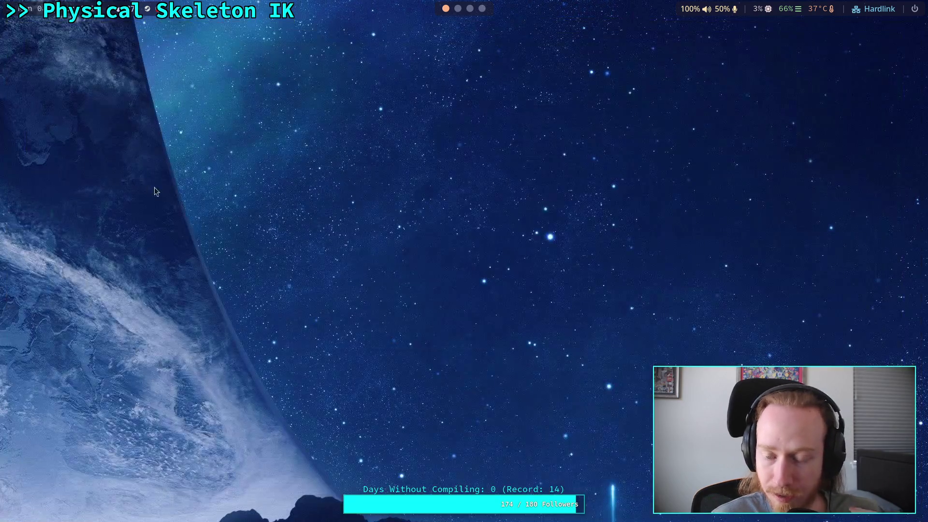